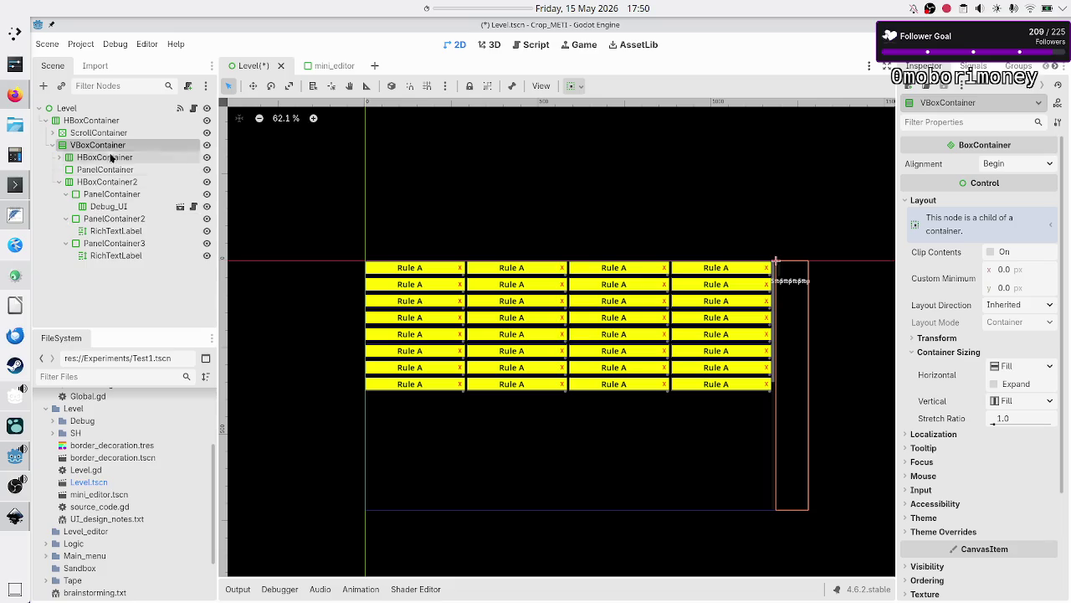
- Tick Horizontal Expand on the VBoxContainer and set its stretch ratio to 2.5 (after trying 3)
{"action": "left_click", "coordinate": [994, 383]}
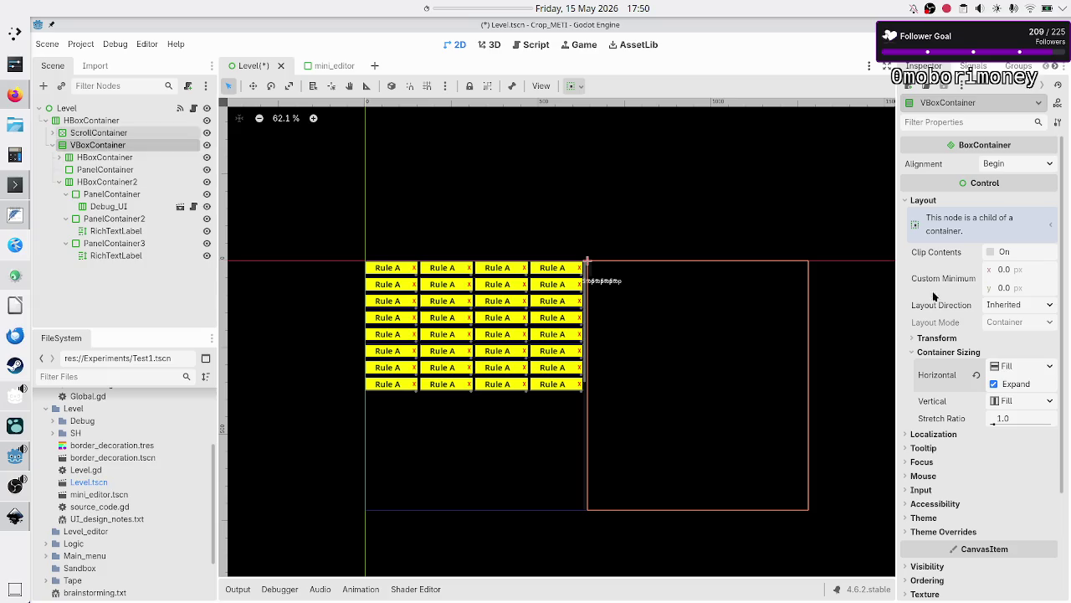
{"action": "left_click", "coordinate": [1016, 421]}
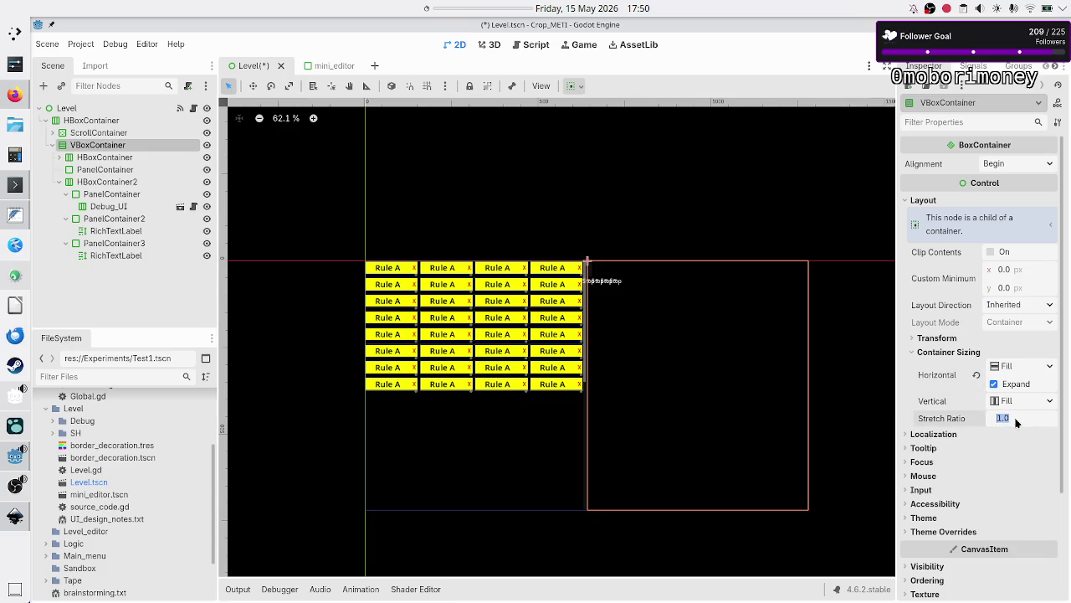
{"action": "type", "text": "3"}
{"action": "key", "text": "Return"}
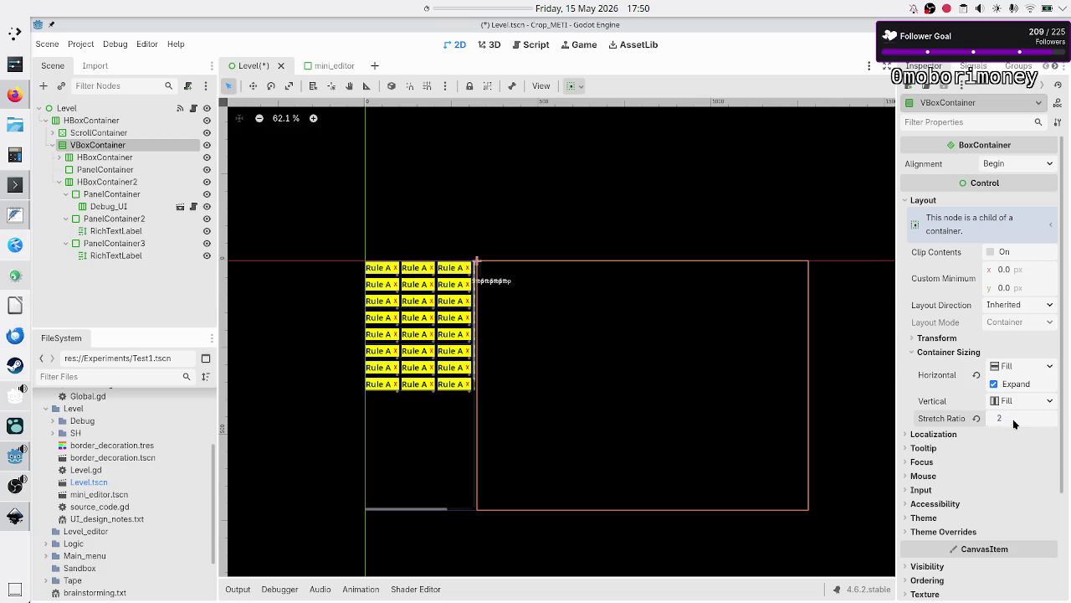
{"action": "type", "text": ".5"}
{"action": "key", "text": "Return"}
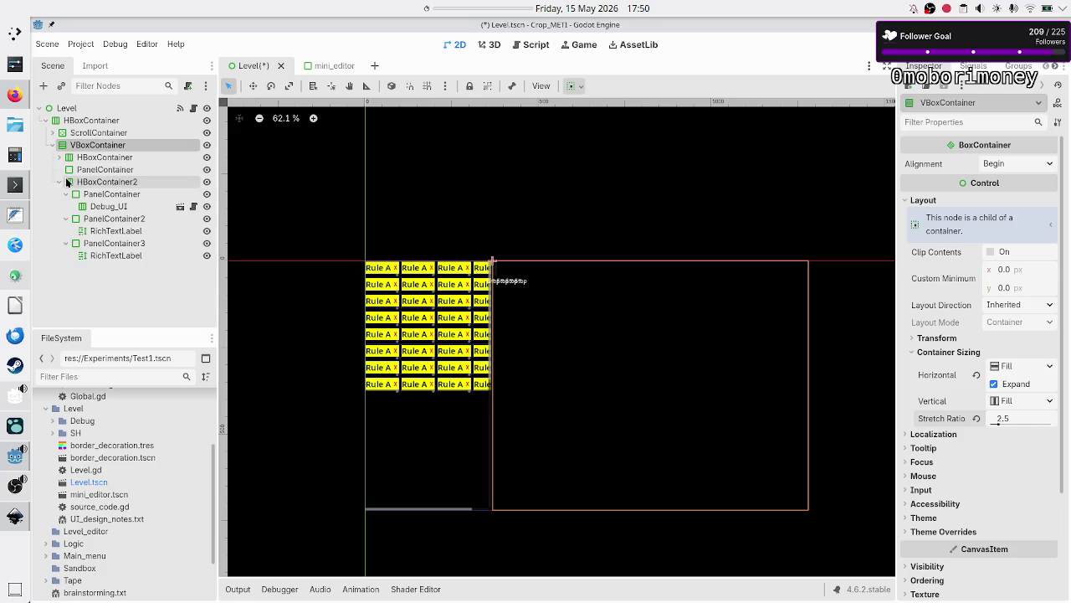
{"action": "left_click", "coordinate": [55, 182]}
- Turn on Vertical Expand for HBoxContainer, PanelContainer and HBoxContainer2 under the VBoxContainer
{"action": "left_click", "coordinate": [104, 158]}
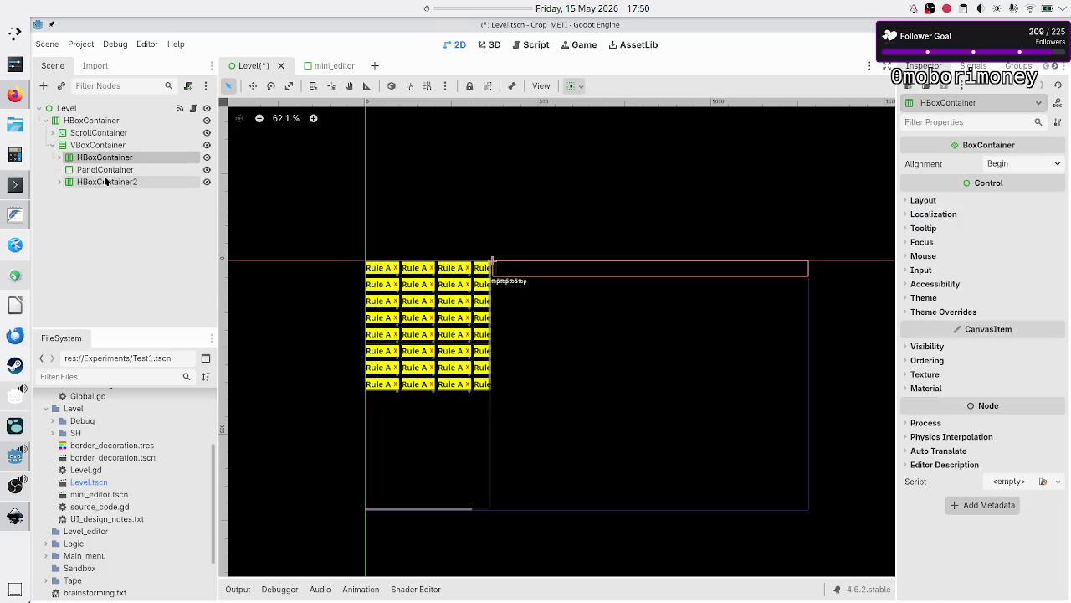
{"action": "left_click", "coordinate": [104, 182], "text": "shift"}
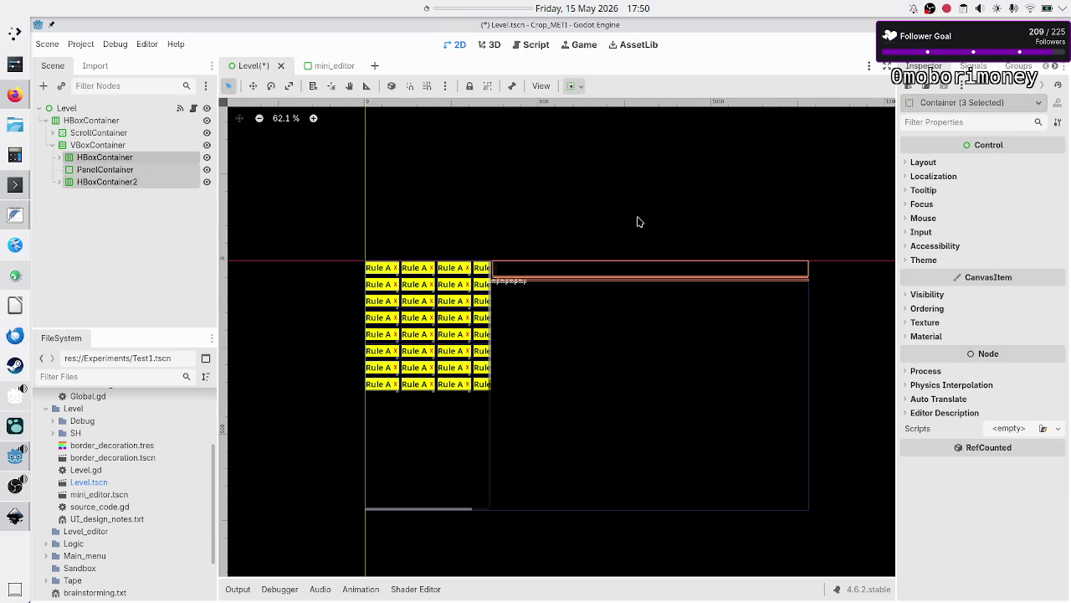
{"action": "left_click", "coordinate": [928, 164]}
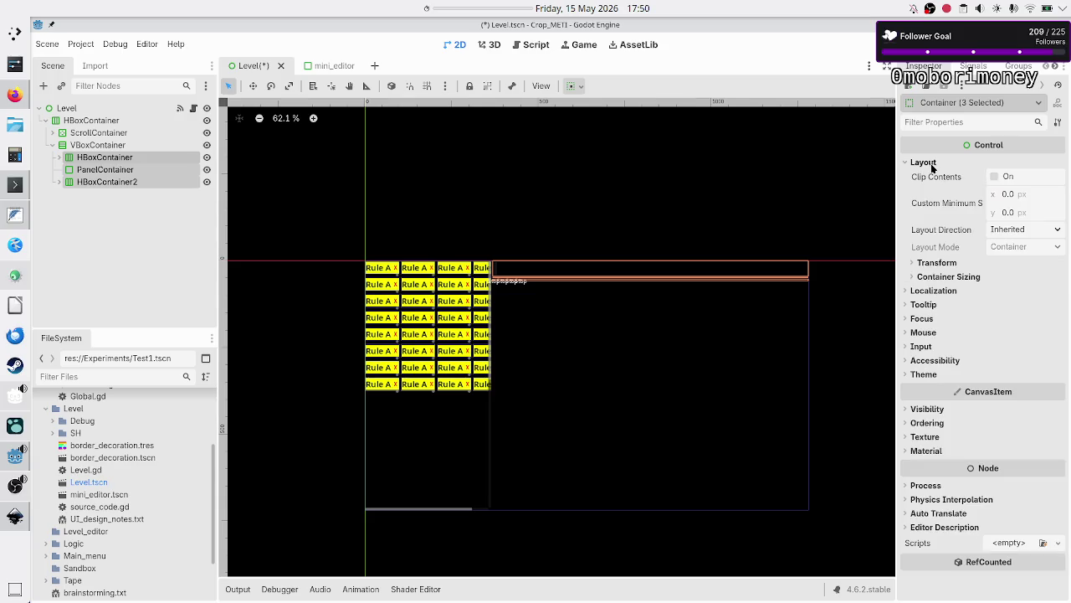
{"action": "left_click", "coordinate": [948, 277]}
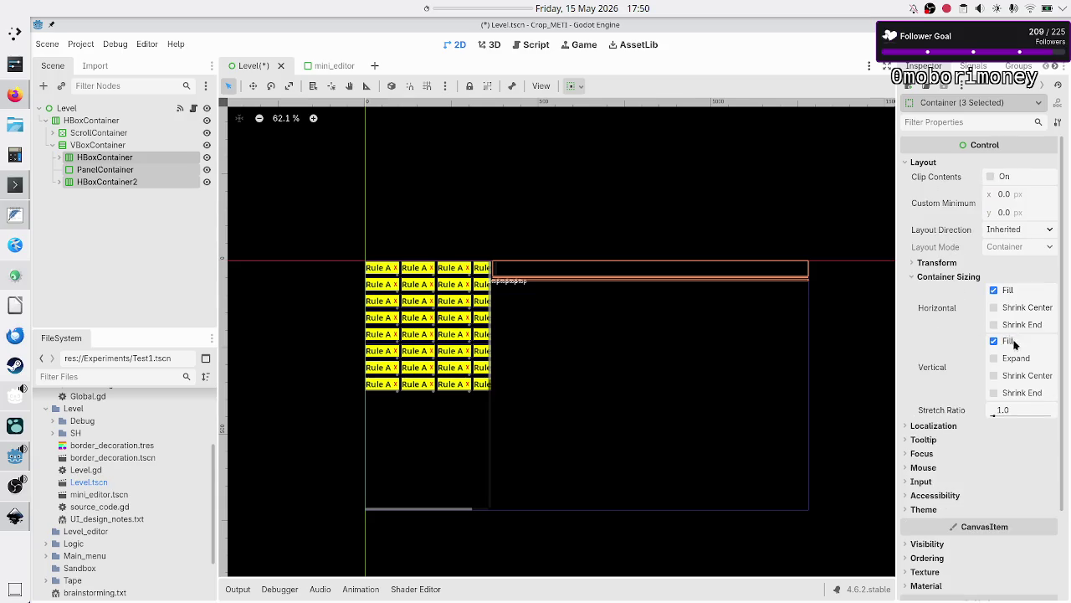
{"action": "left_click", "coordinate": [1014, 359]}
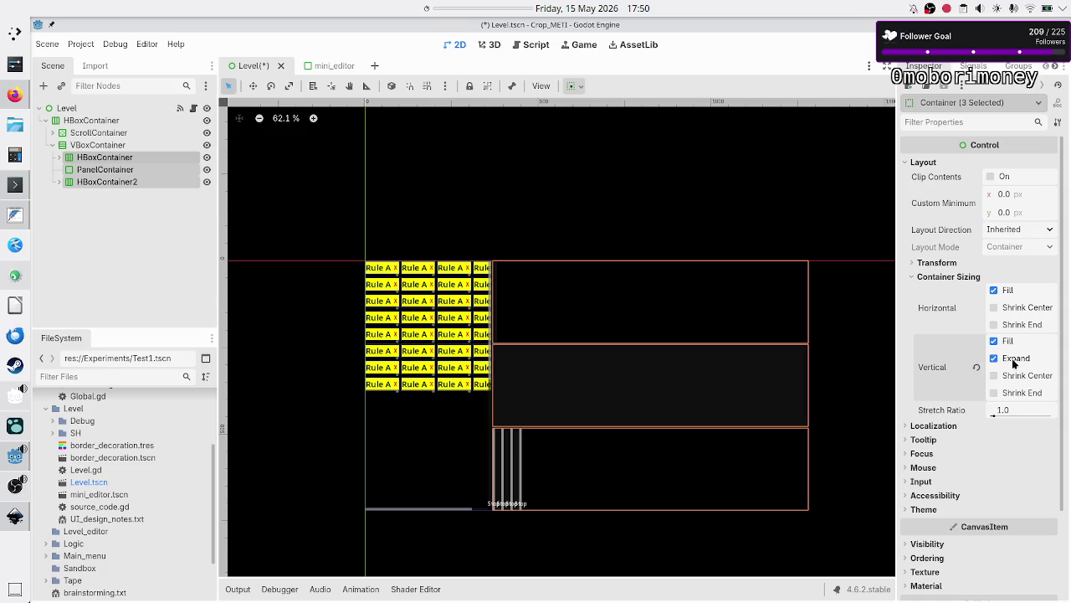
{"action": "left_click", "coordinate": [75, 262]}
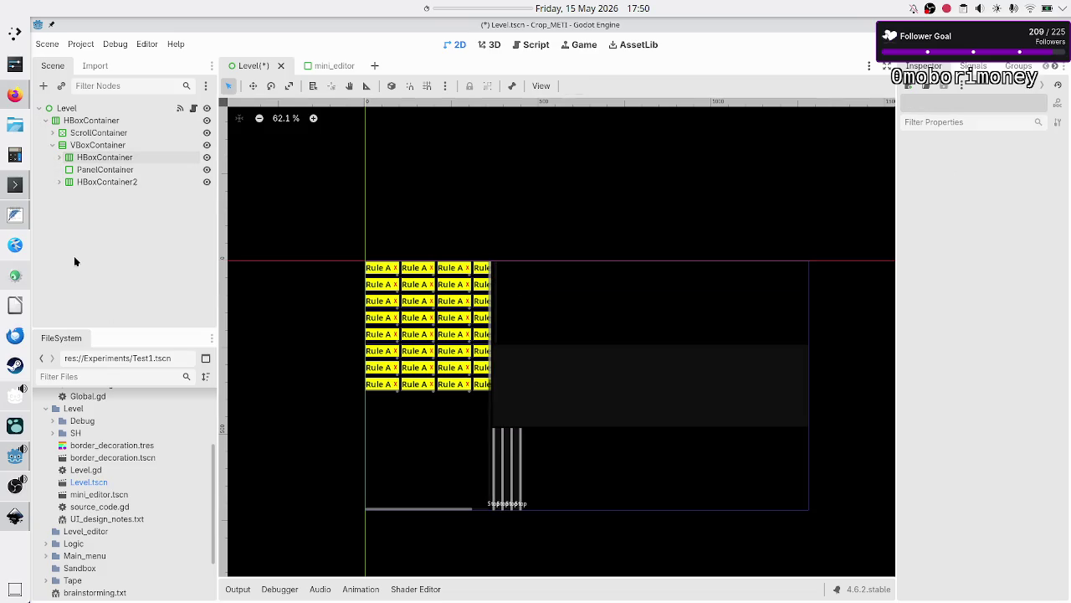
{"action": "left_click", "coordinate": [110, 158]}
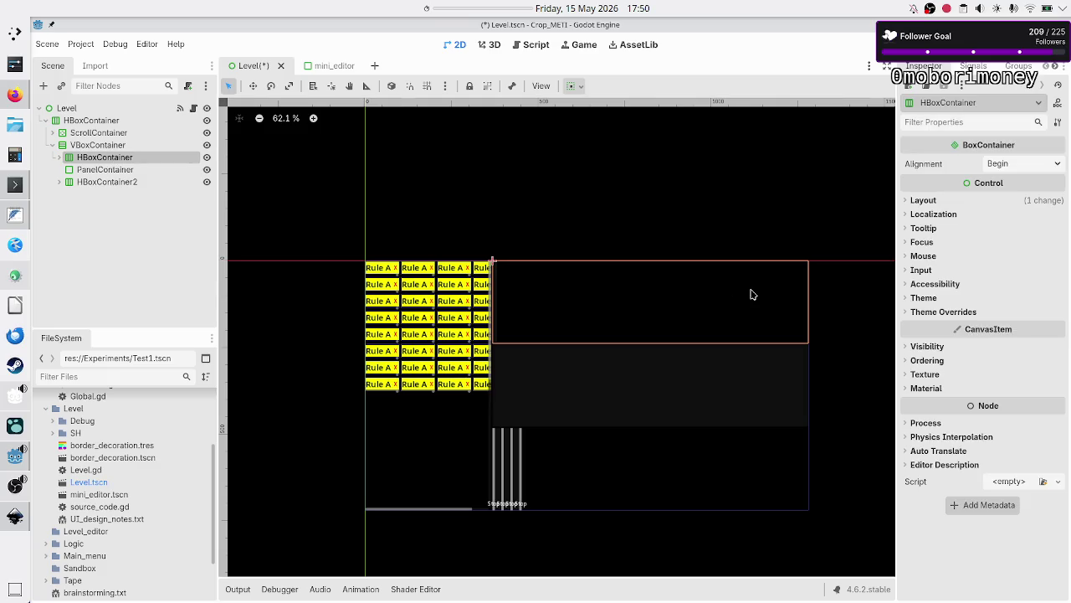
{"action": "left_click", "coordinate": [925, 201]}
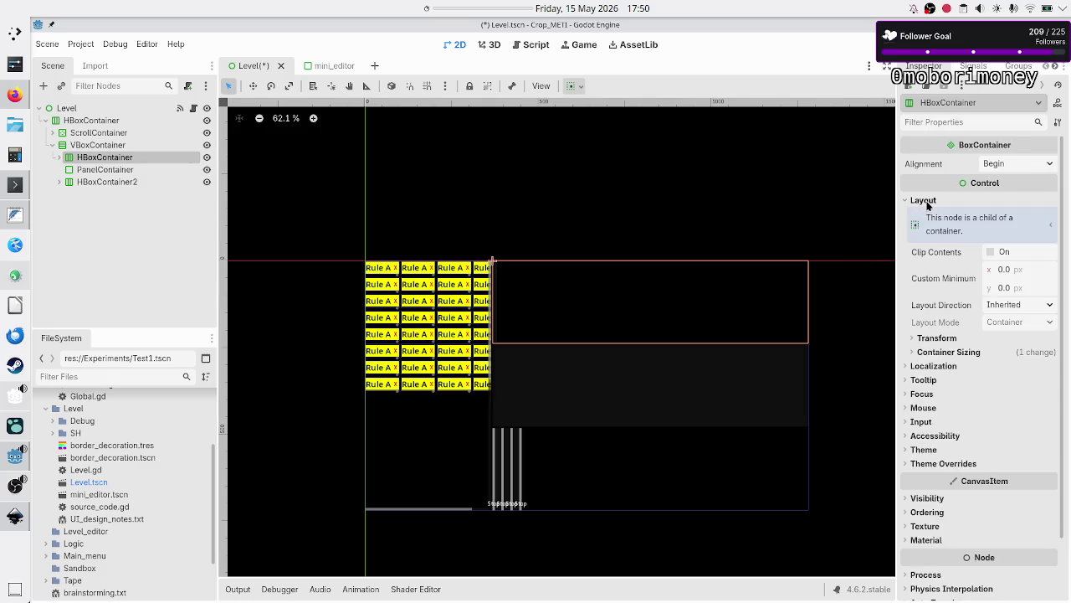
{"action": "left_click", "coordinate": [151, 170]}
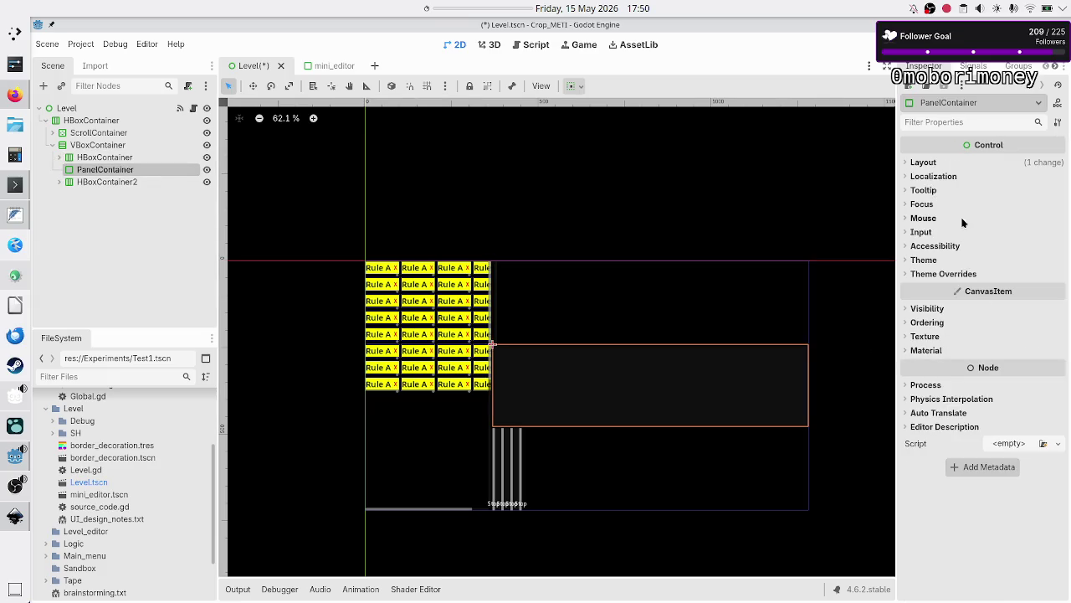
- Set the grey PanelContainer's vertical stretch ratio to 7, after trying 10 and 8
{"action": "left_click", "coordinate": [937, 164]}
{"action": "left_click", "coordinate": [967, 314]}
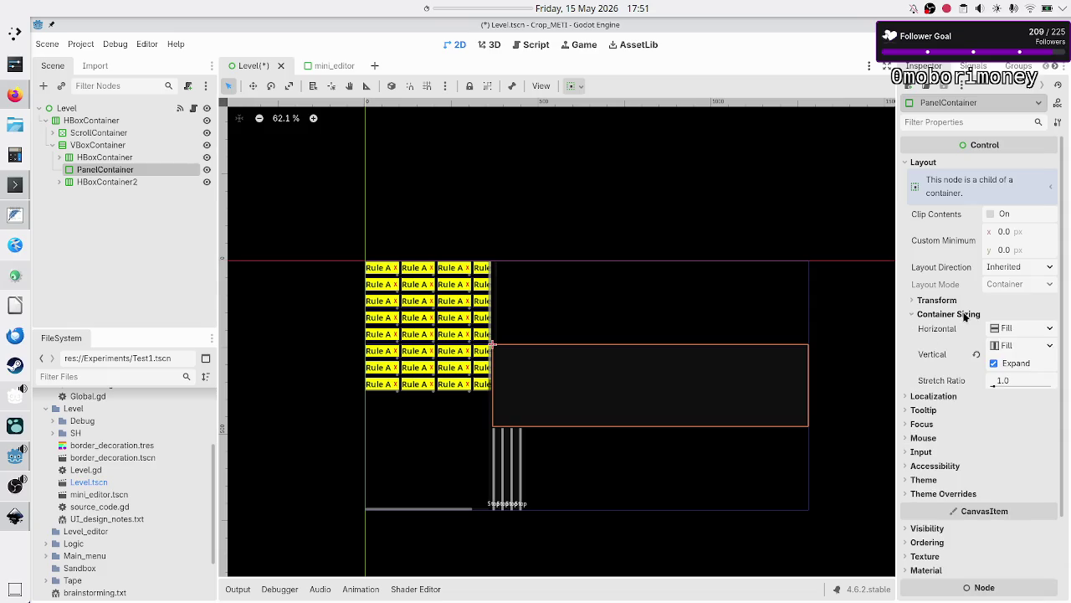
{"action": "left_click", "coordinate": [1015, 380]}
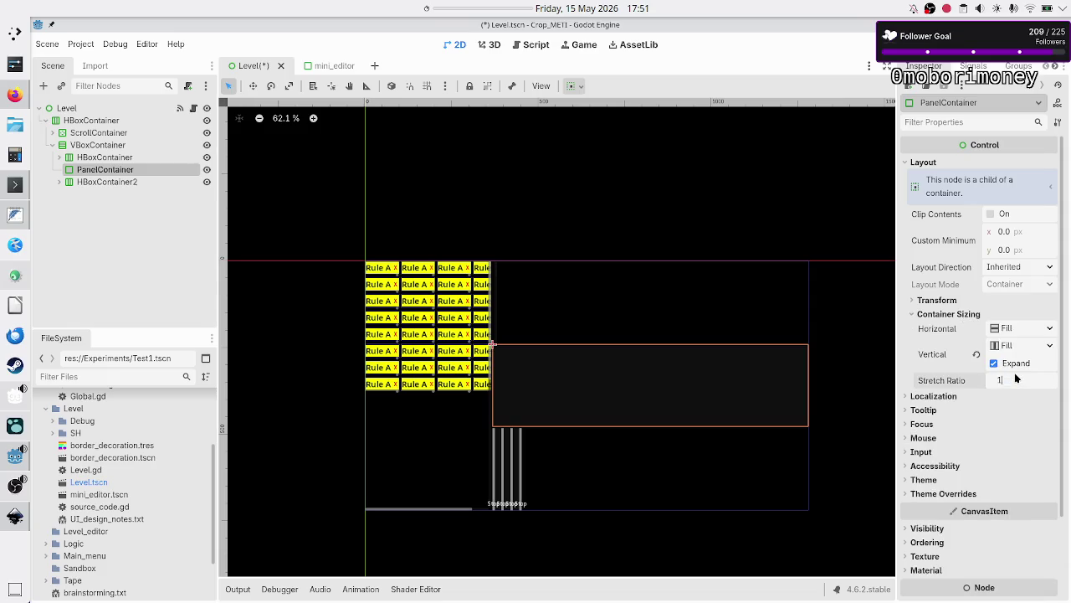
{"action": "type", "text": "10"}
{"action": "key", "text": "Return"}
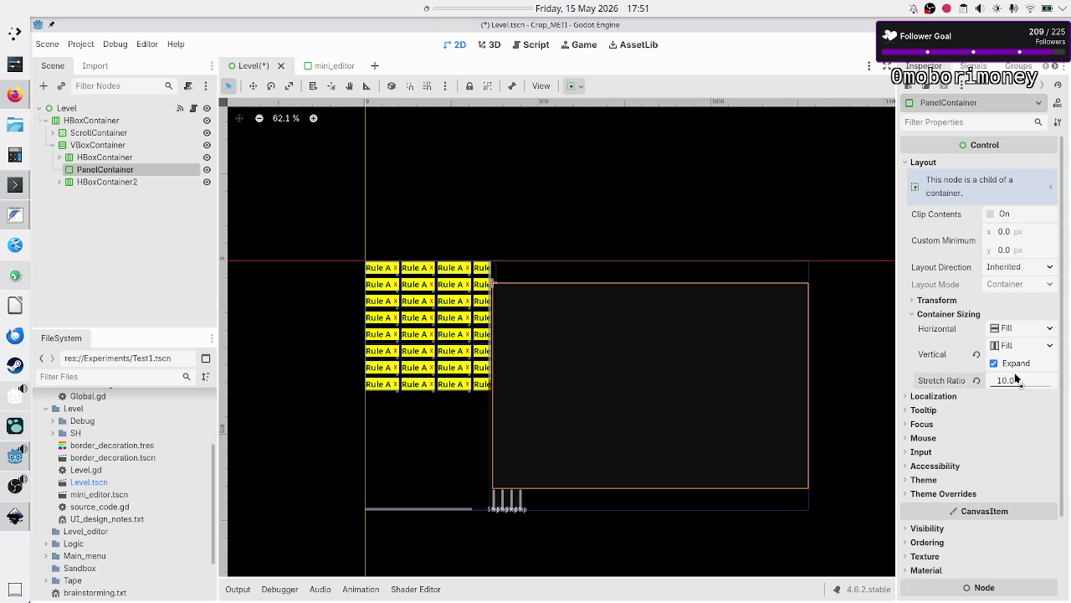
{"action": "left_click", "coordinate": [1017, 379]}
{"action": "type", "text": "8"}
{"action": "key", "text": "Return"}
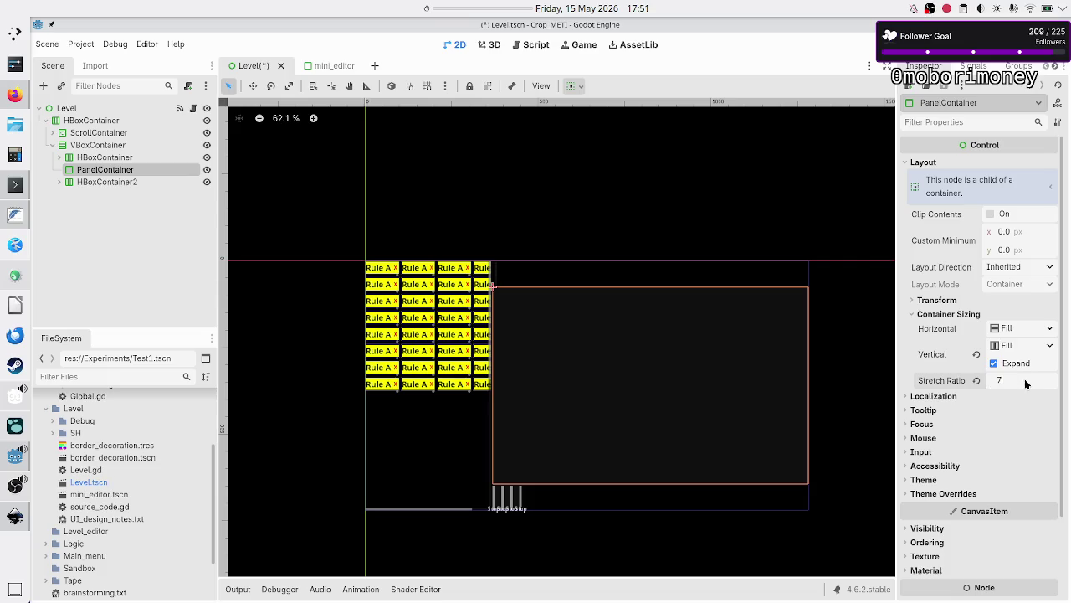
{"action": "key", "text": "Return"}
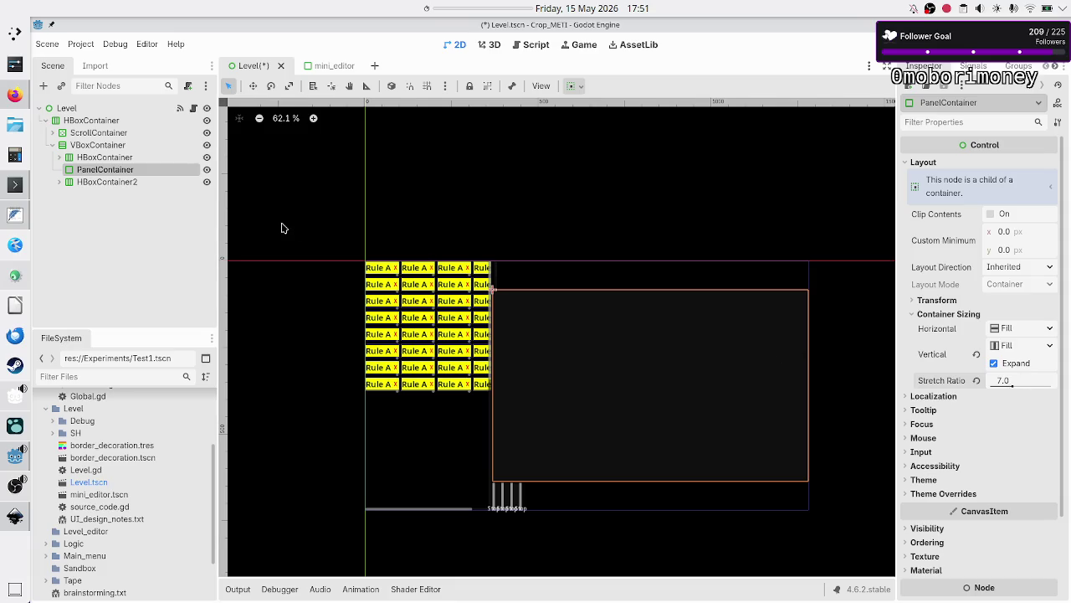
{"action": "left_click", "coordinate": [59, 157]}
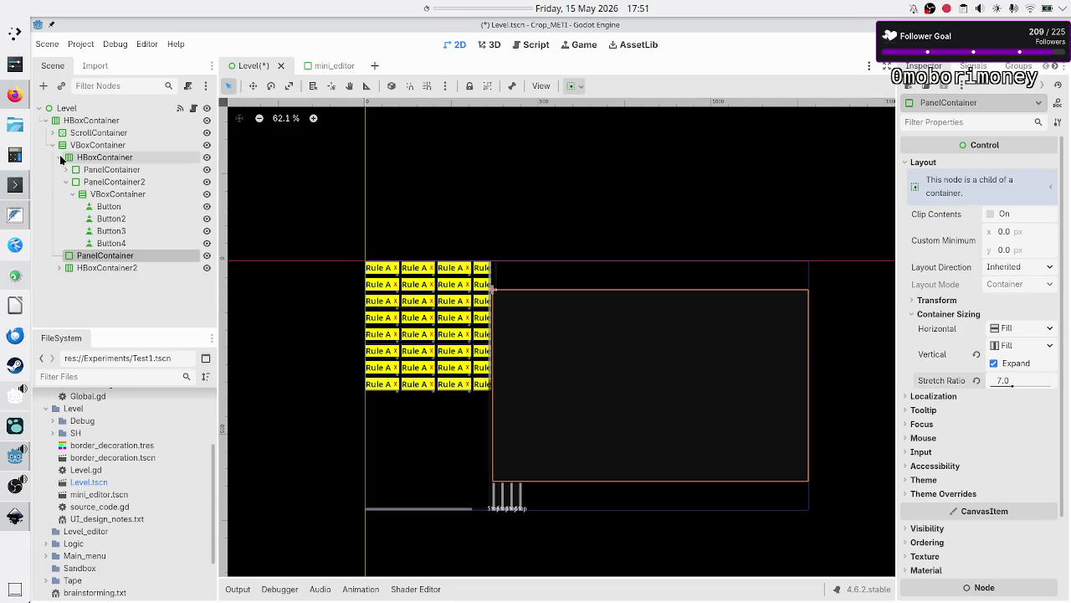
- Turn on Horizontal Expand for PanelContainer and PanelContainer2 in the top row
{"action": "left_click", "coordinate": [98, 170]}
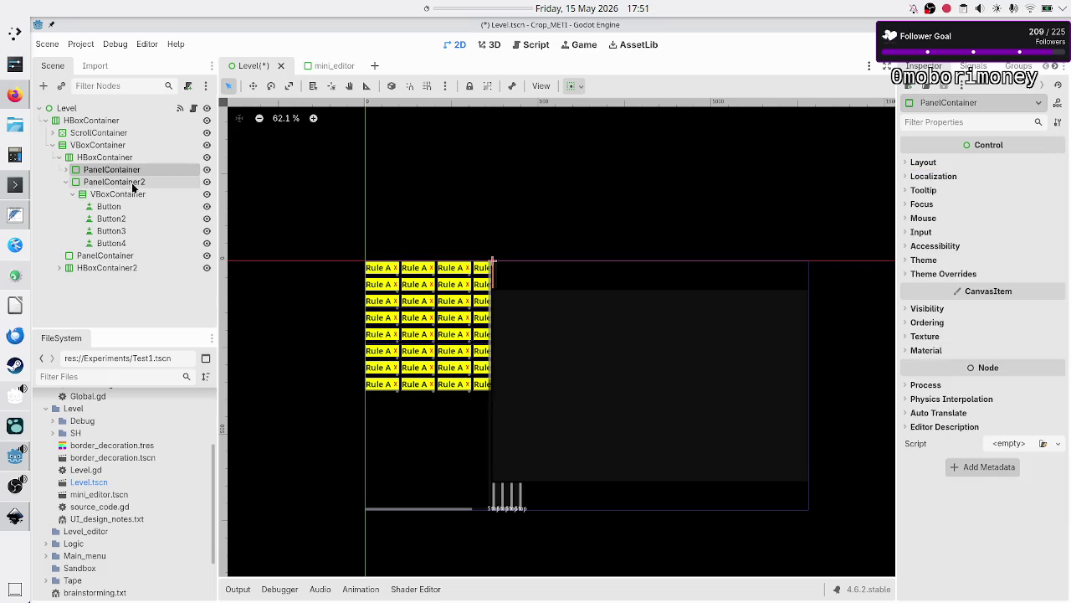
{"action": "left_click", "coordinate": [72, 194]}
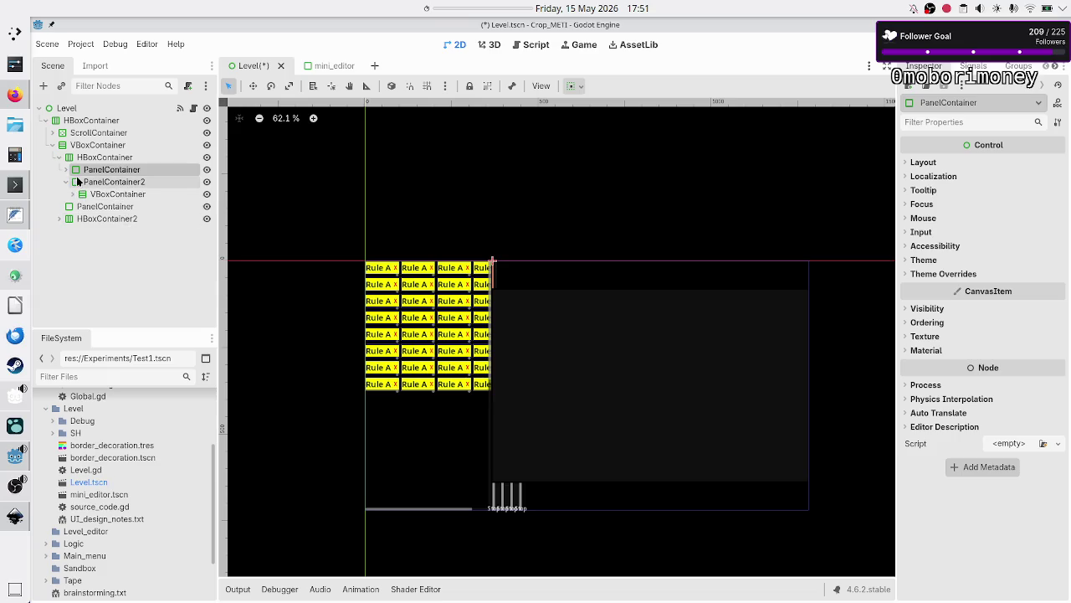
{"action": "left_click", "coordinate": [62, 182]}
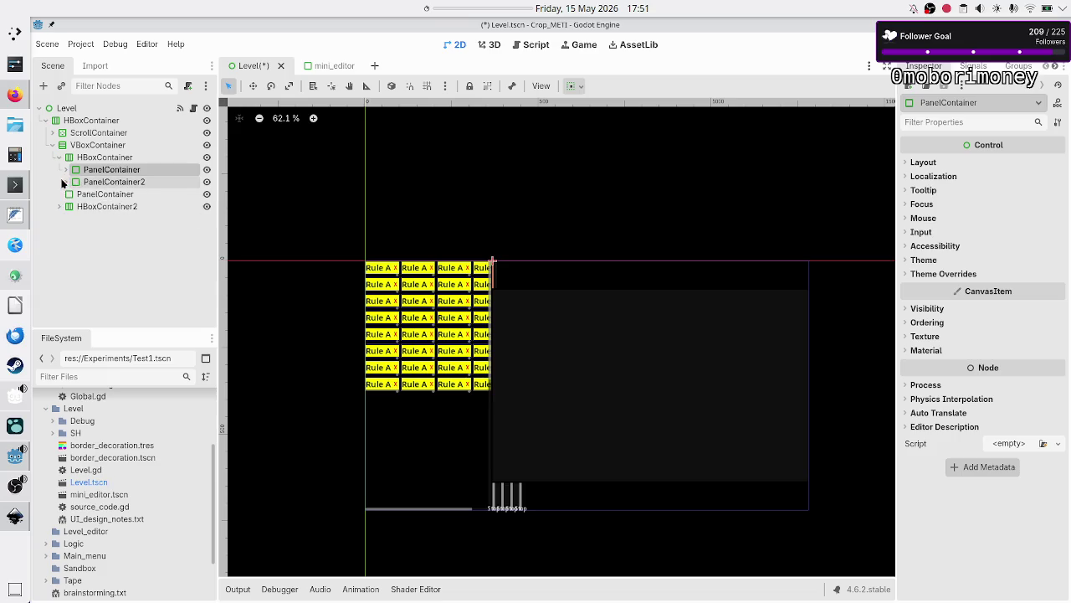
{"action": "left_click", "coordinate": [111, 181], "text": "shift"}
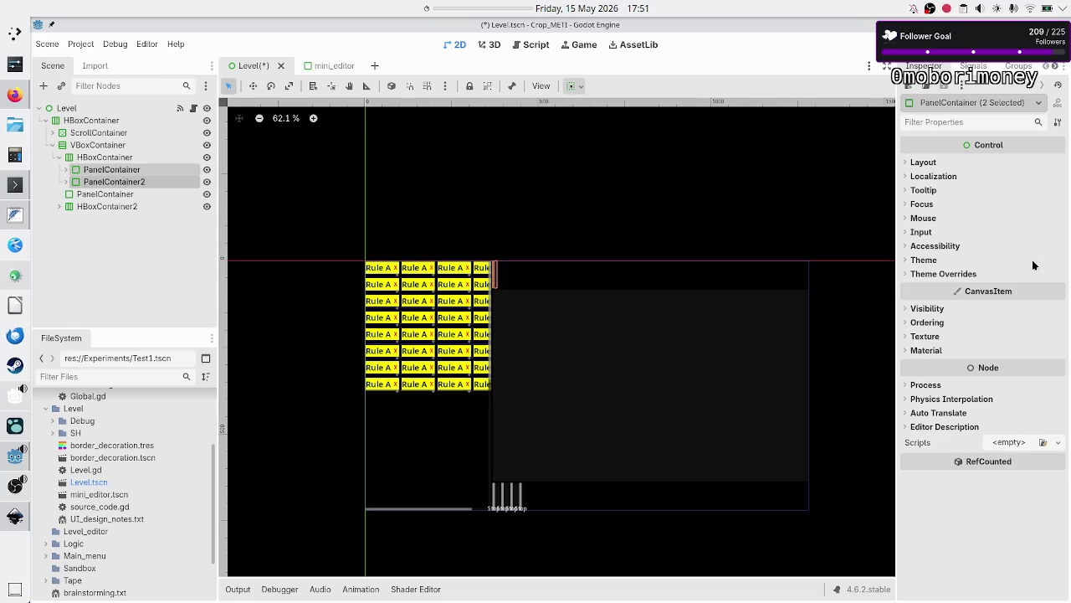
{"action": "left_click", "coordinate": [952, 162]}
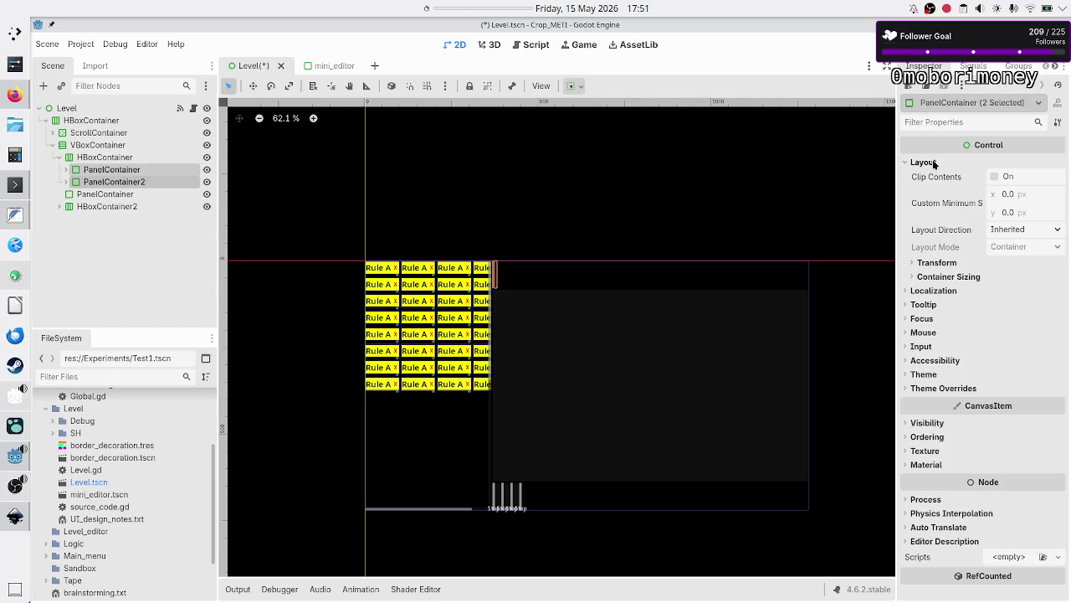
{"action": "left_click", "coordinate": [963, 276]}
{"action": "left_click", "coordinate": [1011, 308]}
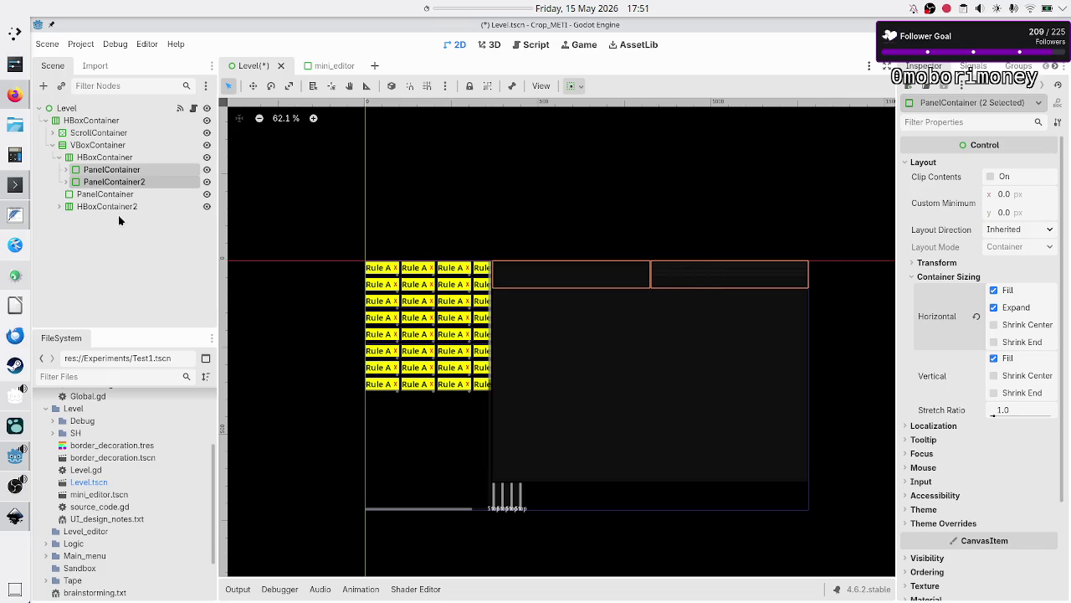
{"action": "left_click", "coordinate": [192, 251]}
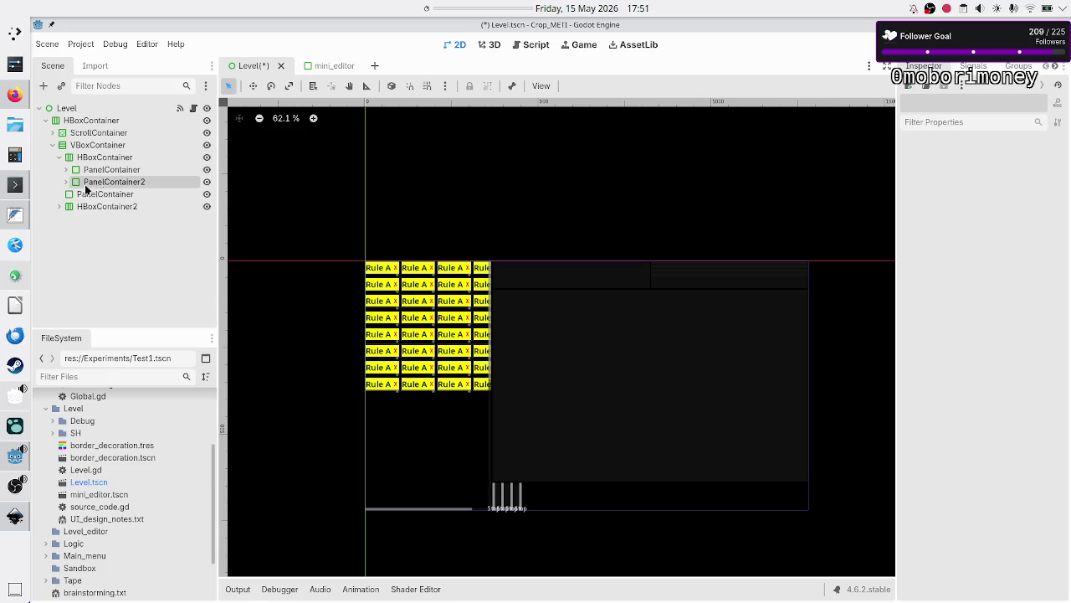
- Set the top-row PanelContainer's horizontal stretch ratio to 5
{"action": "left_click", "coordinate": [65, 181]}
{"action": "left_click", "coordinate": [106, 182]}
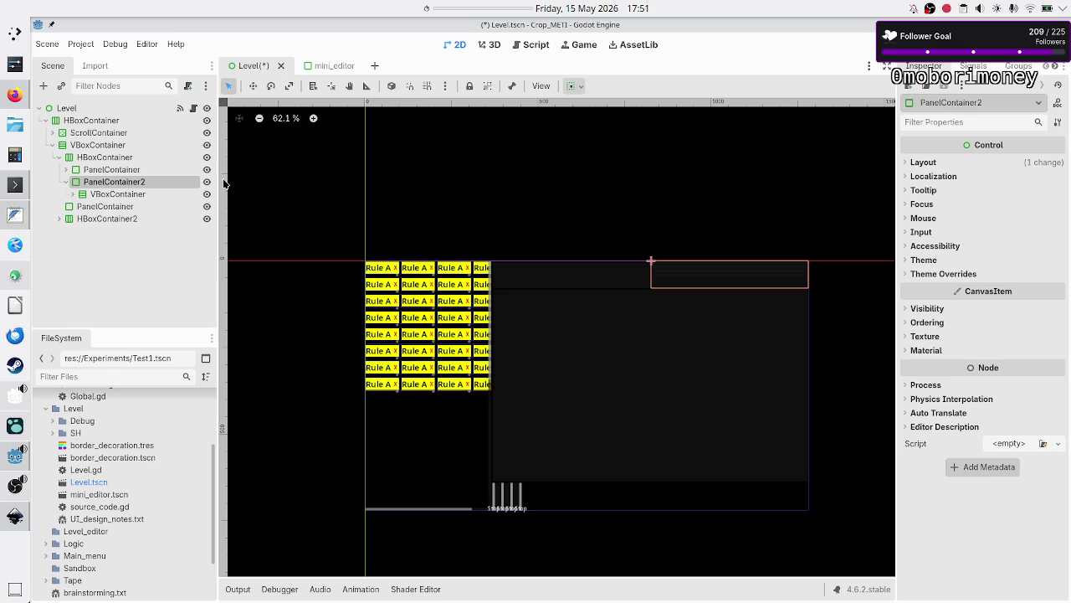
{"action": "left_click", "coordinate": [134, 169]}
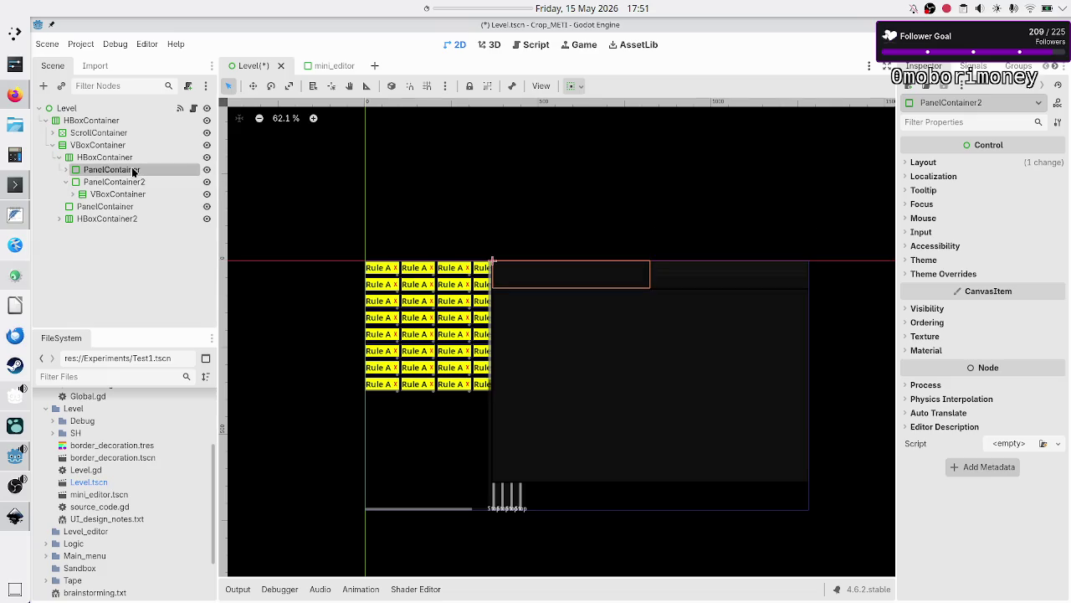
{"action": "left_click", "coordinate": [915, 164]}
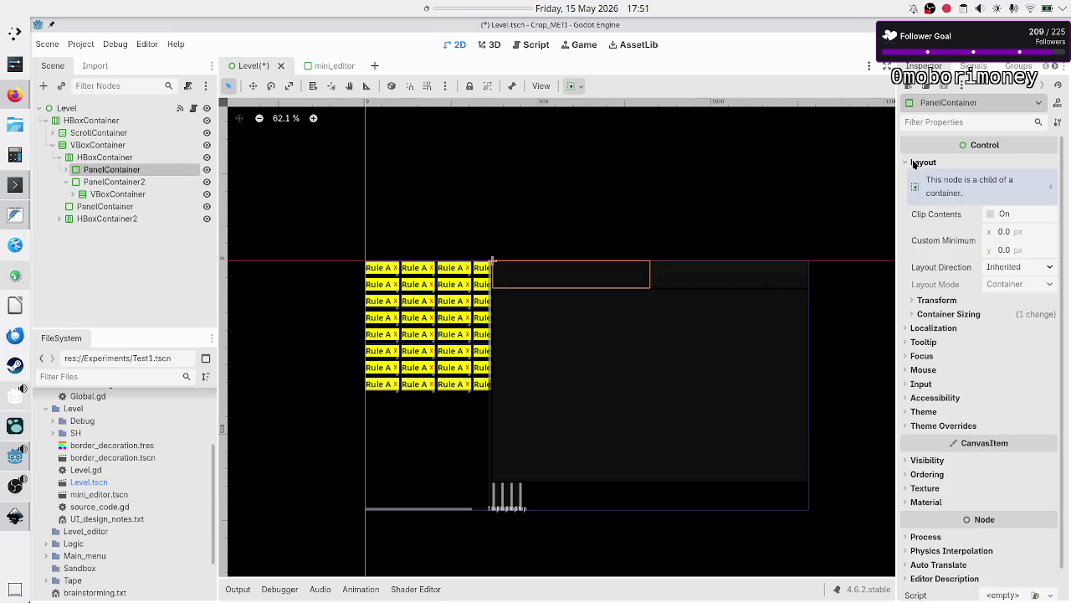
{"action": "left_click", "coordinate": [961, 313]}
{"action": "left_click", "coordinate": [1008, 380]}
{"action": "type", "text": "5"}
{"action": "key", "text": "Return"}
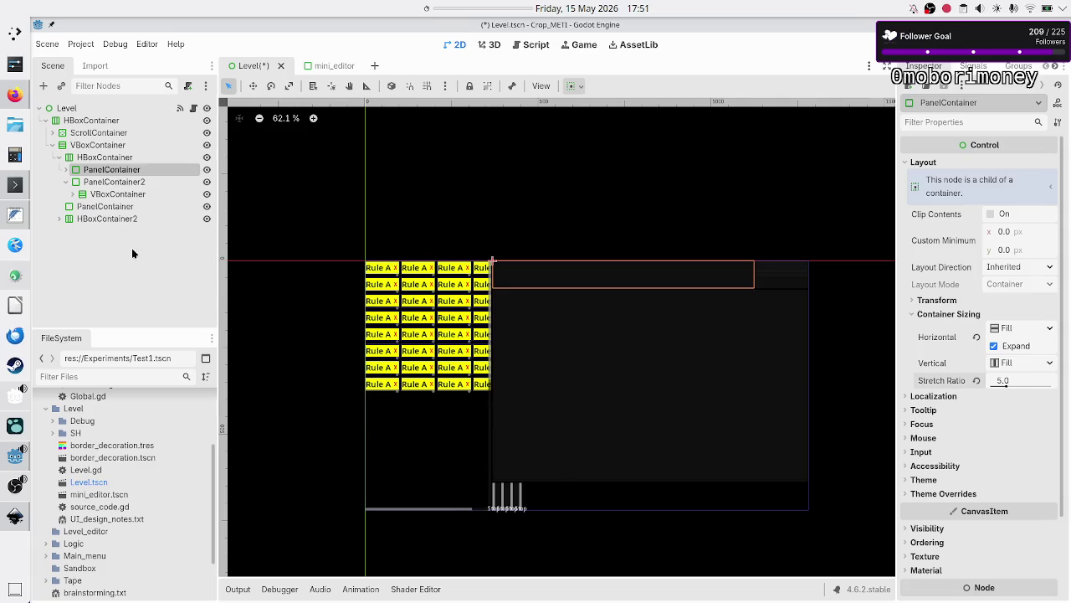
{"action": "left_click", "coordinate": [109, 183]}
{"action": "left_click", "coordinate": [122, 194]}
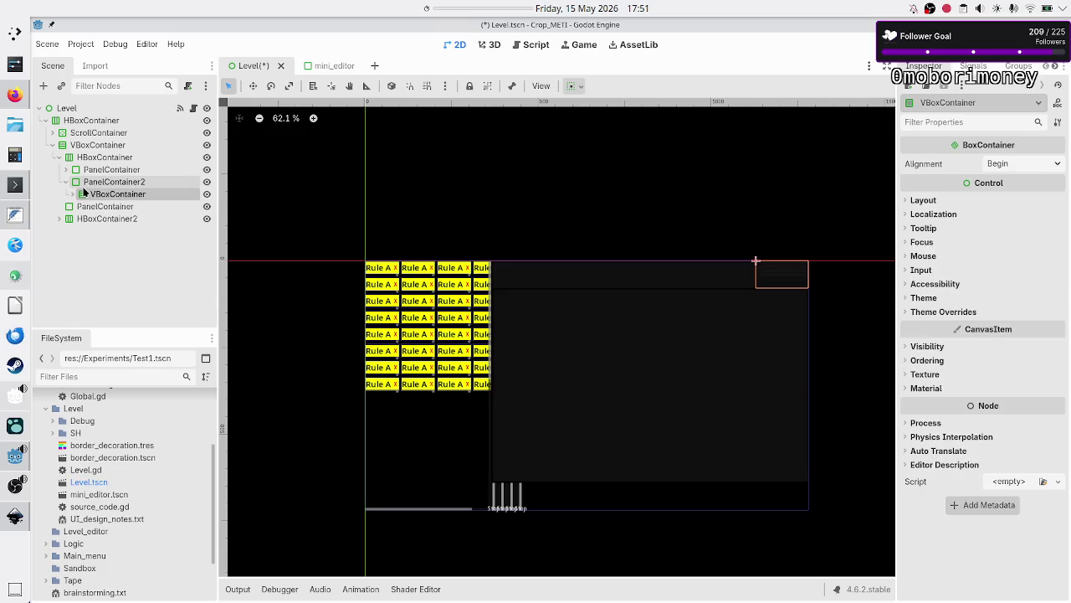
- Turn on Vertical Expand for Button through Button4 in PanelContainer2's VBoxContainer
{"action": "left_click", "coordinate": [72, 194]}
{"action": "left_click", "coordinate": [105, 209]}
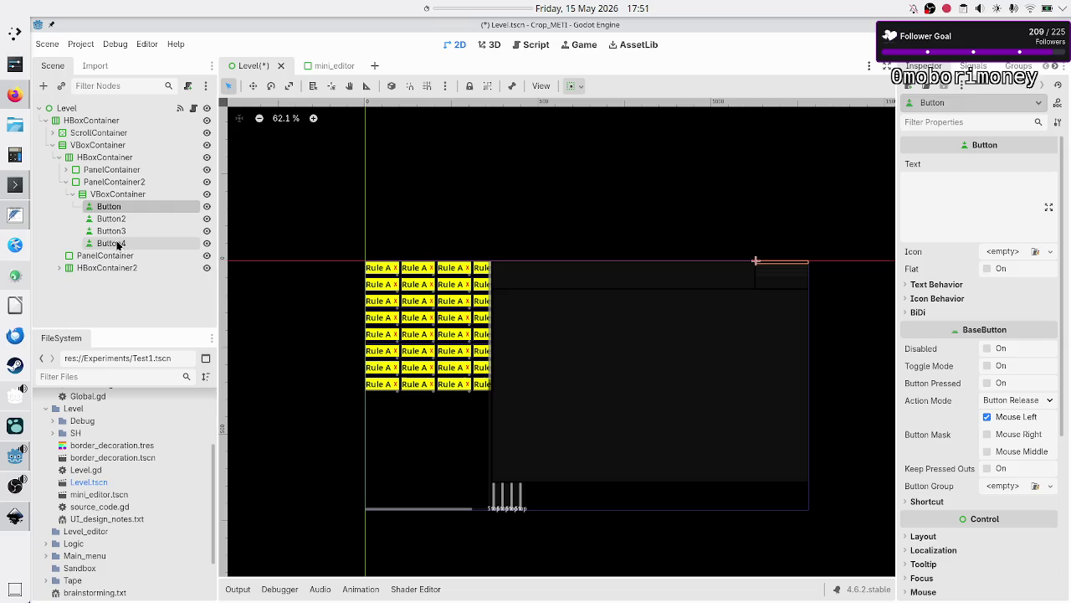
{"action": "left_click", "coordinate": [112, 242], "text": "shift"}
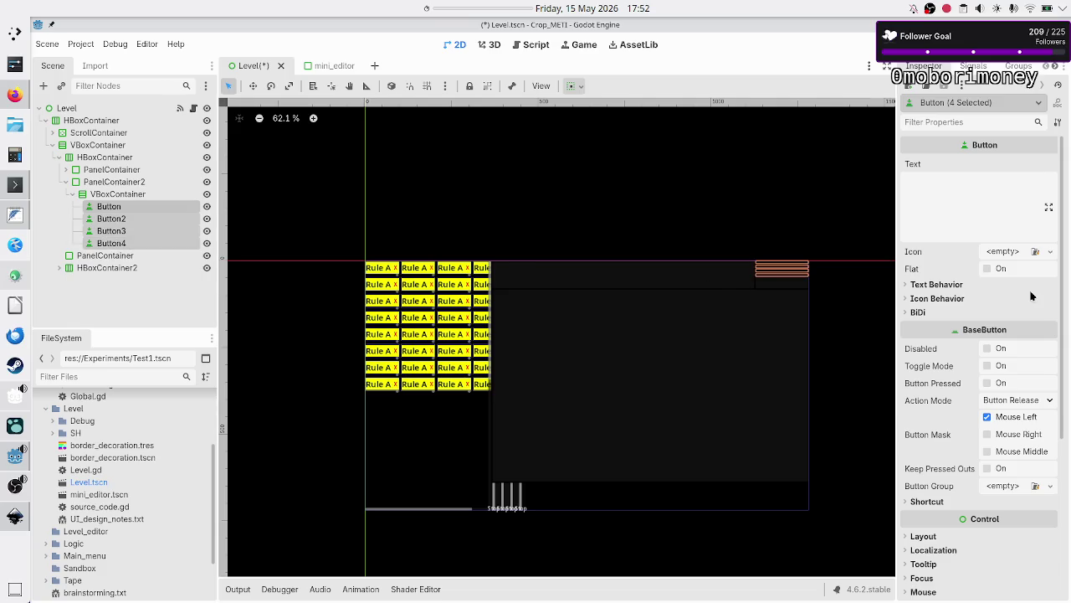
{"action": "scroll", "coordinate": [945, 333], "scroll_direction": "down", "scroll_amount": 5}
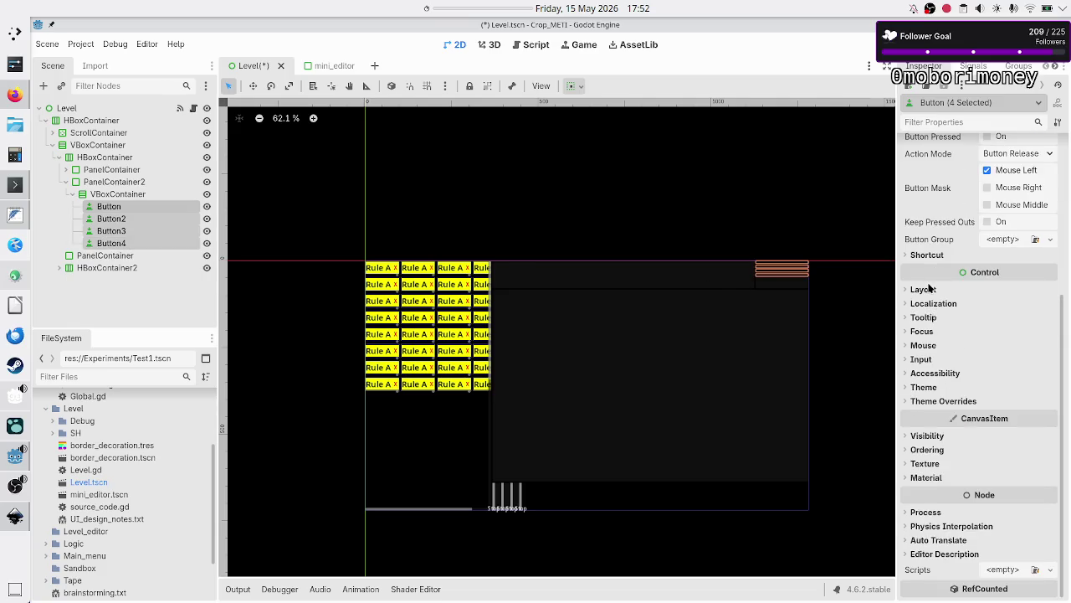
{"action": "left_click", "coordinate": [929, 288]}
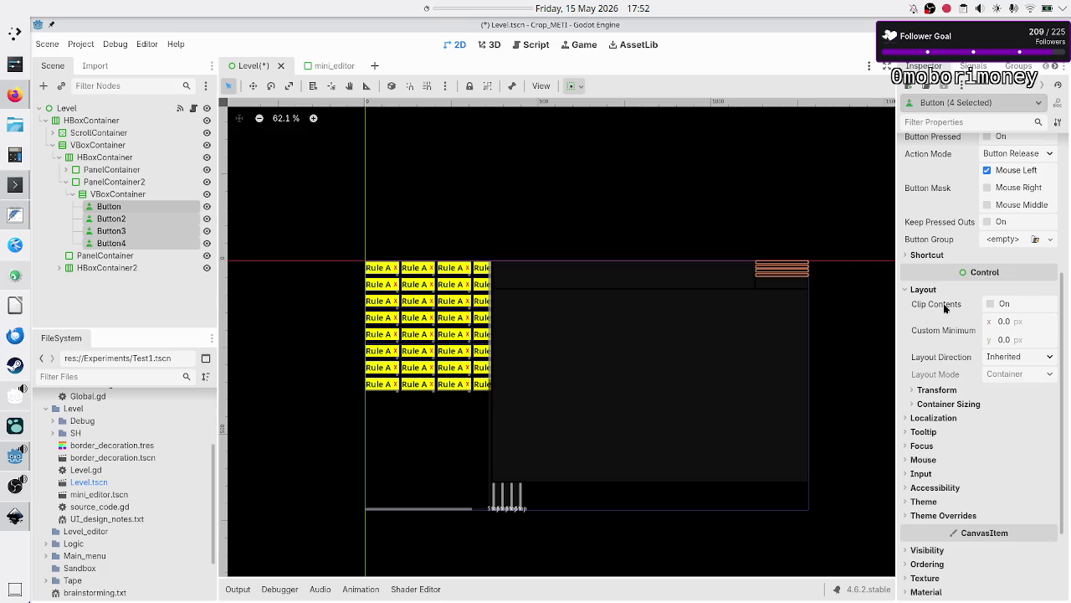
{"action": "left_click", "coordinate": [948, 405]}
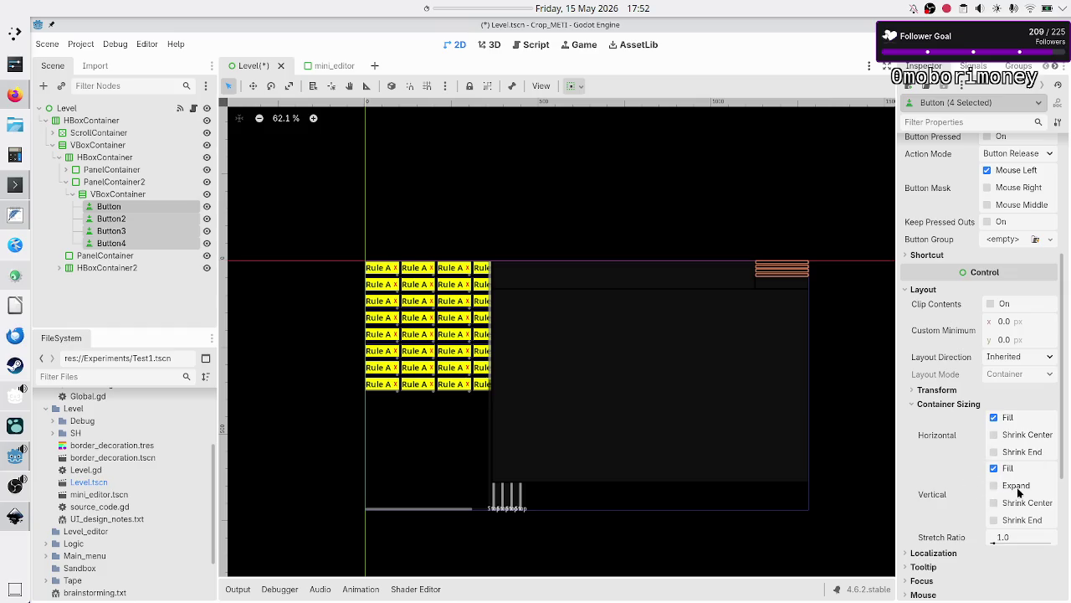
{"action": "left_click", "coordinate": [1018, 487]}
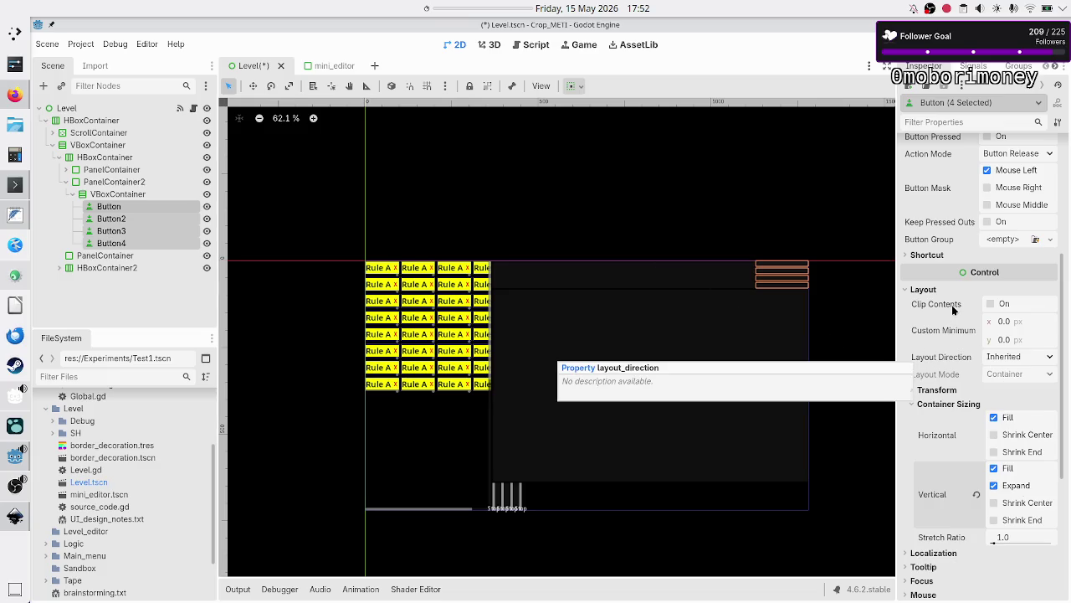
{"action": "left_click", "coordinate": [118, 196]}
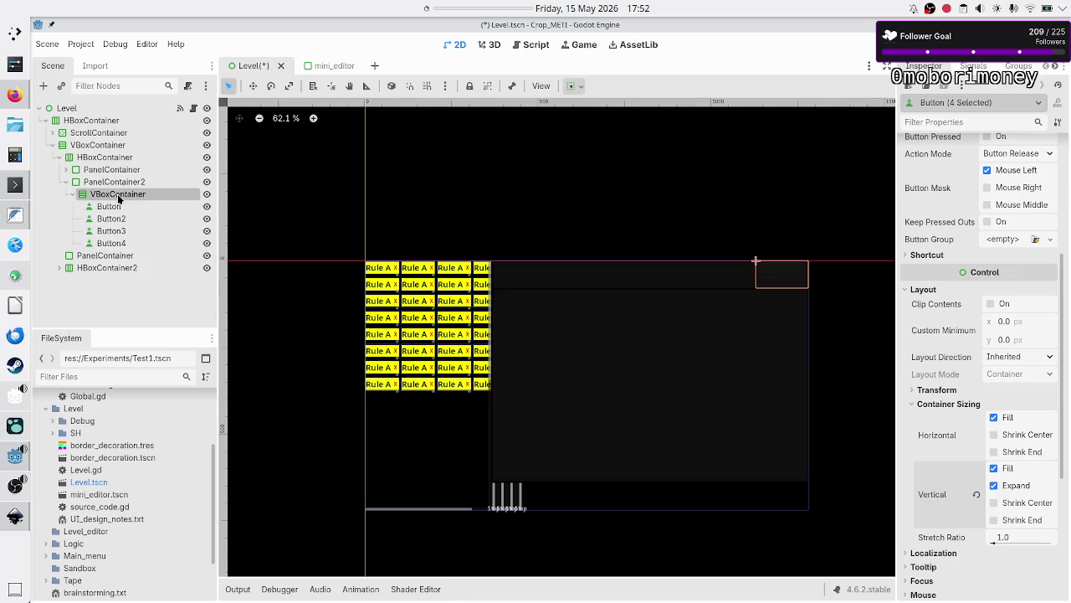
{"action": "left_click", "coordinate": [98, 258]}
{"action": "left_click", "coordinate": [71, 269]}
{"action": "left_click", "coordinate": [60, 268]}
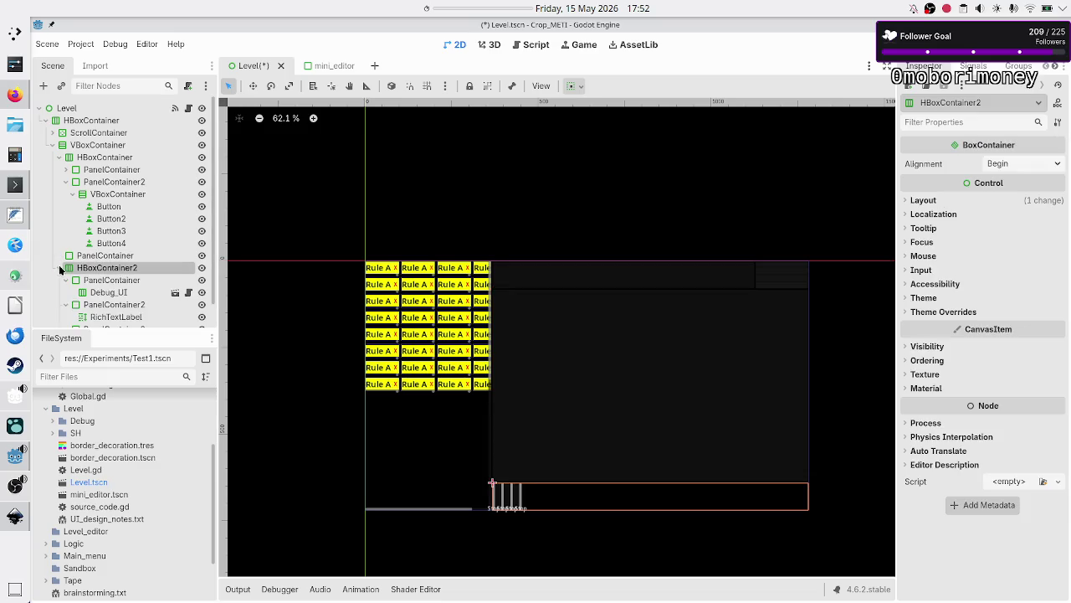
- Turn on Horizontal Expand for the three bottom-row PanelContainers, then bring up the Inkscape mockup
{"action": "scroll", "coordinate": [107, 285], "scroll_direction": "down", "scroll_amount": 1}
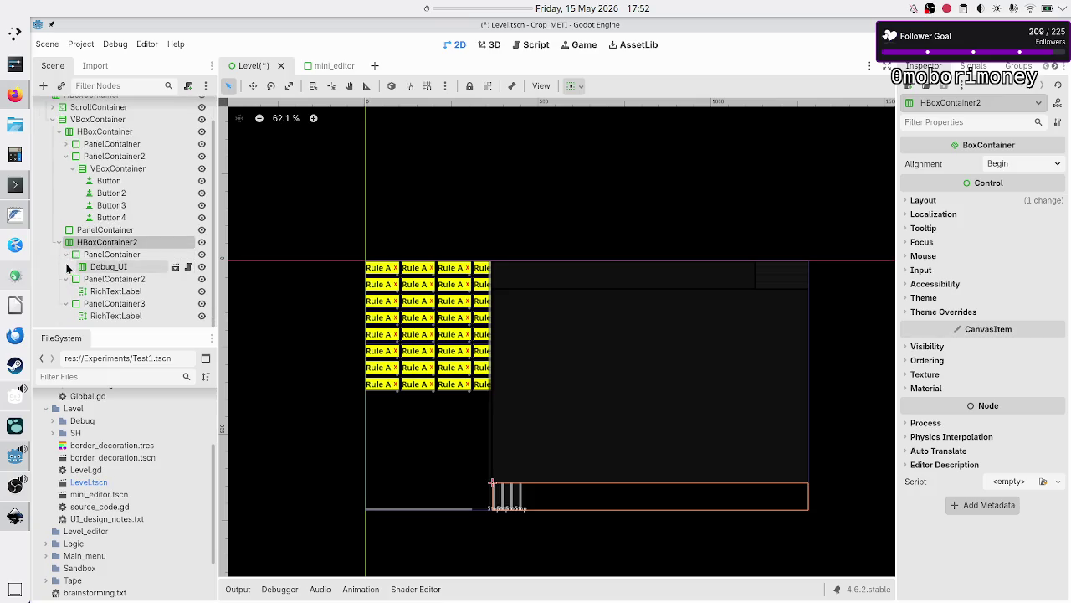
{"action": "left_click", "coordinate": [66, 254]}
{"action": "left_click", "coordinate": [67, 280]}
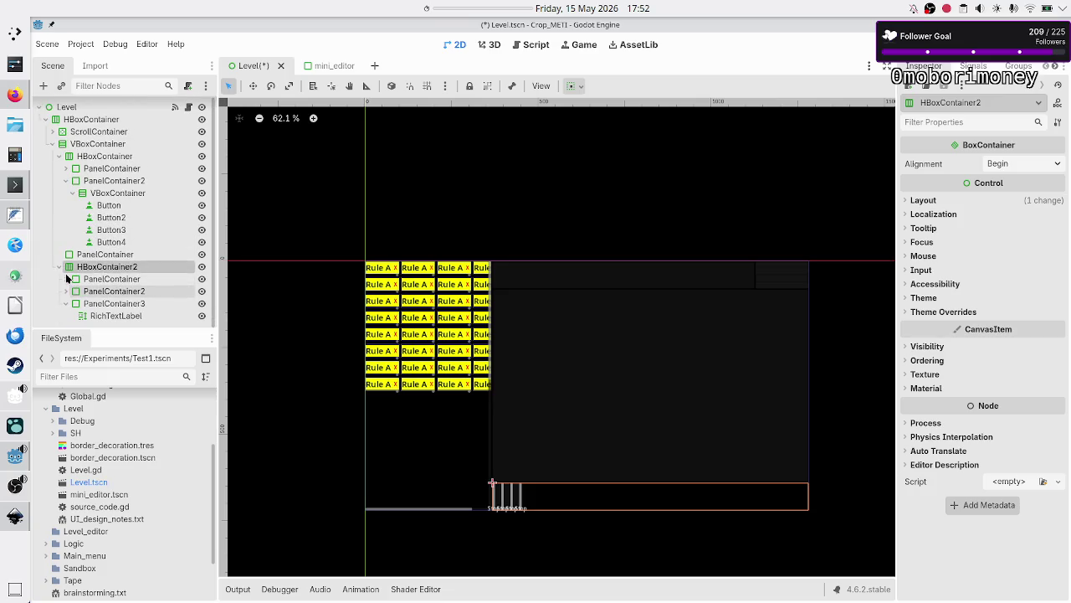
{"action": "left_click", "coordinate": [66, 304]}
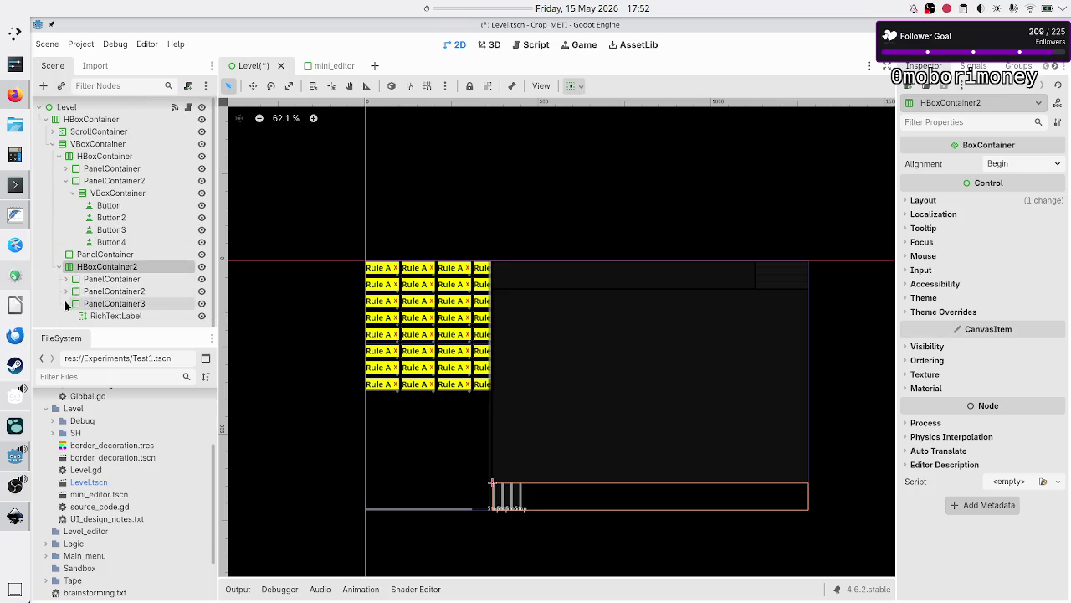
{"action": "left_click", "coordinate": [116, 280]}
{"action": "left_click", "coordinate": [134, 304], "text": "shift"}
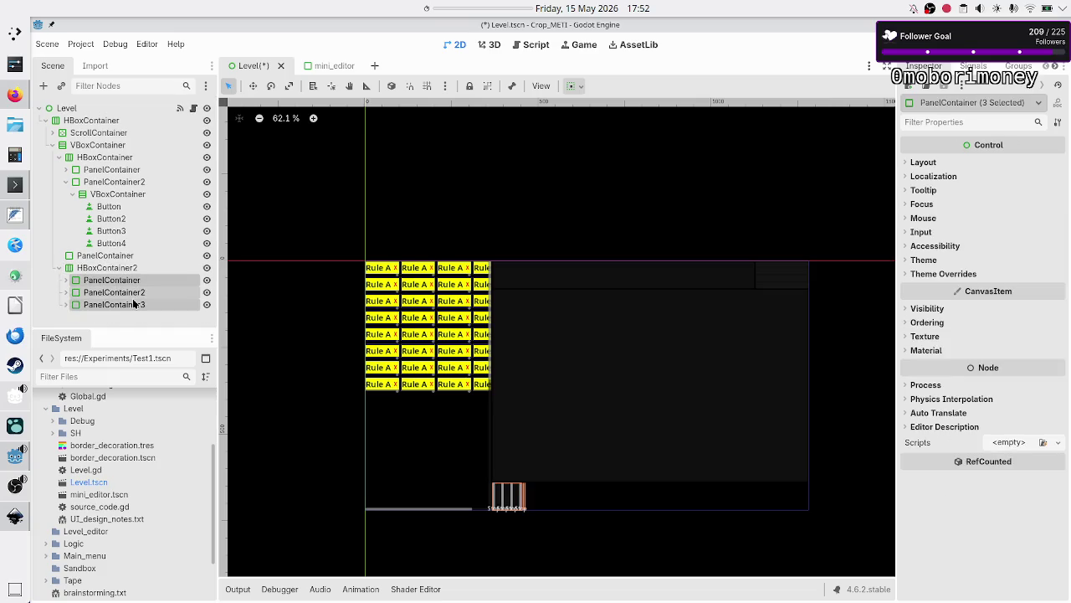
{"action": "left_click", "coordinate": [921, 164]}
{"action": "left_click", "coordinate": [961, 278]}
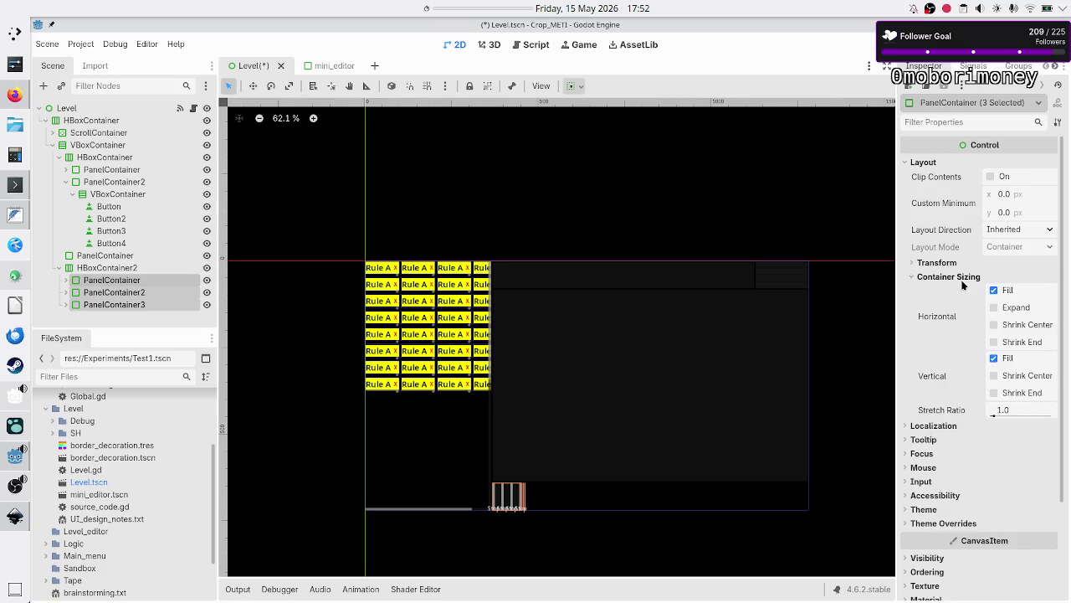
{"action": "left_click", "coordinate": [994, 307]}
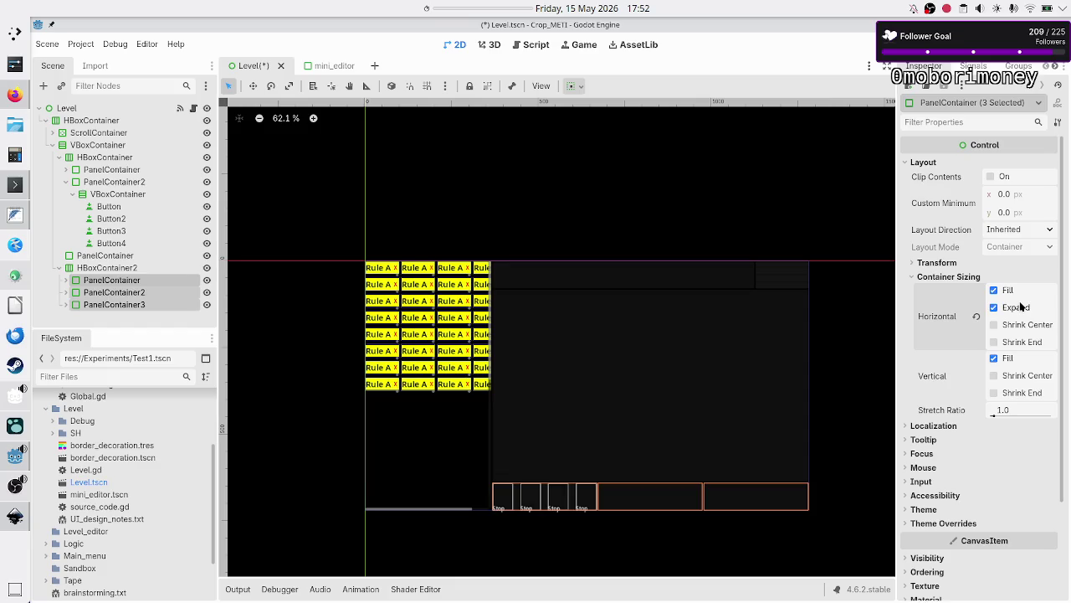
{"action": "key", "text": "alt+Tab"}
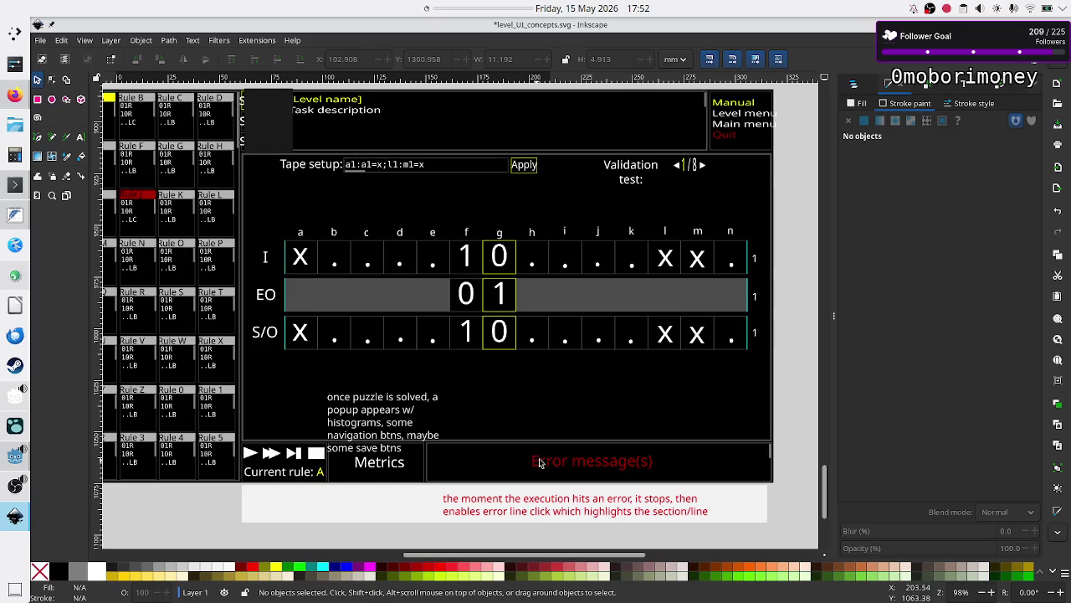
- Set PanelContainer3's stretch ratio to 2.0, then save and run the project with F5
{"action": "key", "text": "alt+Tab"}
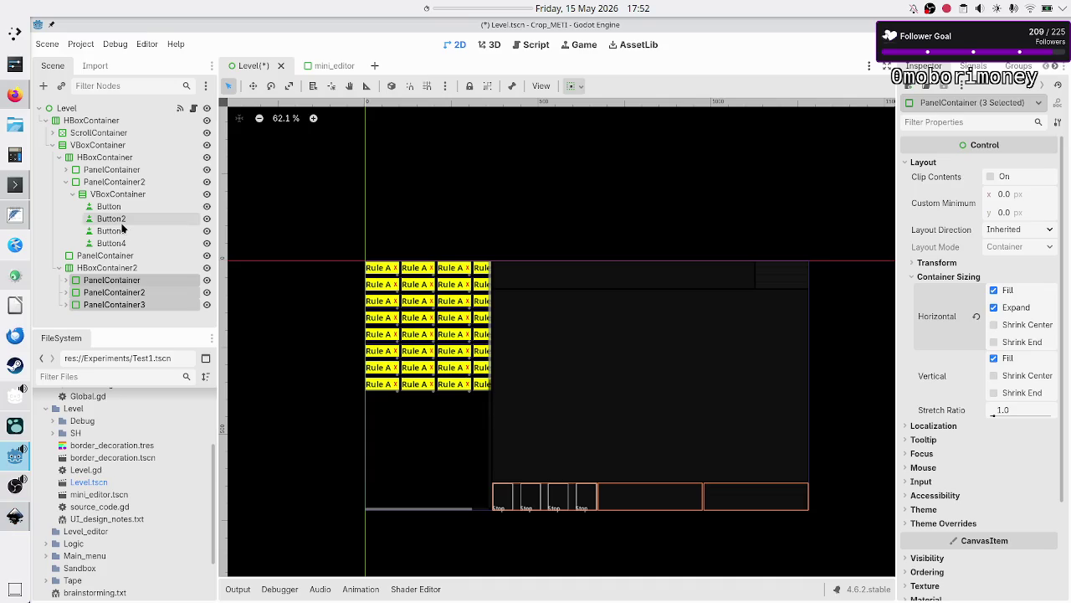
{"action": "left_click", "coordinate": [117, 305]}
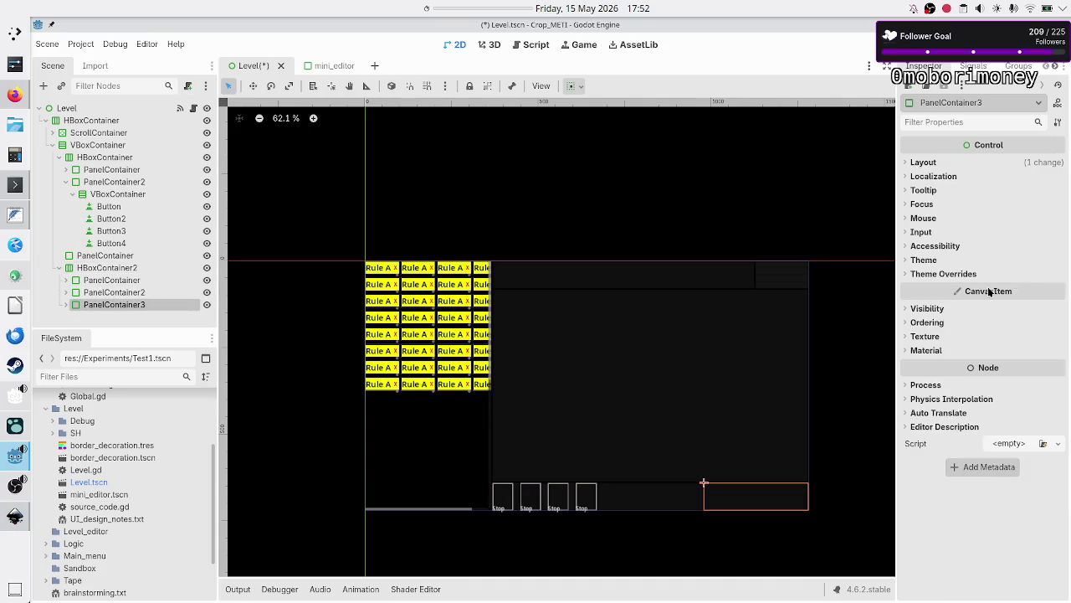
{"action": "left_click", "coordinate": [953, 274]}
{"action": "left_click", "coordinate": [952, 275]}
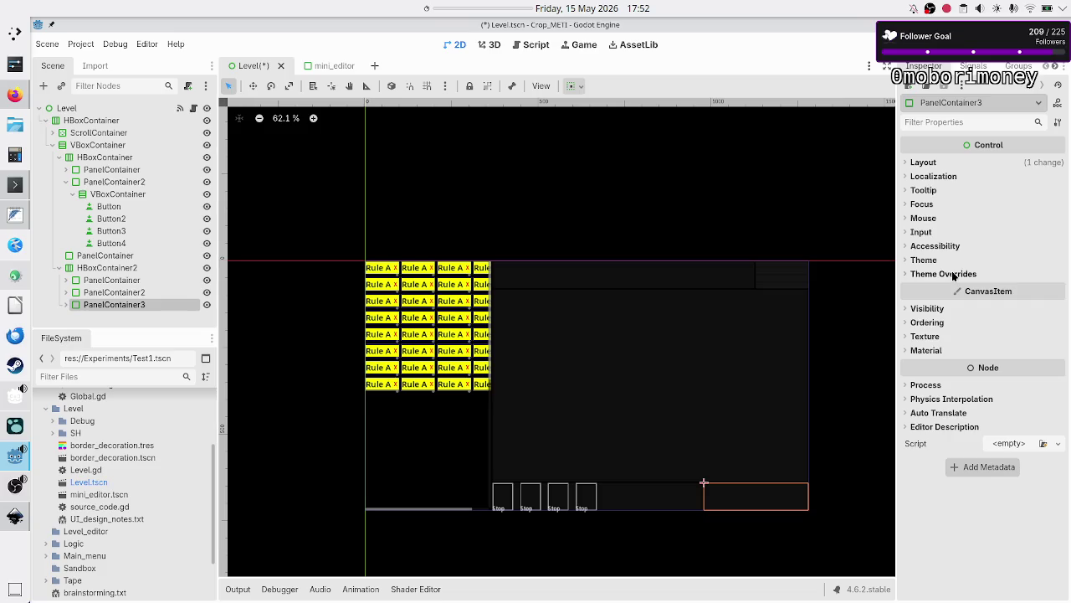
{"action": "left_click", "coordinate": [924, 162]}
{"action": "left_click", "coordinate": [958, 314]}
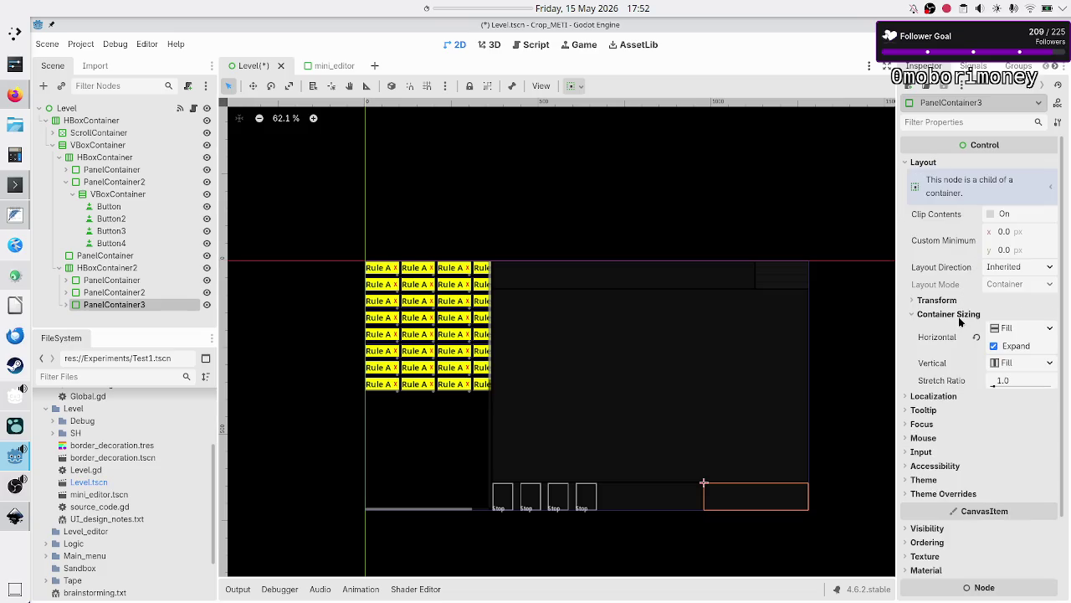
{"action": "left_click", "coordinate": [1007, 373]}
{"action": "type", "text": "2"}
{"action": "key", "text": "Return"}
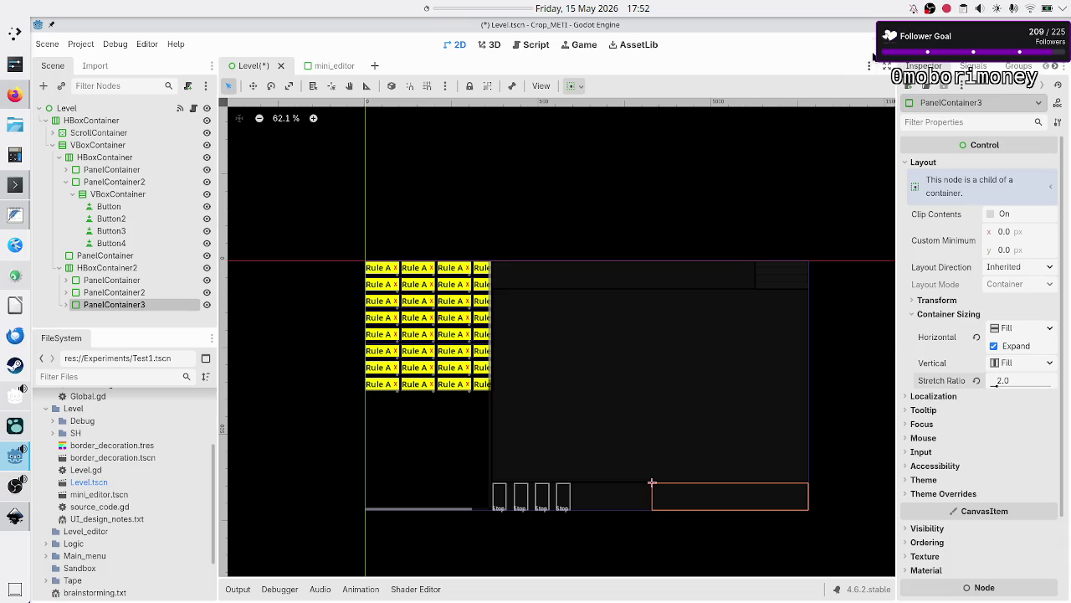
{"action": "key", "text": "F5"}
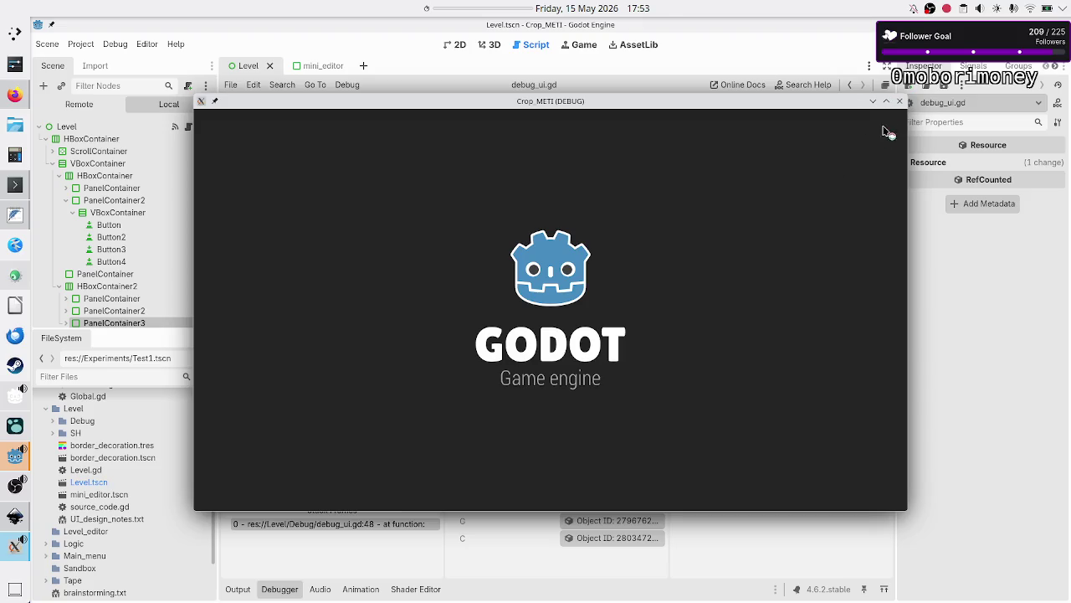
- Close the game window and scroll debug_ui.gd to inspect the too-many-arguments error at line 48
{"action": "left_click", "coordinate": [901, 104]}
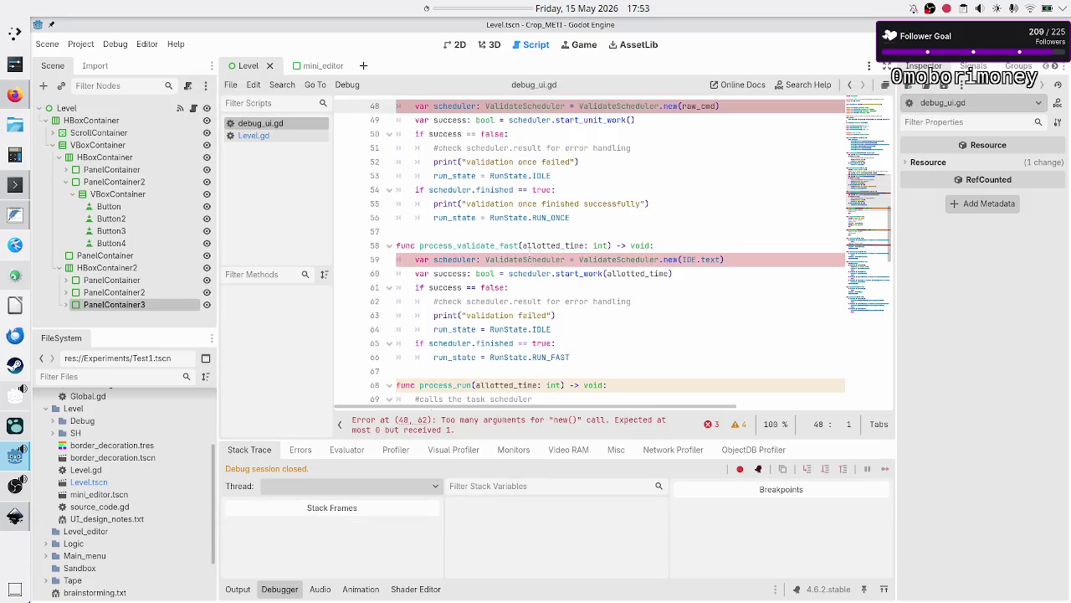
{"action": "scroll", "coordinate": [683, 268], "scroll_direction": "up", "scroll_amount": 5}
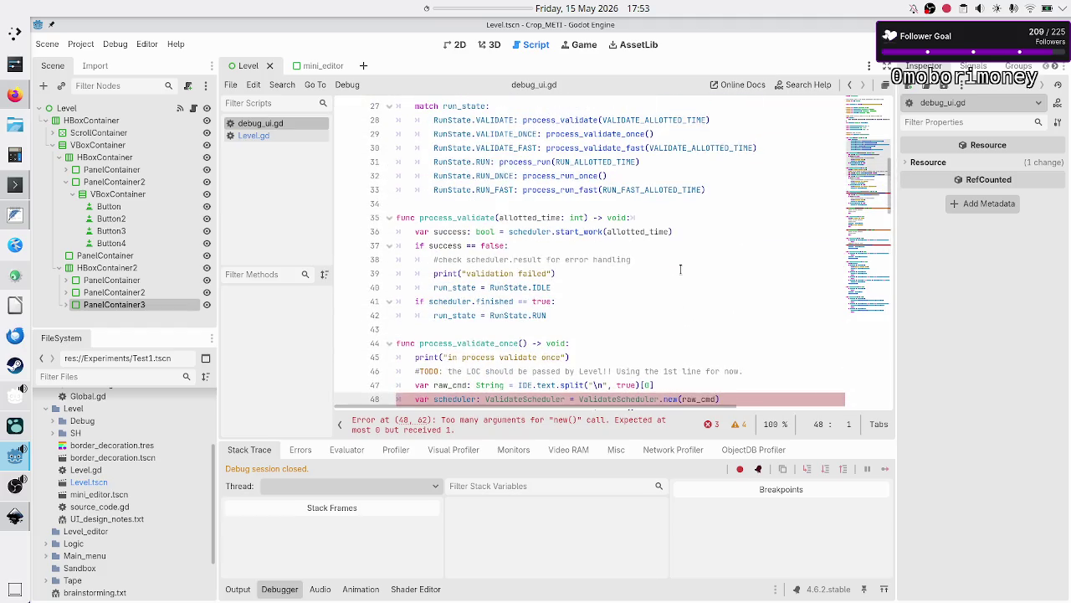
{"action": "scroll", "coordinate": [680, 269], "scroll_direction": "down", "scroll_amount": 10}
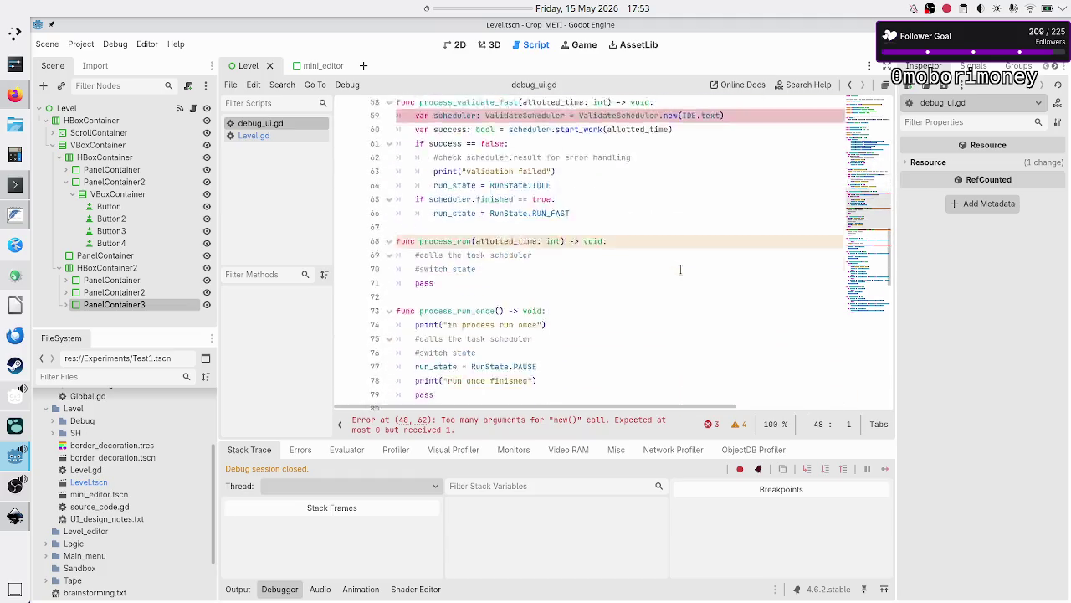
{"action": "scroll", "coordinate": [680, 269], "scroll_direction": "up", "scroll_amount": 8}
{"action": "scroll", "coordinate": [681, 269], "scroll_direction": "up", "scroll_amount": 8}
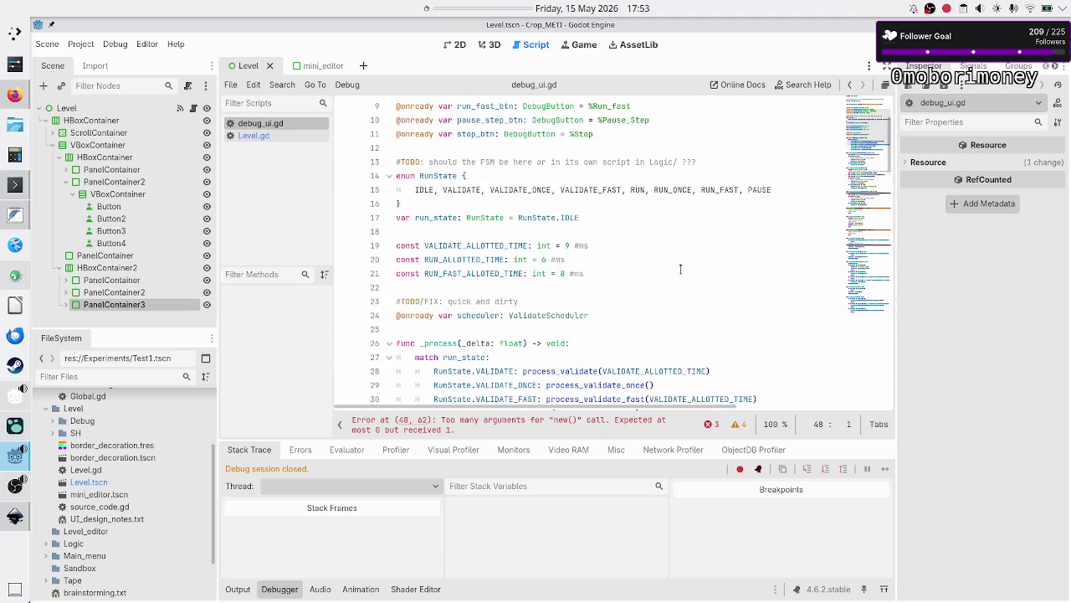
- Delete the Debug_UI node from the first bottom-row PanelContainer
{"action": "left_click", "coordinate": [67, 305]}
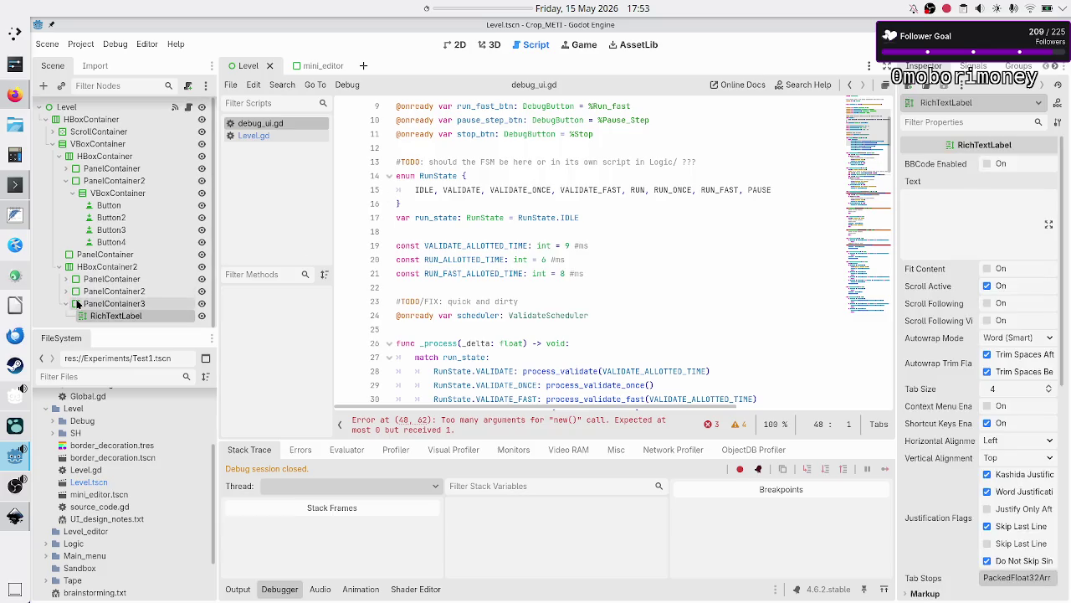
{"action": "left_click", "coordinate": [65, 292]}
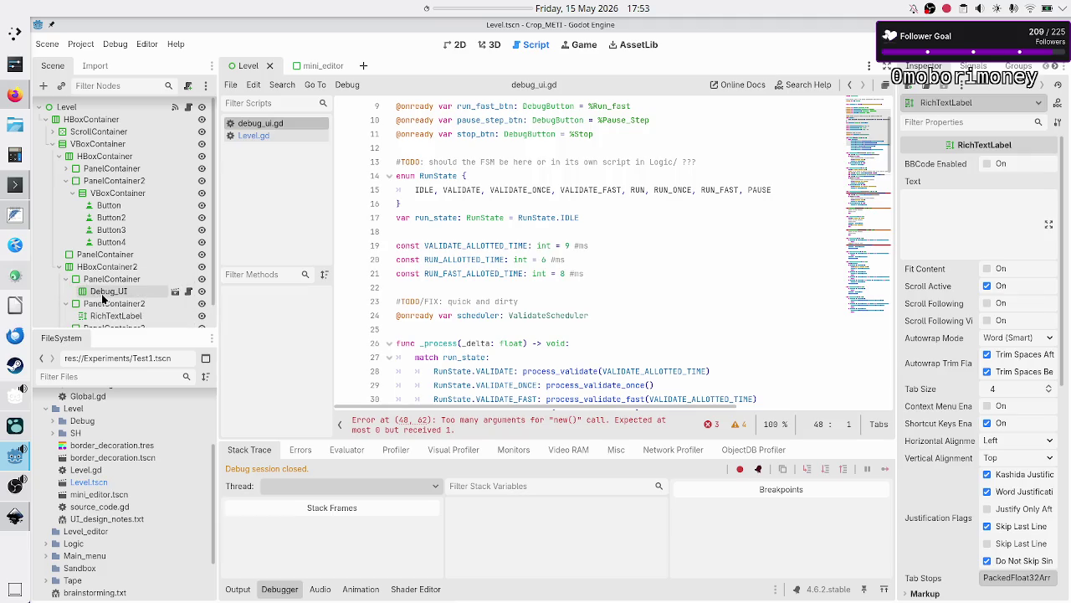
{"action": "left_click", "coordinate": [102, 294]}
{"action": "key", "text": "Delete"}
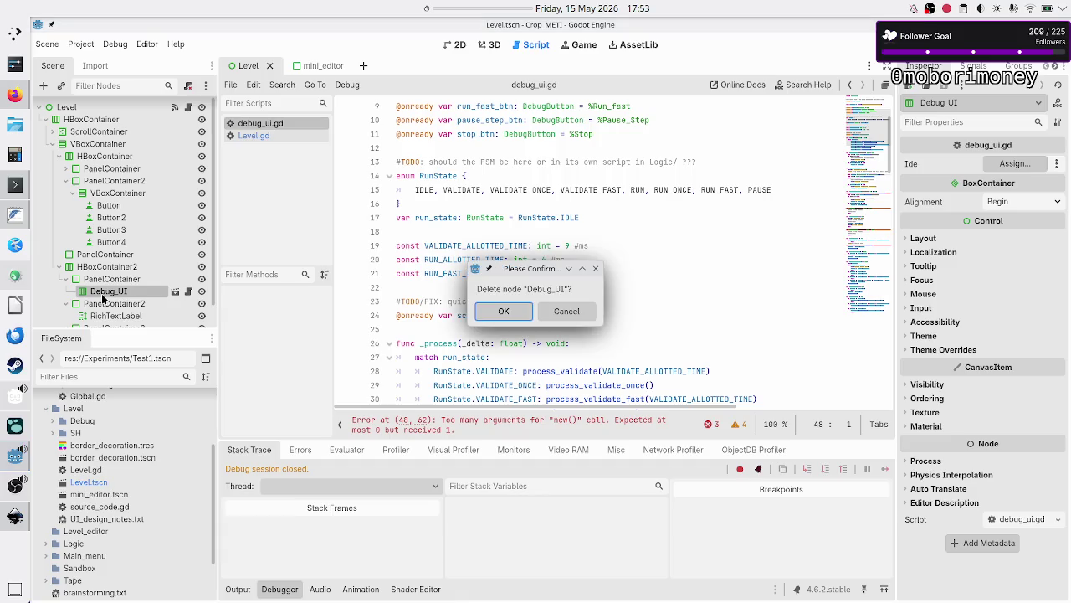
{"action": "key", "text": "Return"}
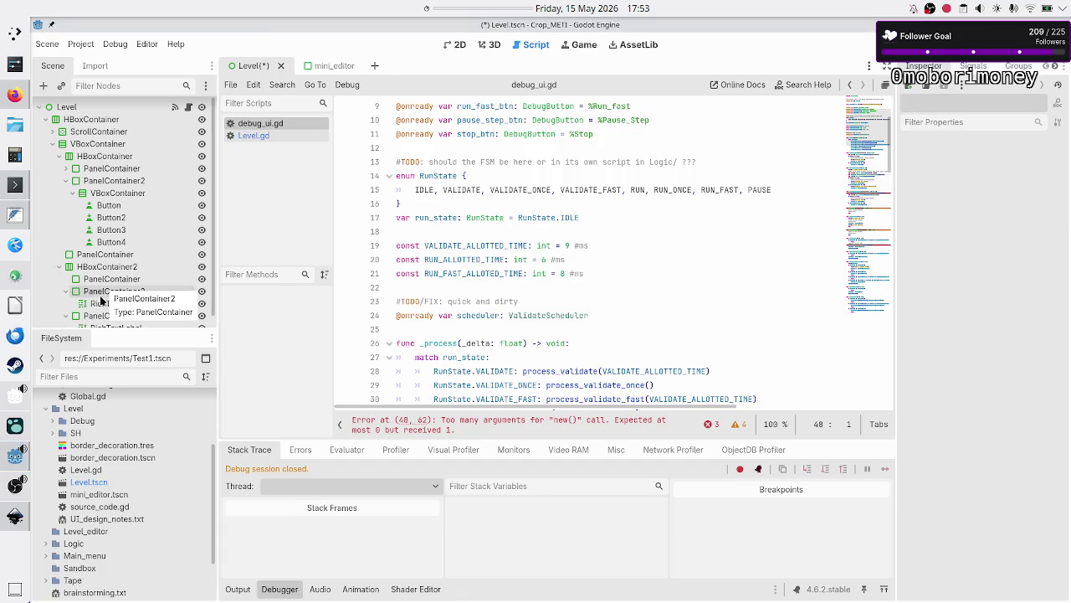
- Add a new Panel node as a child of the now-empty PanelContainer
{"action": "left_click", "coordinate": [105, 280]}
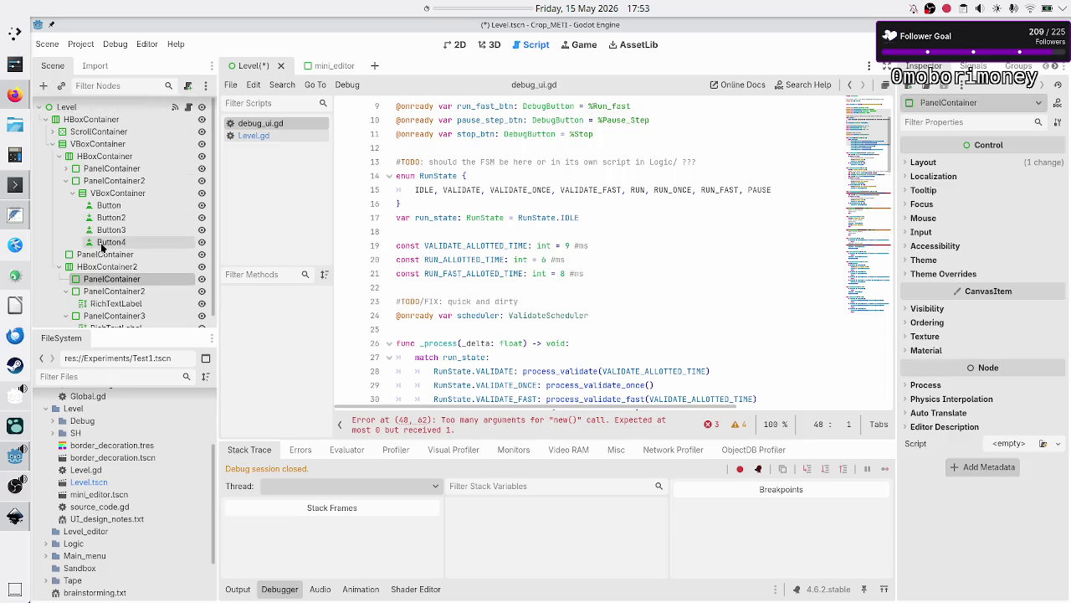
{"action": "left_click", "coordinate": [43, 86]}
{"action": "type", "text": "panel"}
{"action": "key", "text": "Return"}
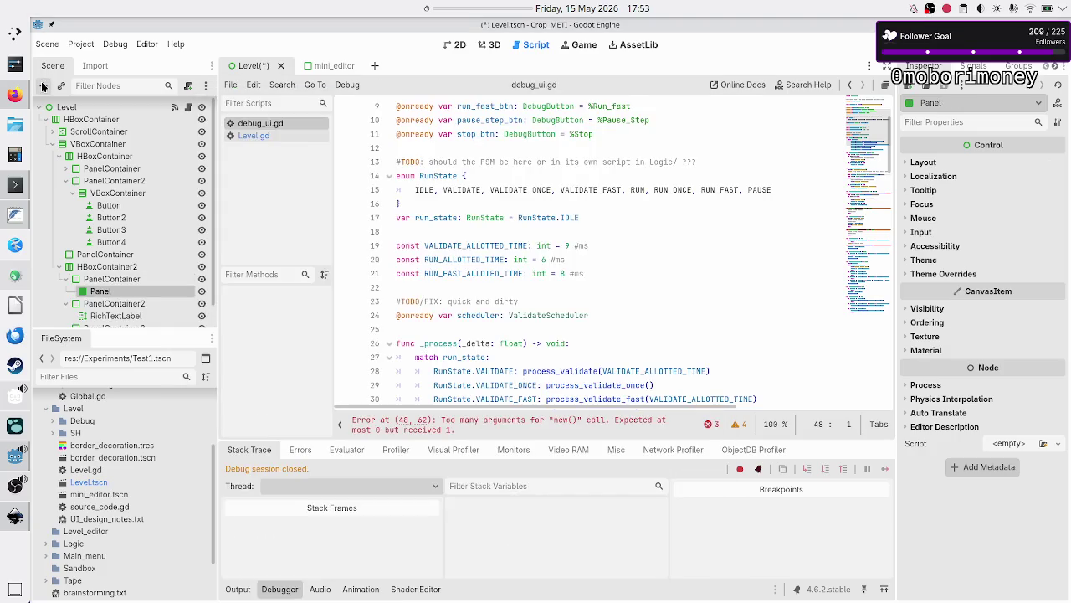
{"action": "scroll", "coordinate": [105, 282], "scroll_direction": "down", "scroll_amount": 1}
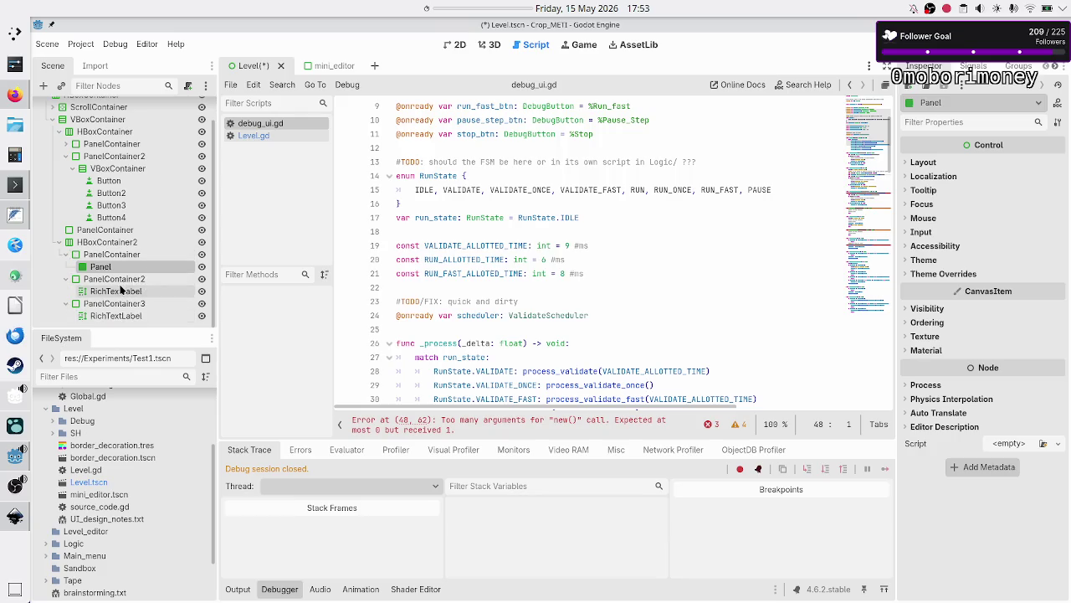
- Set PanelContainer2's RichTextLabel text to 'Metrics' and PanelContainer3's to 'Error messages'
{"action": "left_click", "coordinate": [117, 291]}
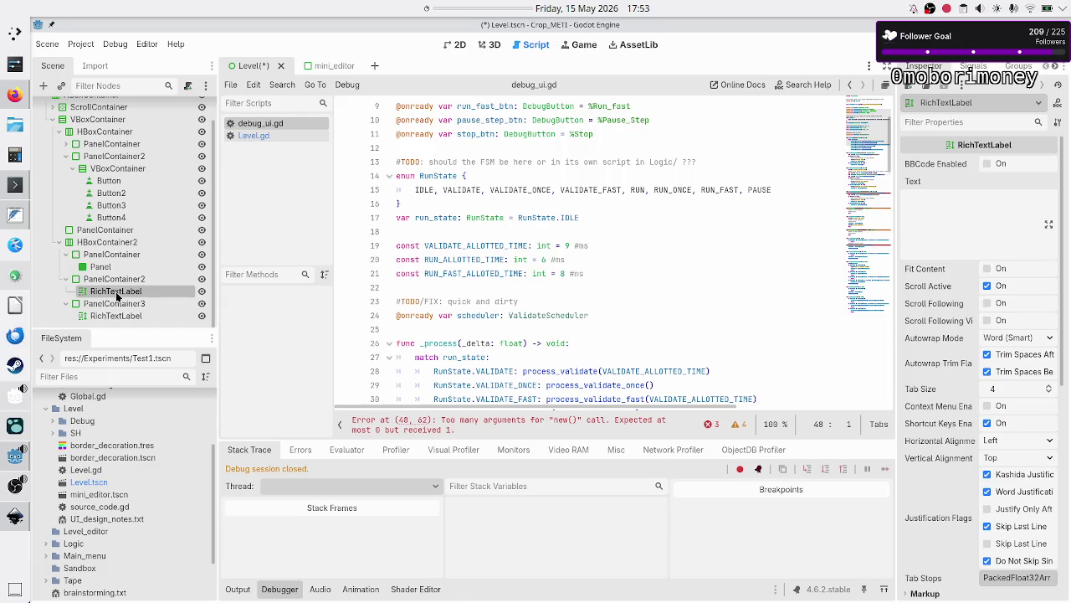
{"action": "left_click", "coordinate": [1012, 231]}
{"action": "type", "text": "Metrics"}
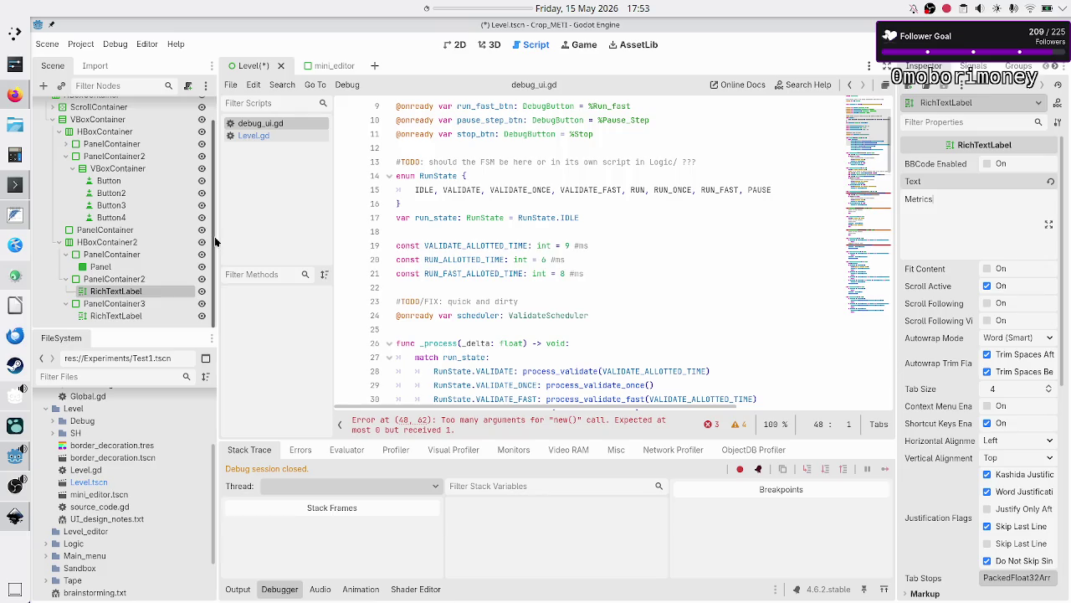
{"action": "left_click", "coordinate": [115, 317]}
{"action": "left_click", "coordinate": [975, 225]}
{"action": "type", "text": "Error messages"}
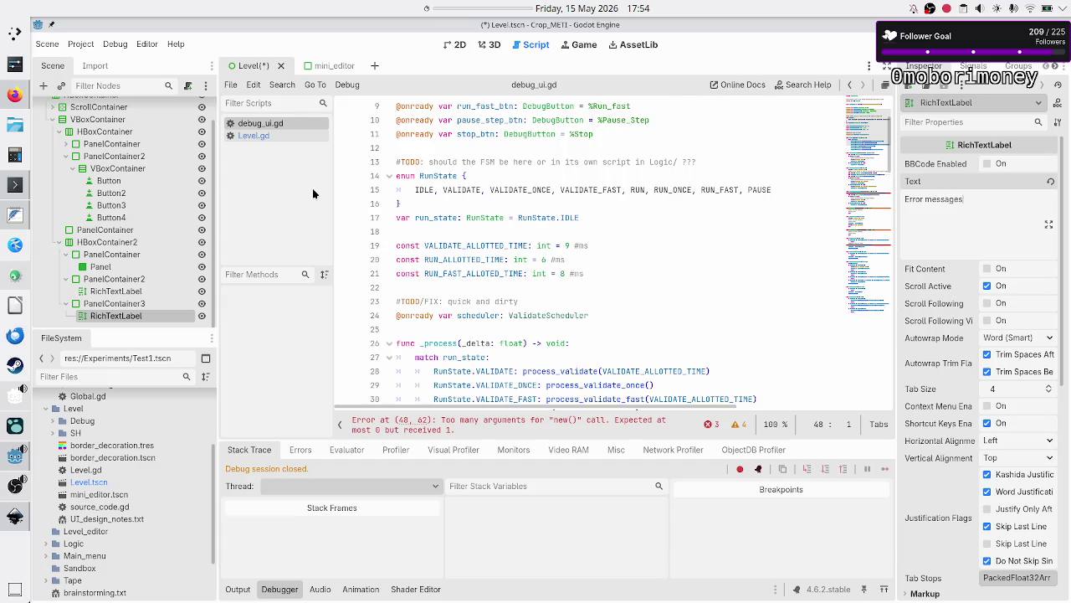
- Assign a new StyleBoxFlat as the Panel node's Panel style theme override
{"action": "left_click", "coordinate": [120, 266]}
{"action": "left_click", "coordinate": [925, 162]}
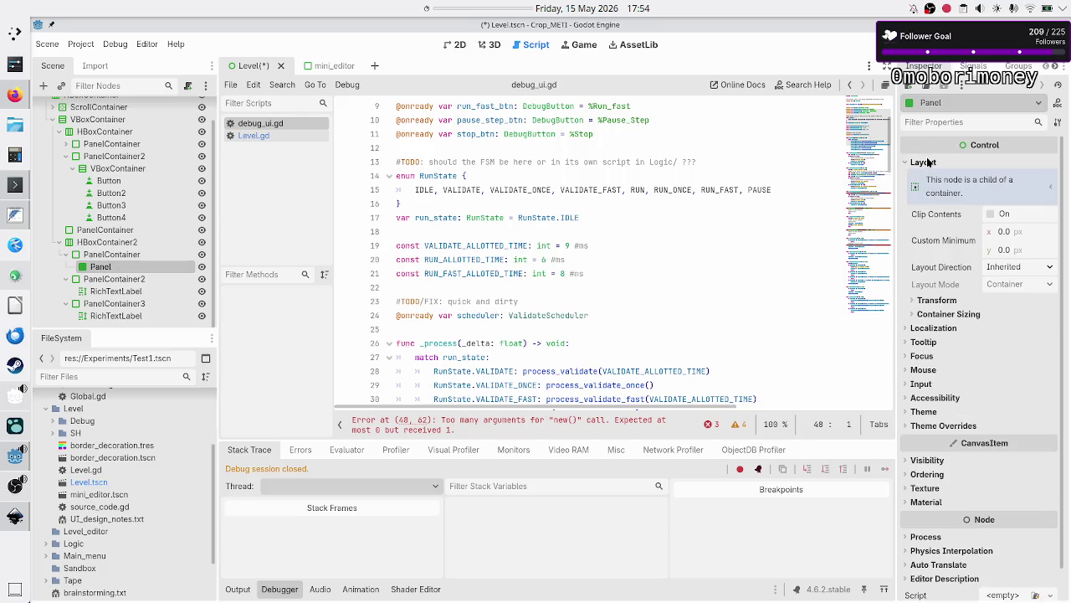
{"action": "left_click", "coordinate": [943, 425]}
{"action": "left_click", "coordinate": [944, 425]}
{"action": "left_click", "coordinate": [950, 427]}
{"action": "left_click", "coordinate": [945, 438]}
{"action": "left_click", "coordinate": [1050, 453]}
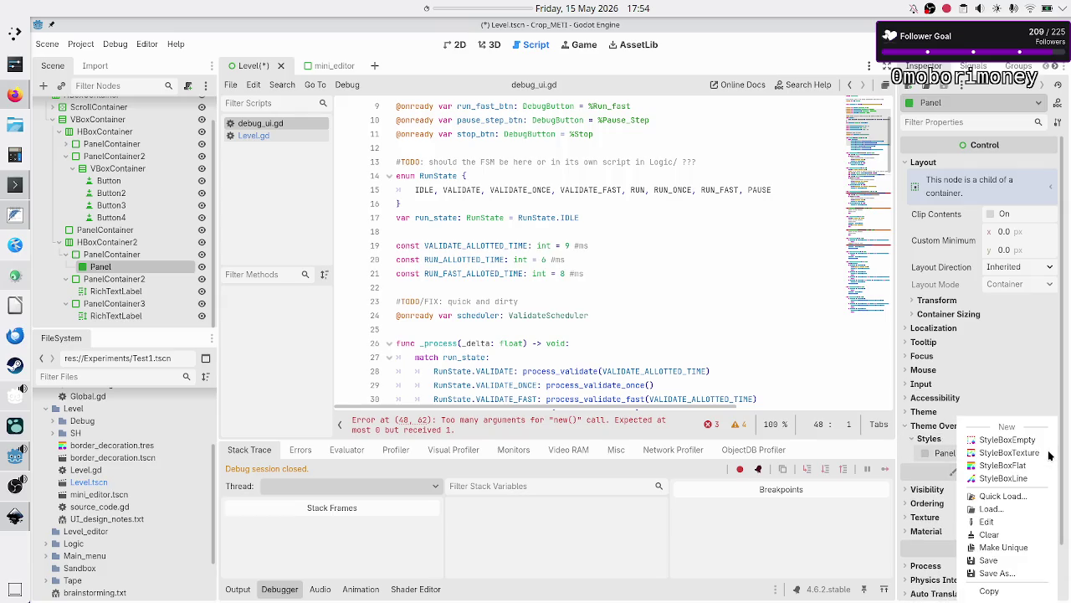
{"action": "left_click", "coordinate": [1014, 465]}
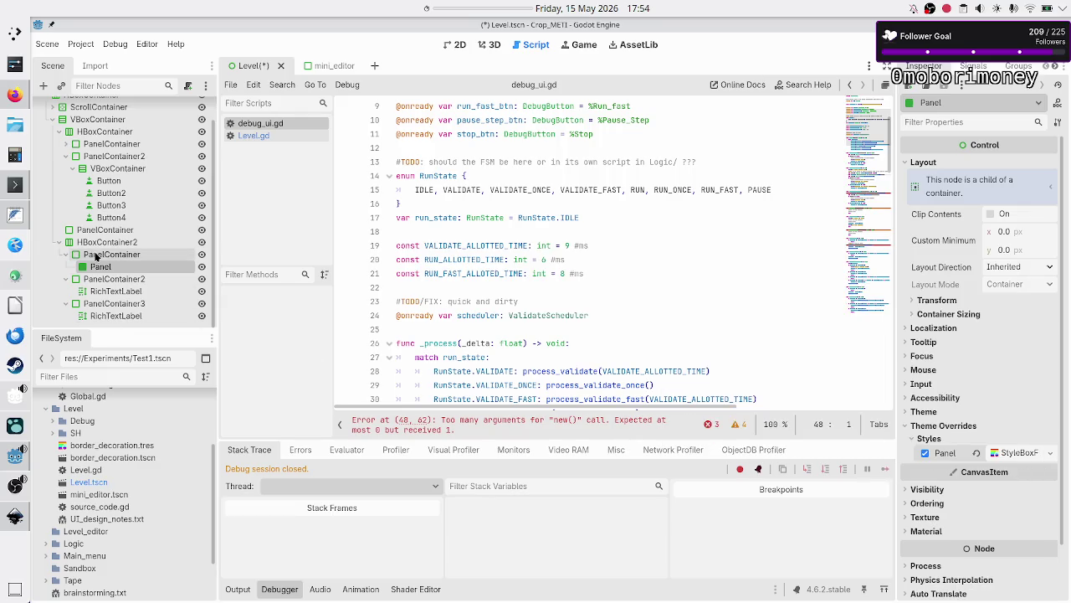
{"action": "scroll", "coordinate": [117, 237], "scroll_direction": "up", "scroll_amount": 1}
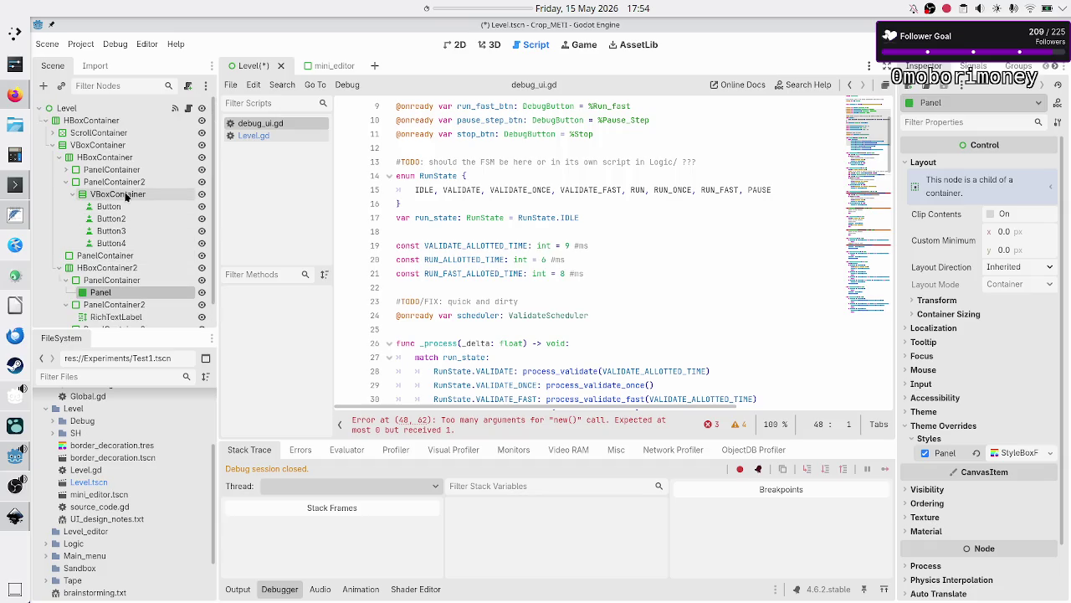
- Label the first two buttons 'Manual' and 'Level menu', checking the Inkscape mockup
{"action": "left_click", "coordinate": [116, 207]}
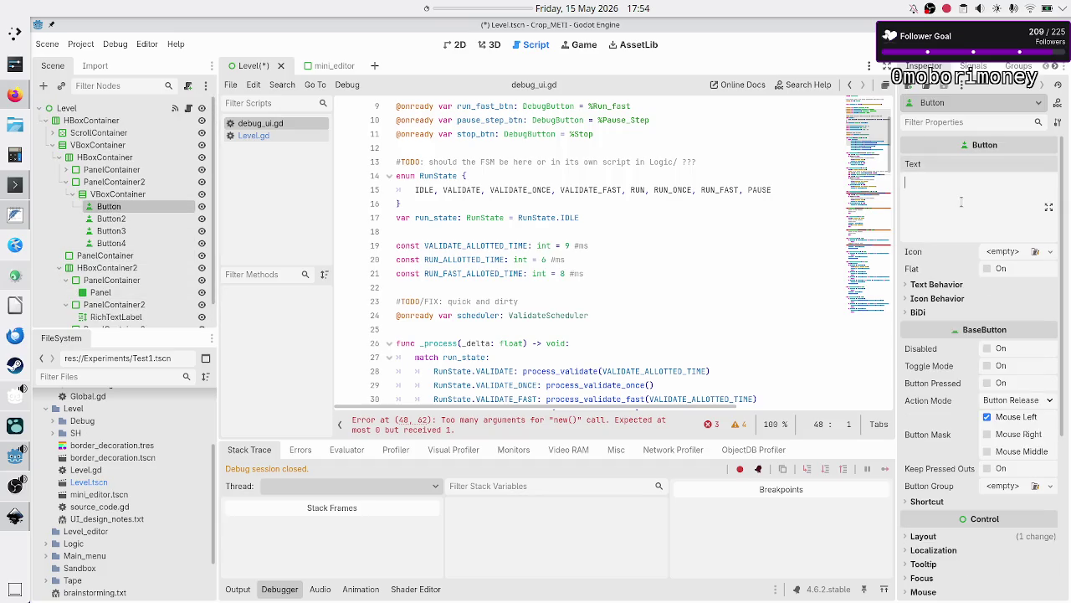
{"action": "key", "text": "alt+Tab"}
{"action": "key", "text": "alt+Tab"}
{"action": "type", "text": "Manual"}
{"action": "left_click", "coordinate": [104, 218]}
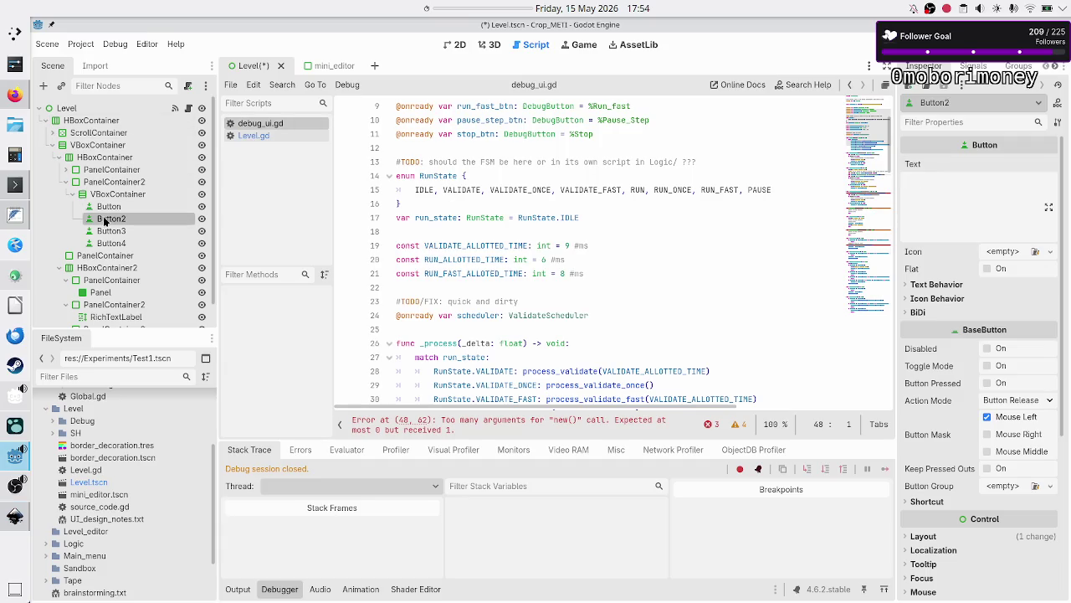
{"action": "key", "text": "alt+Tab"}
{"action": "key", "text": "alt+Tab"}
{"action": "left_click", "coordinate": [954, 222]}
{"action": "type", "text": "Level menu"}
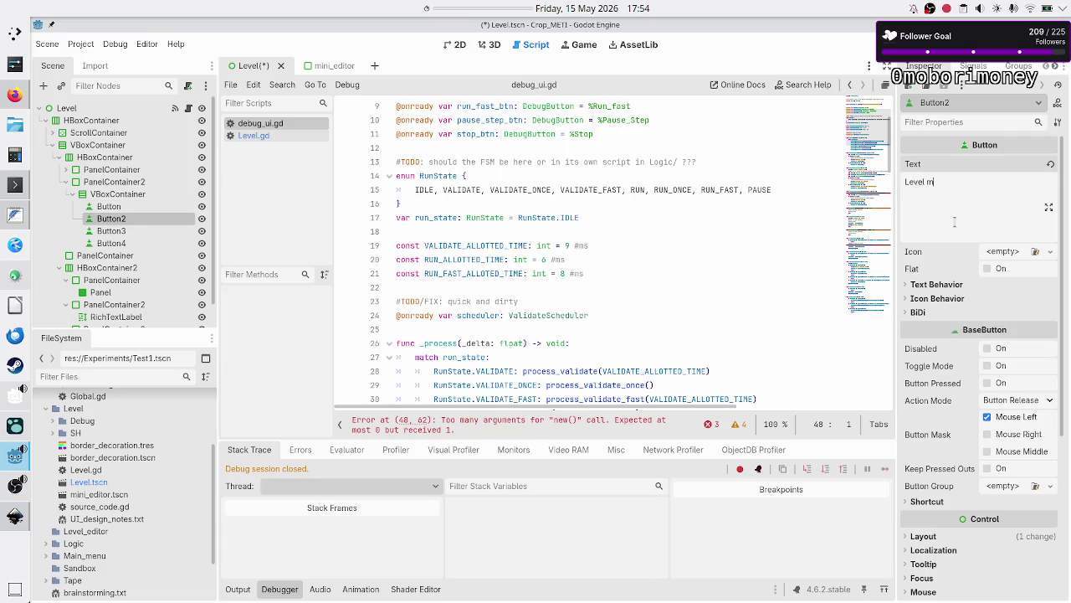
- Label the third and fourth buttons 'Main menu' and 'Quit'
{"action": "left_click", "coordinate": [109, 230]}
{"action": "key", "text": "alt+Tab"}
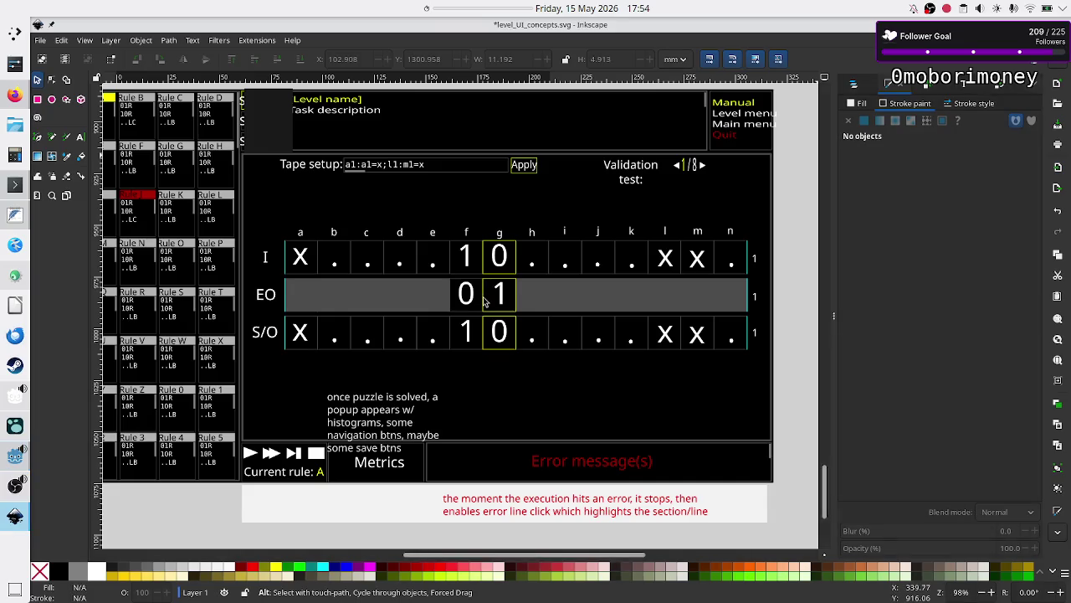
{"action": "key", "text": "alt+Tab"}
{"action": "left_click", "coordinate": [954, 190]}
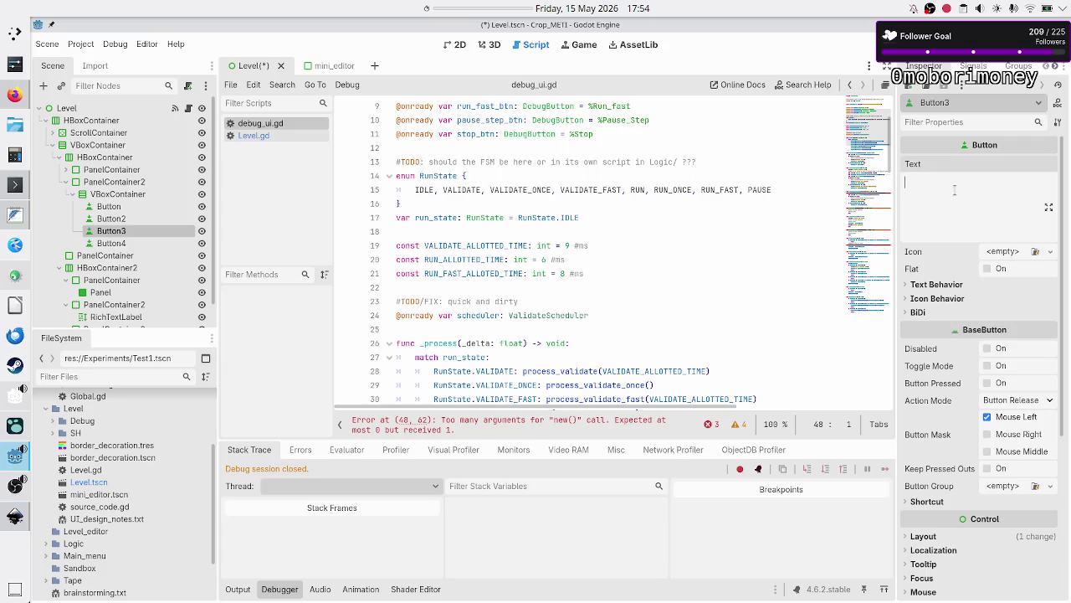
{"action": "type", "text": "Main menu"}
{"action": "left_click", "coordinate": [134, 243]}
{"action": "left_click", "coordinate": [975, 188]}
{"action": "type", "text": "Quit"}
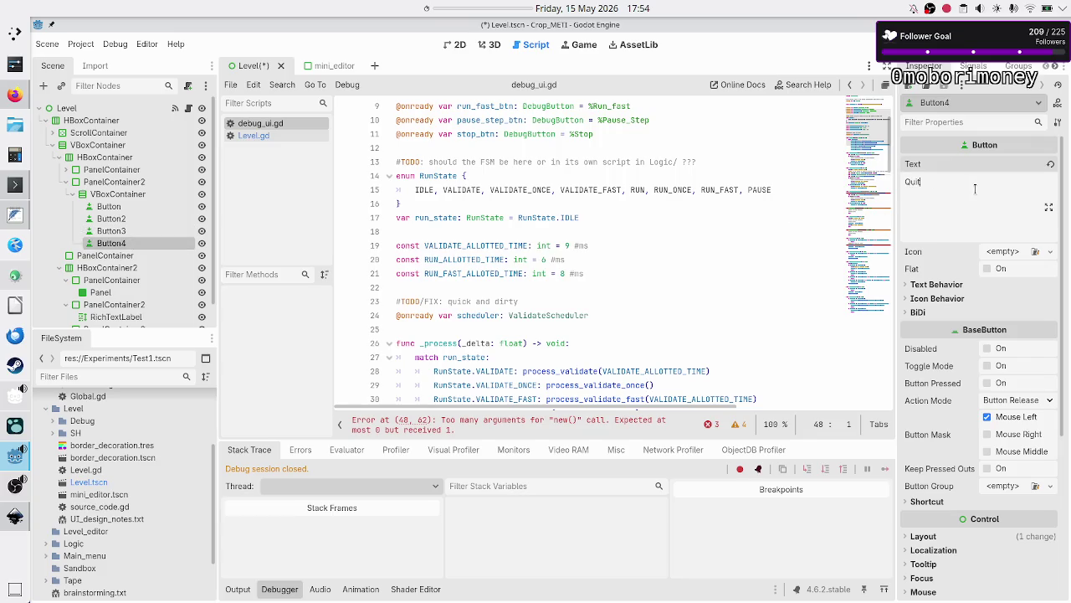
{"action": "left_click", "coordinate": [64, 170]}
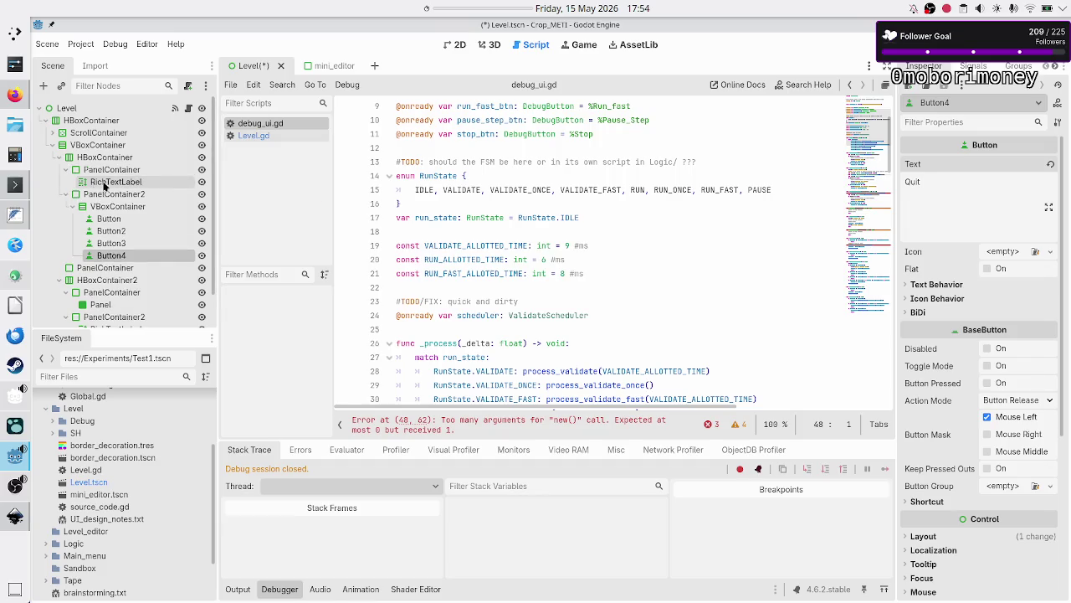
- Enter 'Task description' as the top PanelContainer's RichTextLabel text, matching the mockup
{"action": "left_click", "coordinate": [107, 183]}
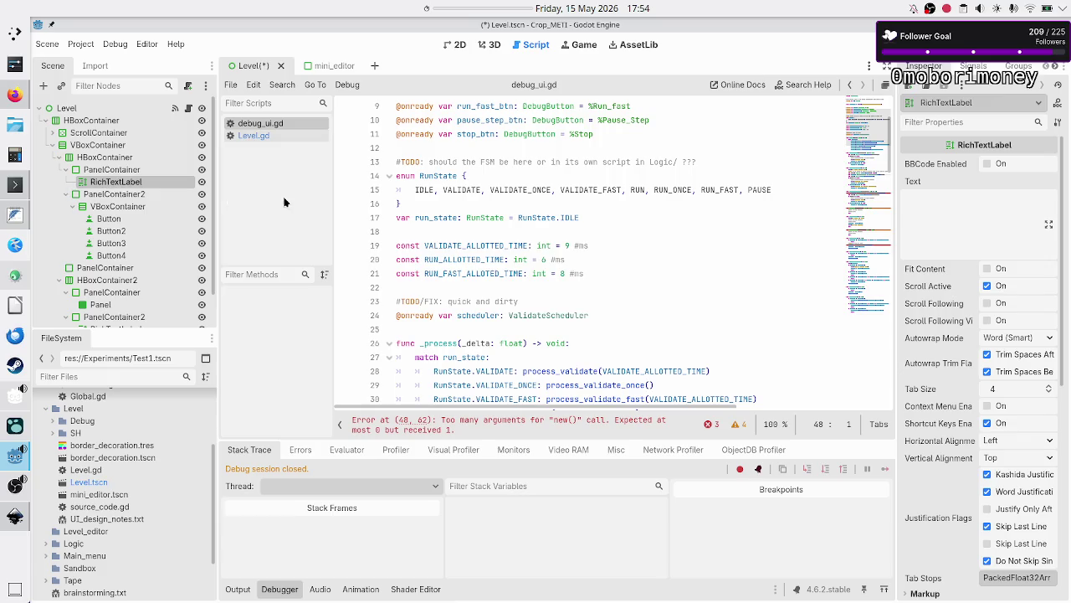
{"action": "key", "text": "alt+Tab"}
{"action": "key", "text": "alt+Tab"}
{"action": "left_click", "coordinate": [944, 223]}
{"action": "type", "text": "Ta"}
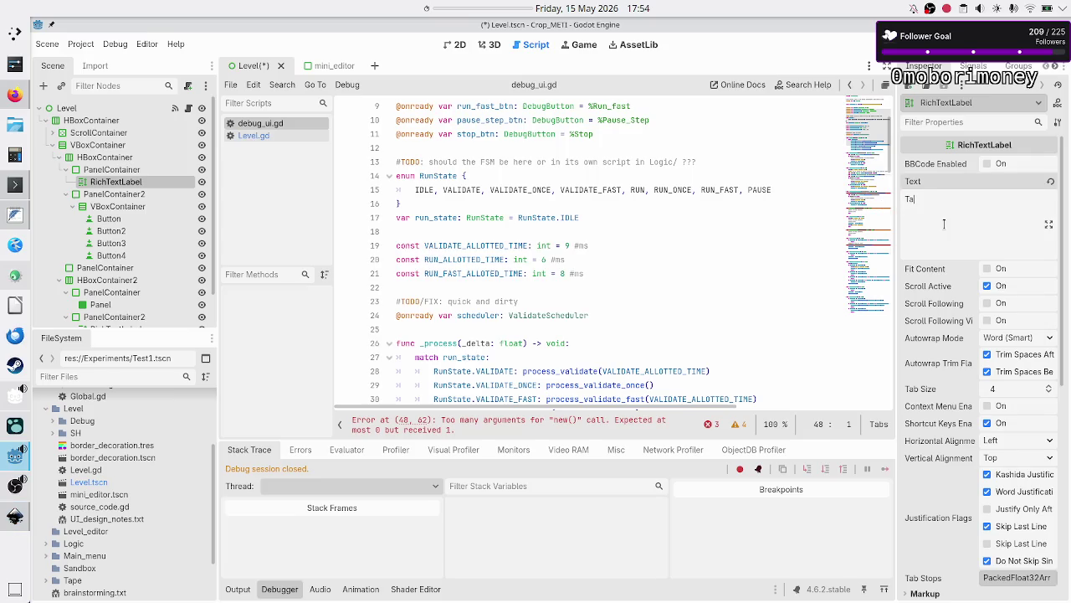
{"action": "type", "text": "sk description"}
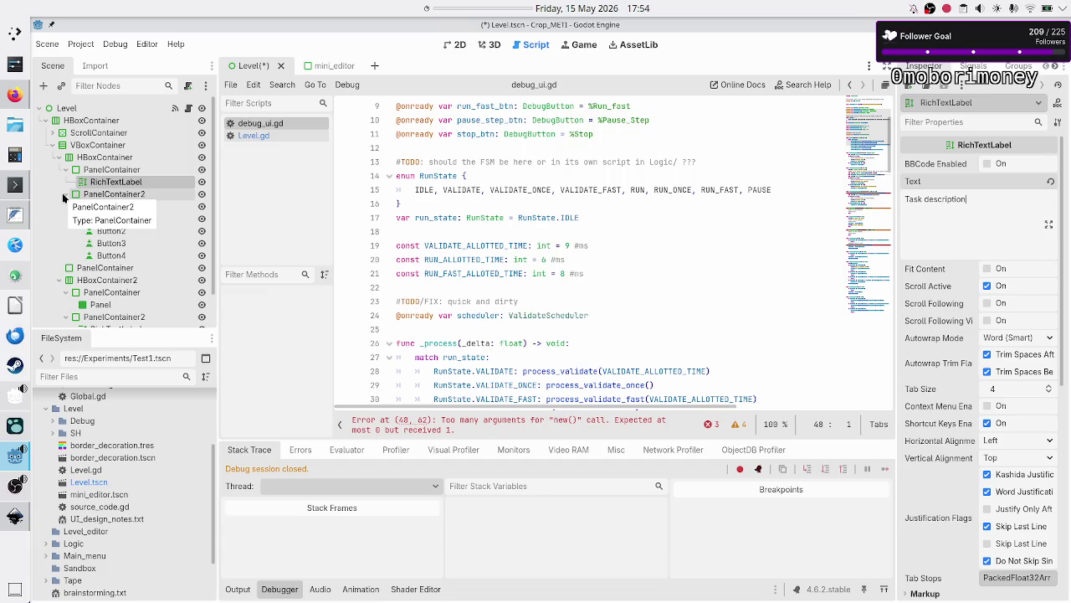
{"action": "left_click", "coordinate": [66, 195]}
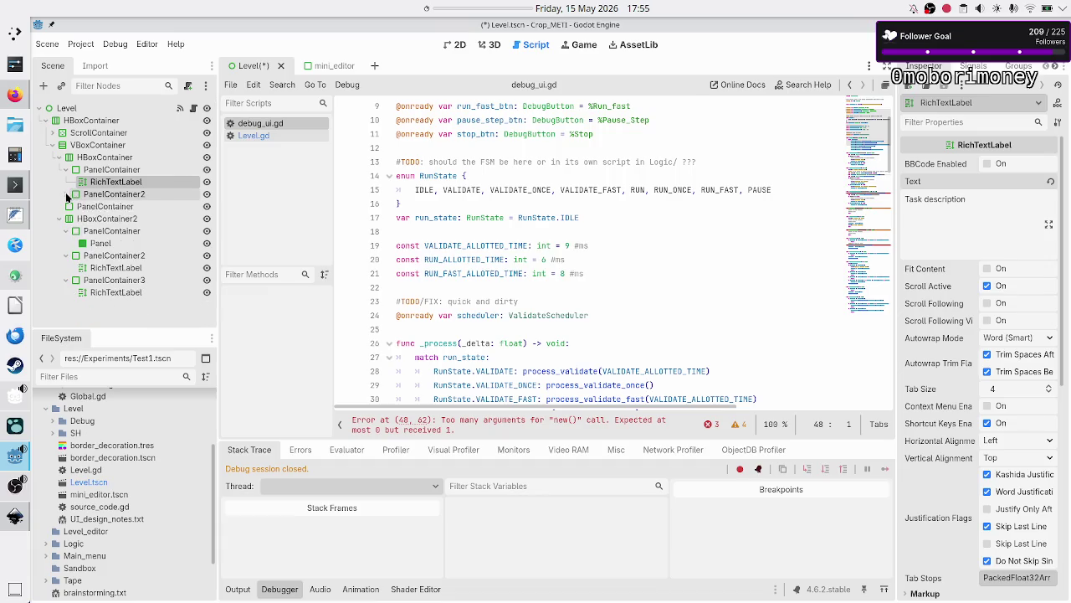
{"action": "left_click", "coordinate": [66, 194]}
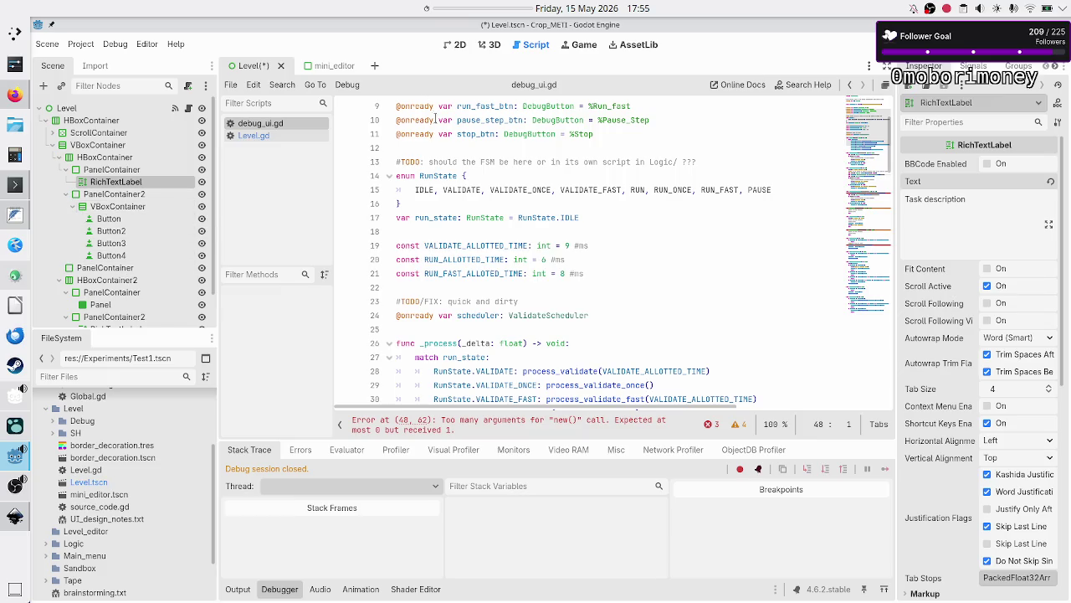
{"action": "scroll", "coordinate": [485, 252], "scroll_direction": "down", "scroll_amount": 20}
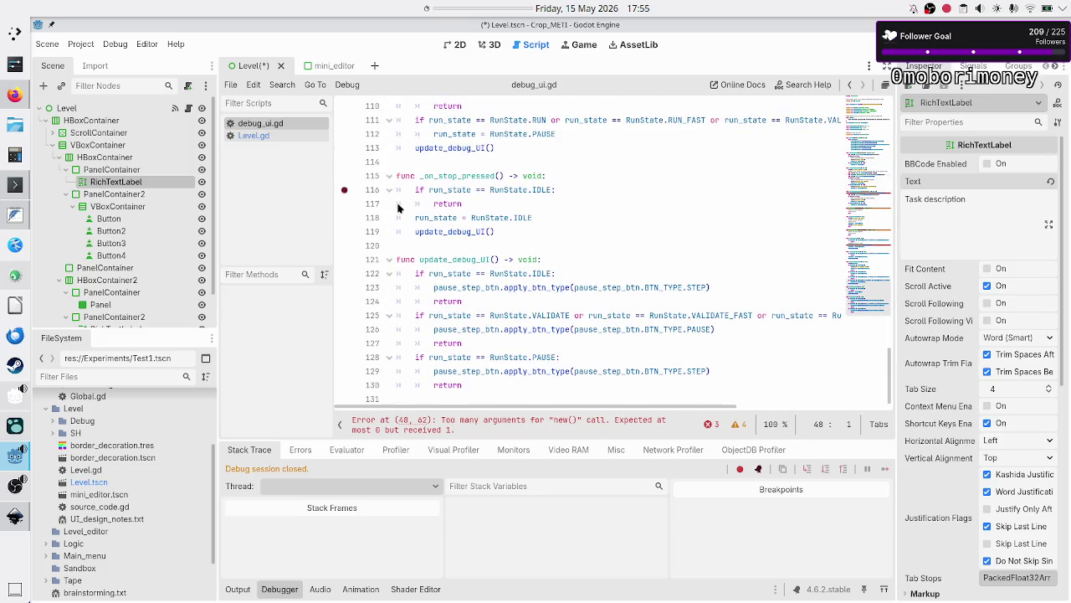
{"action": "scroll", "coordinate": [455, 233], "scroll_direction": "right", "scroll_amount": 2}
{"action": "scroll", "coordinate": [455, 233], "scroll_direction": "left", "scroll_amount": 2}
{"action": "left_click", "coordinate": [622, 268]}
{"action": "key", "text": "Right"}
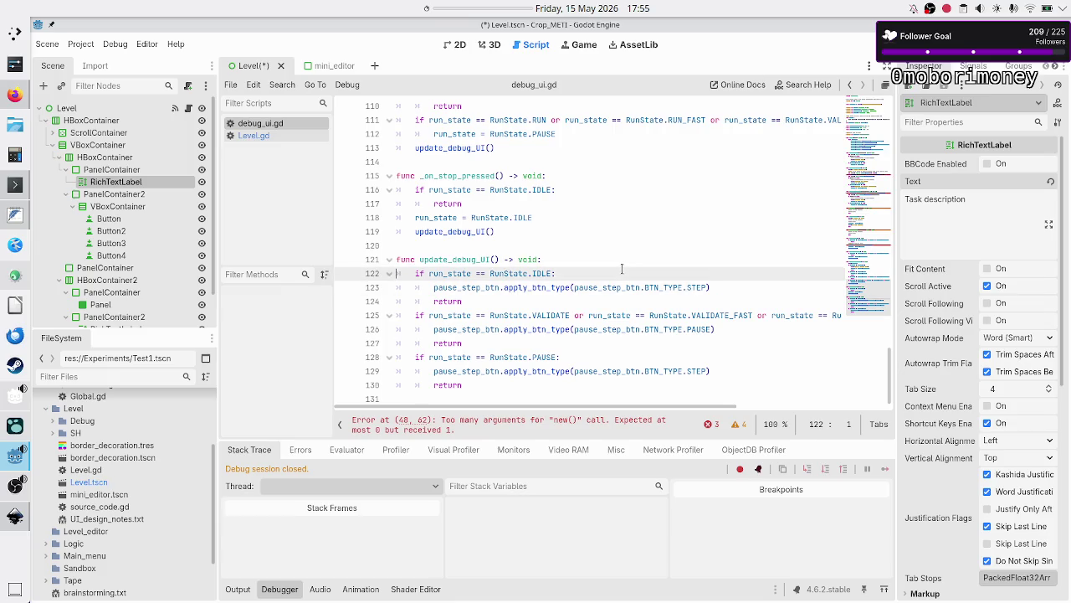
{"action": "scroll", "coordinate": [426, 294], "scroll_direction": "up", "scroll_amount": 20}
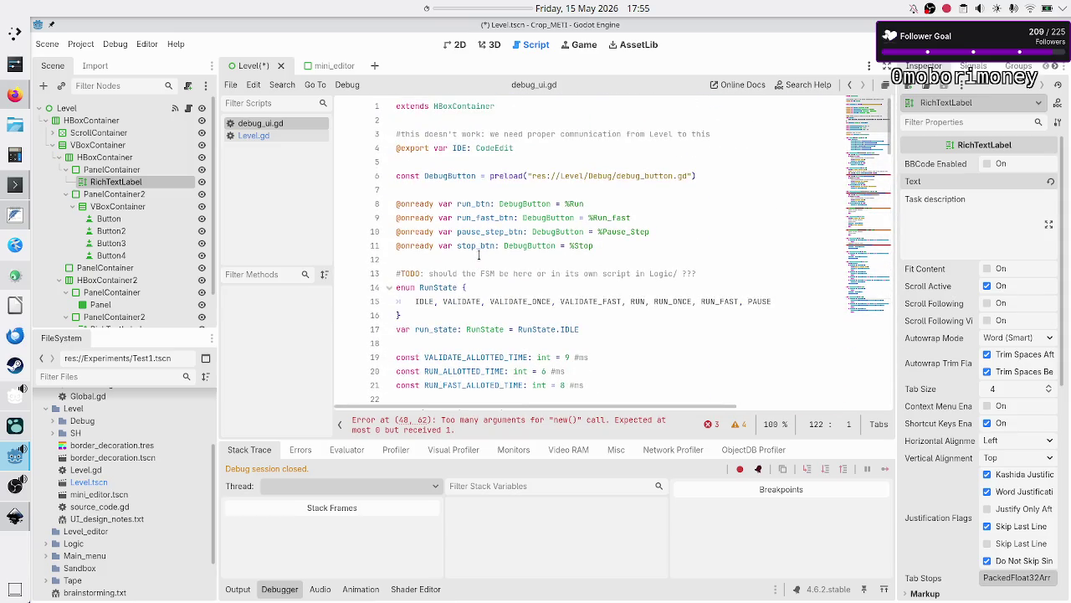
- Close the debug_ui.gd script and look through Level.gd around lines 63–72
{"action": "middle_click", "coordinate": [317, 123]}
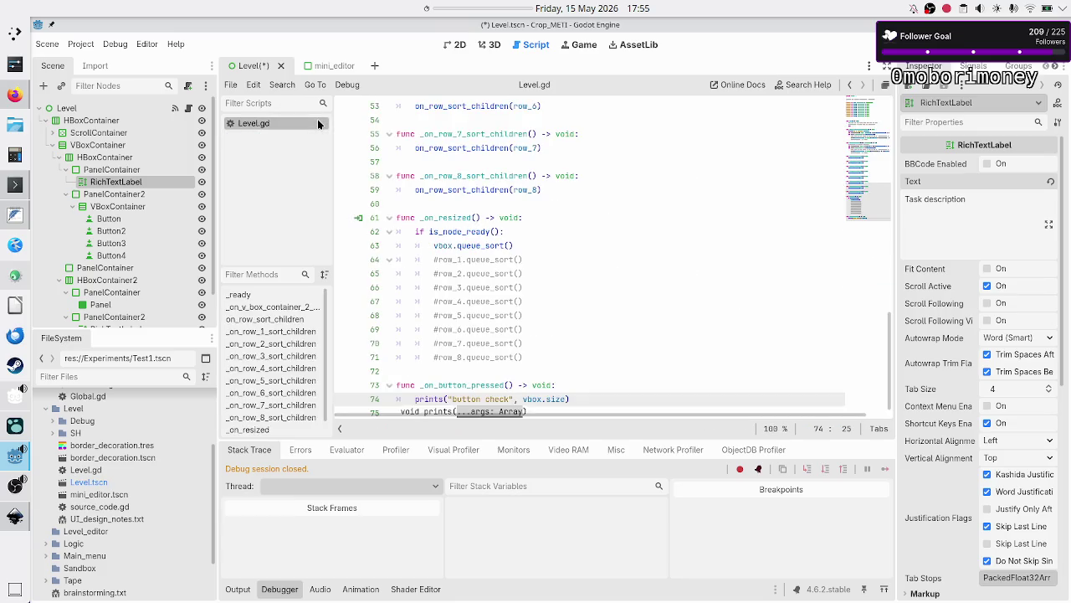
{"action": "left_click", "coordinate": [546, 246]}
{"action": "scroll", "coordinate": [603, 255], "scroll_direction": "down", "scroll_amount": 1}
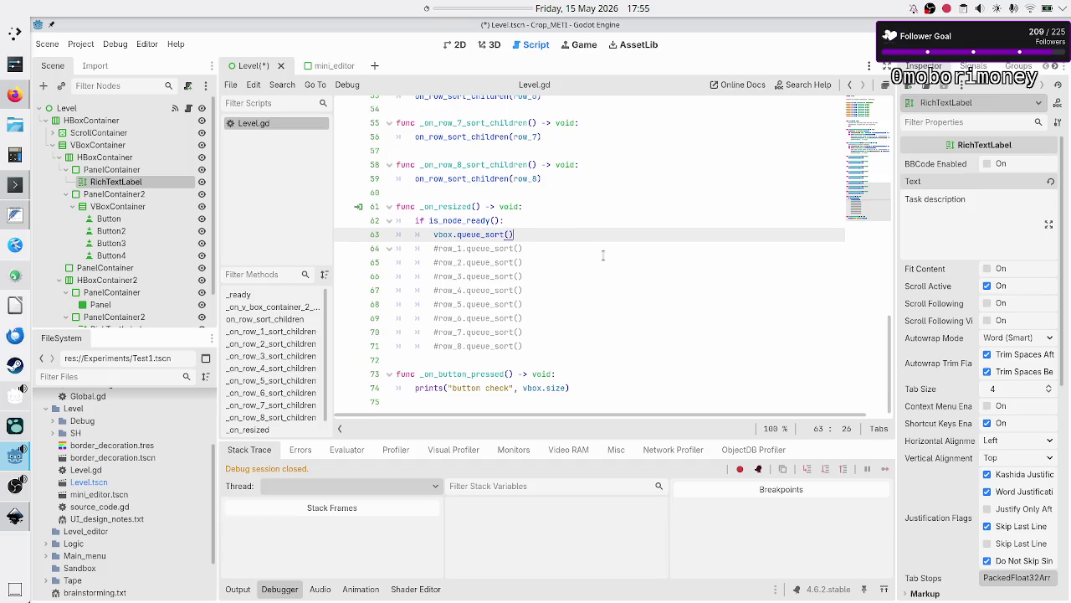
{"action": "left_click", "coordinate": [576, 361]}
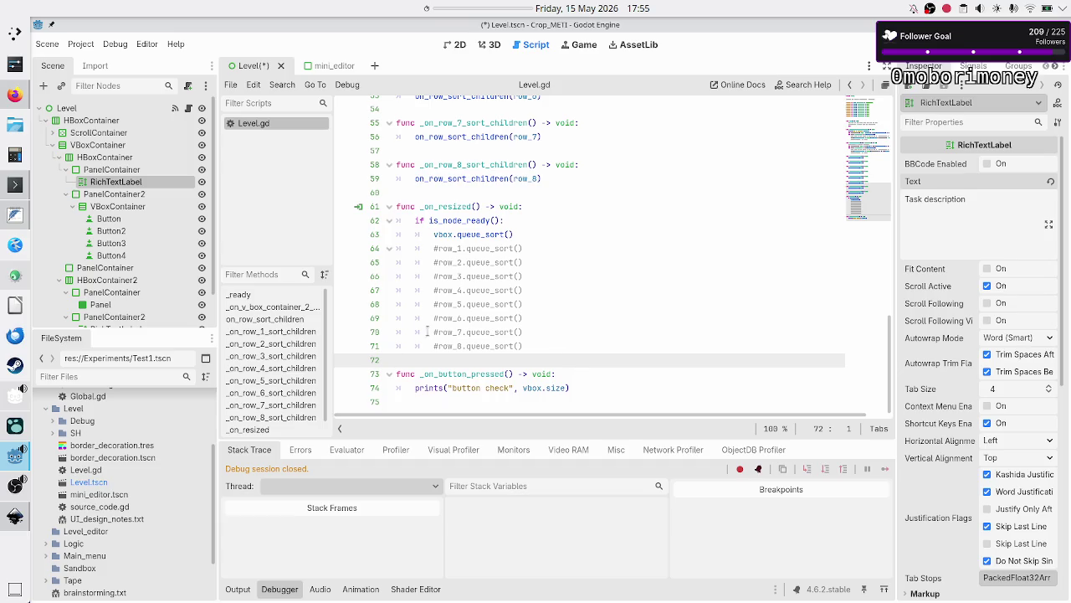
{"action": "scroll", "coordinate": [143, 282], "scroll_direction": "down", "scroll_amount": 1}
{"action": "scroll", "coordinate": [138, 226], "scroll_direction": "up", "scroll_amount": 1}
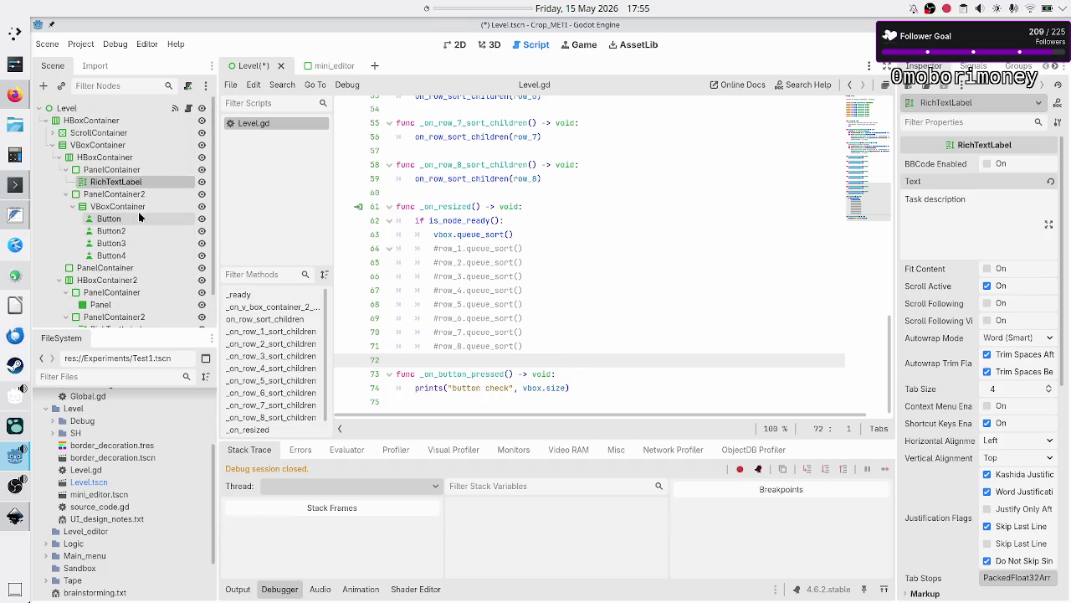
- Collapse the ScrollContainer and VBoxContainer branches to tidy the scene tree
{"action": "left_click", "coordinate": [52, 133]}
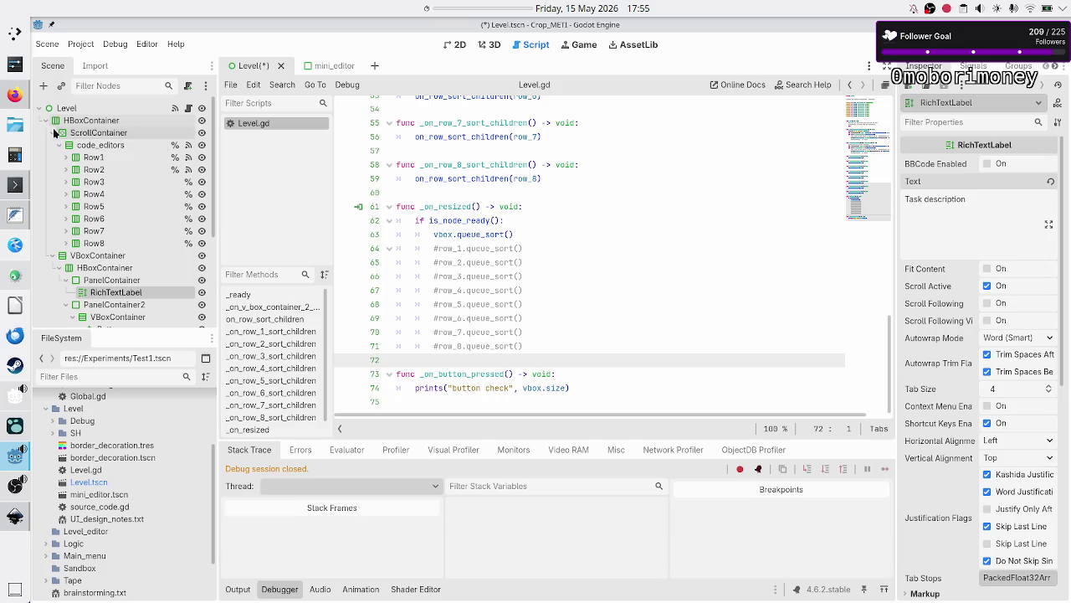
{"action": "left_click", "coordinate": [52, 134]}
{"action": "left_click", "coordinate": [53, 145]}
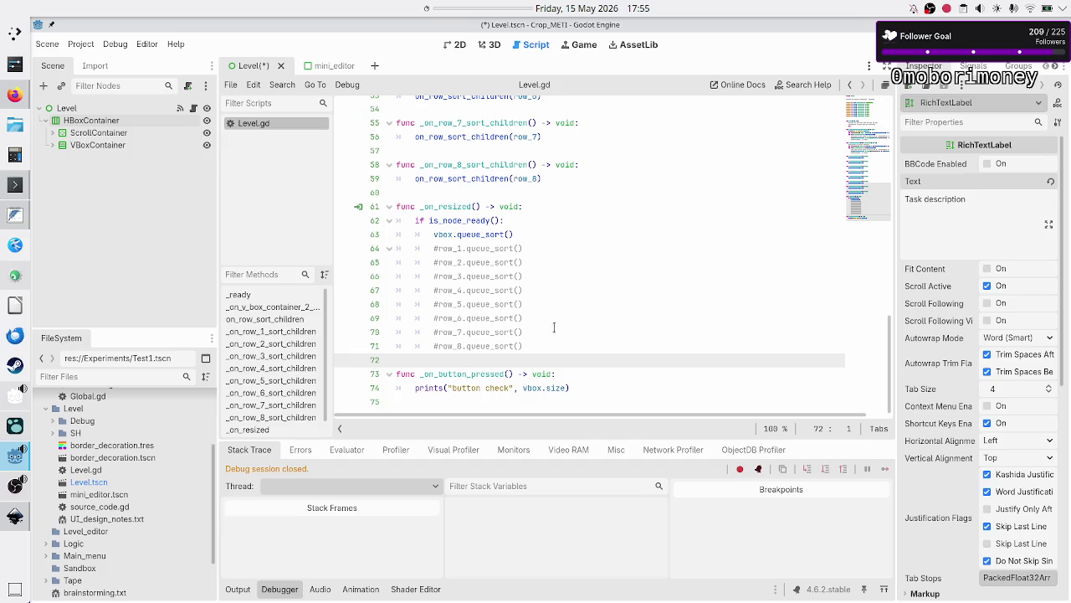
- Delete the unused _on_button_pressed function from Level.gd
{"action": "key", "text": "shift+Down"}
{"action": "key", "text": "shift+Down"}
{"action": "key", "text": "shift+Down"}
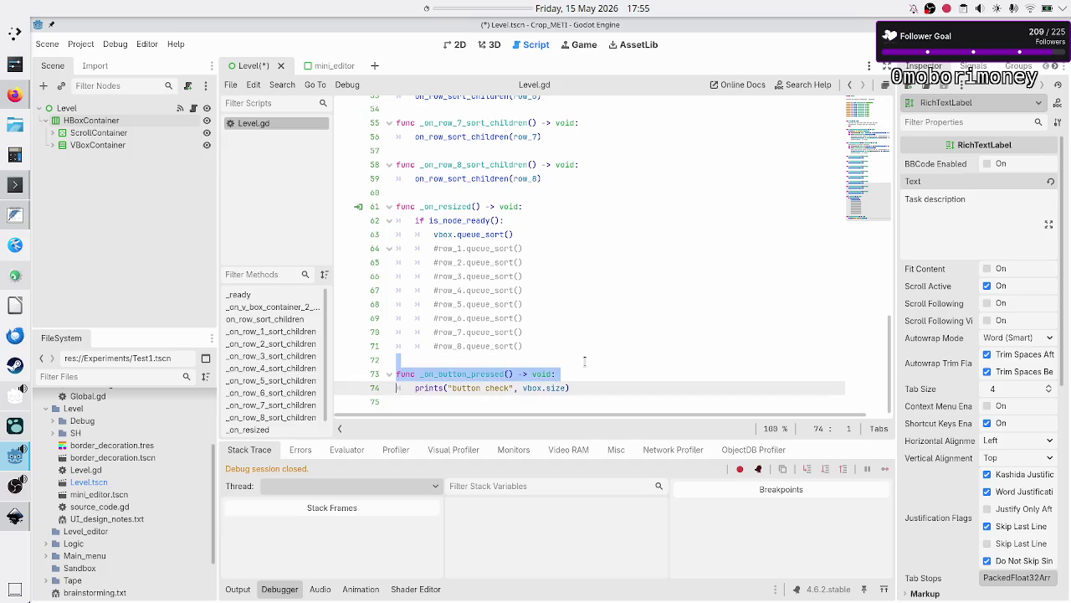
{"action": "key", "text": "Delete"}
{"action": "key", "text": "Up"}
{"action": "key", "text": "Up"}
{"action": "key", "text": "Up"}
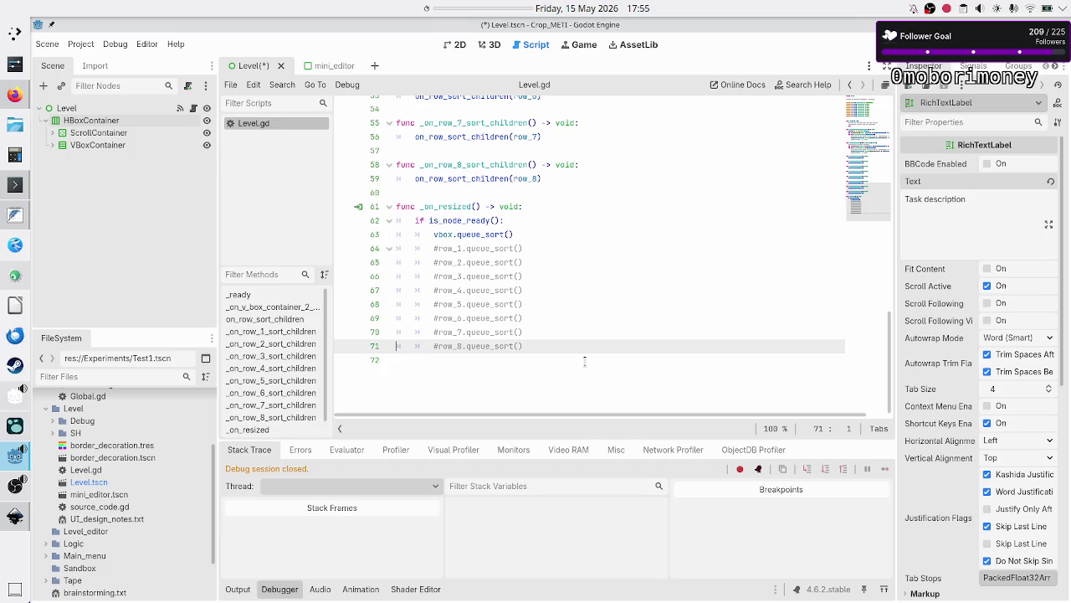
{"action": "key", "text": "Down"}
{"action": "key", "text": "Down"}
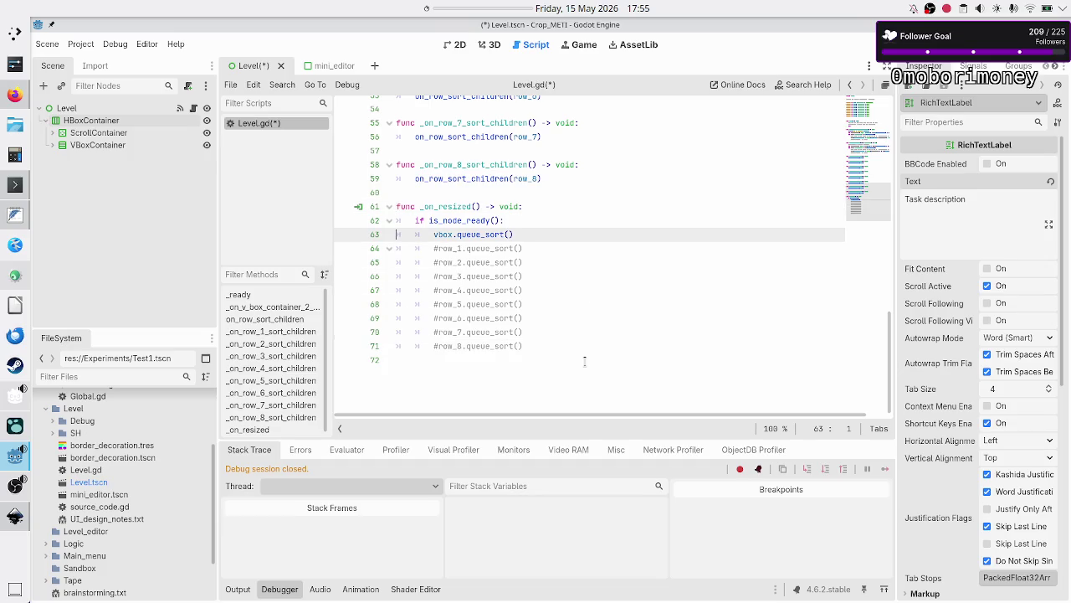
- Move up to the row variable declarations, then save and run the game with F5
{"action": "key", "text": "Up"}
{"action": "key", "text": "Up"}
{"action": "key", "text": "Up"}
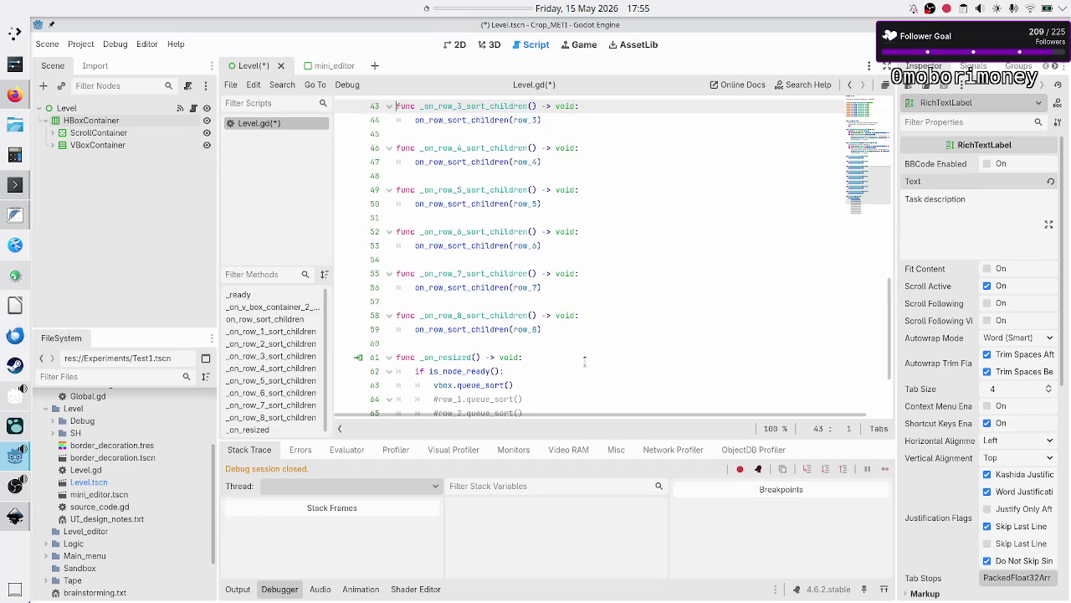
{"action": "key", "text": "Up"}
{"action": "key", "text": "Up"}
{"action": "key", "text": "Up"}
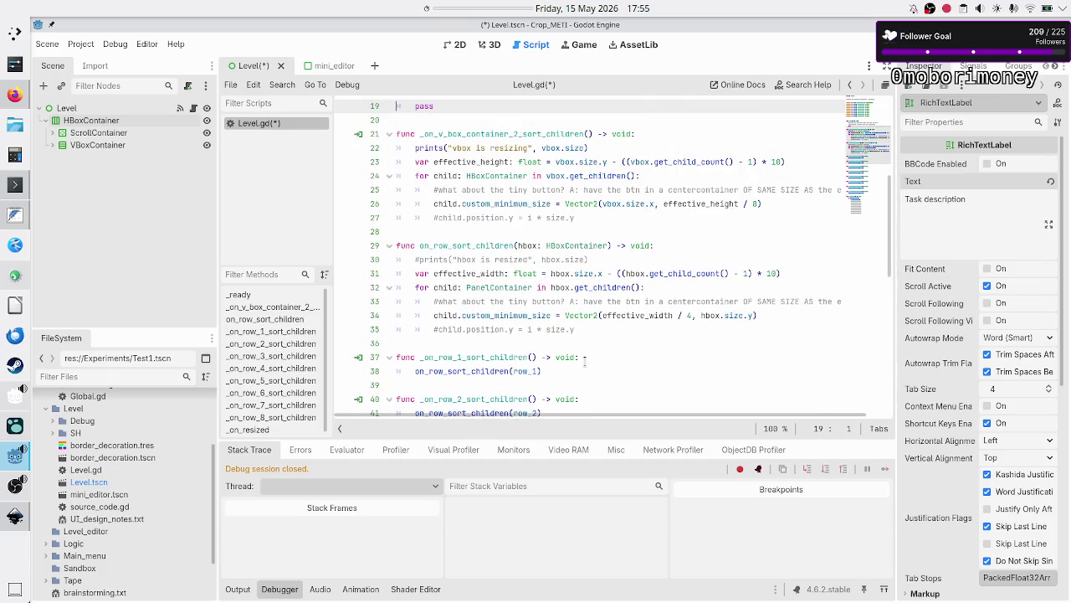
{"action": "key", "text": "Up"}
{"action": "key", "text": "Up"}
{"action": "key", "text": "Up"}
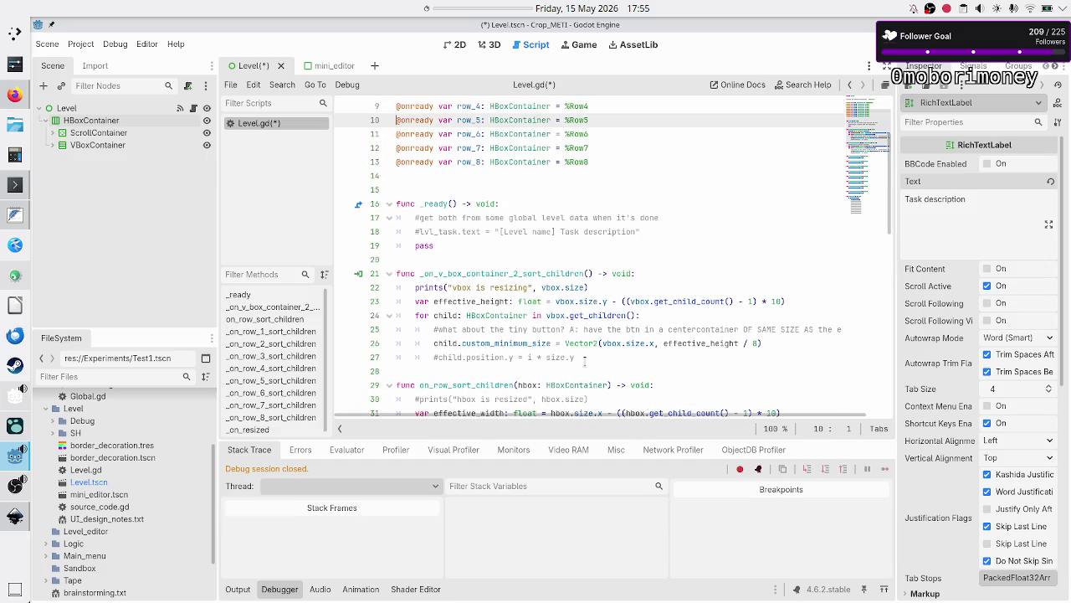
{"action": "key", "text": "Down"}
{"action": "key", "text": "Down"}
{"action": "key", "text": "F5"}
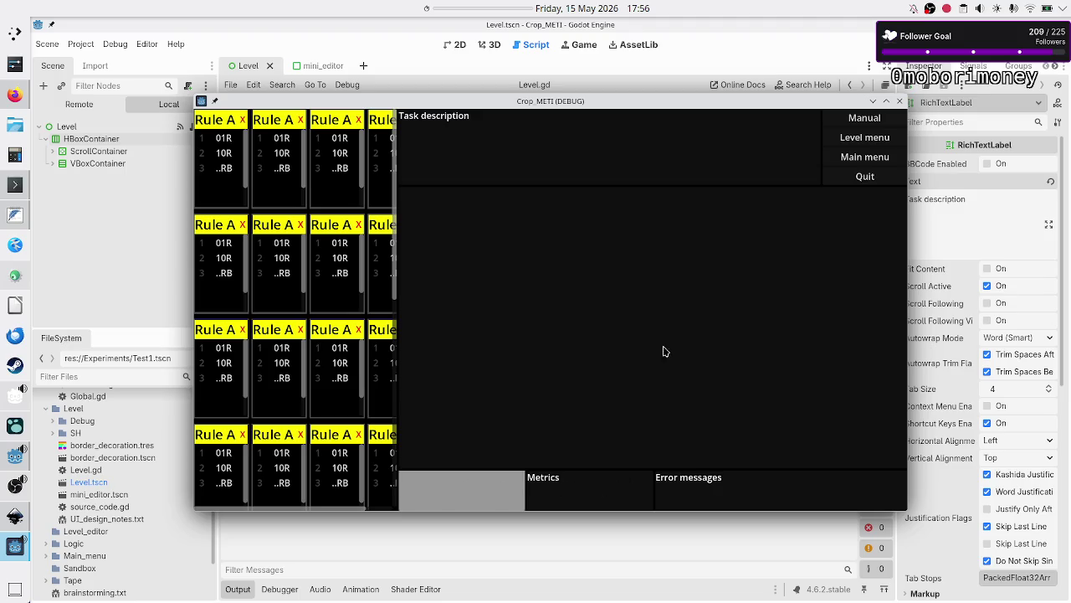
- Switch between the Inkscape mockup and the running game window to compare them
{"action": "key", "text": "F8"}
{"action": "key", "text": "alt+Tab"}
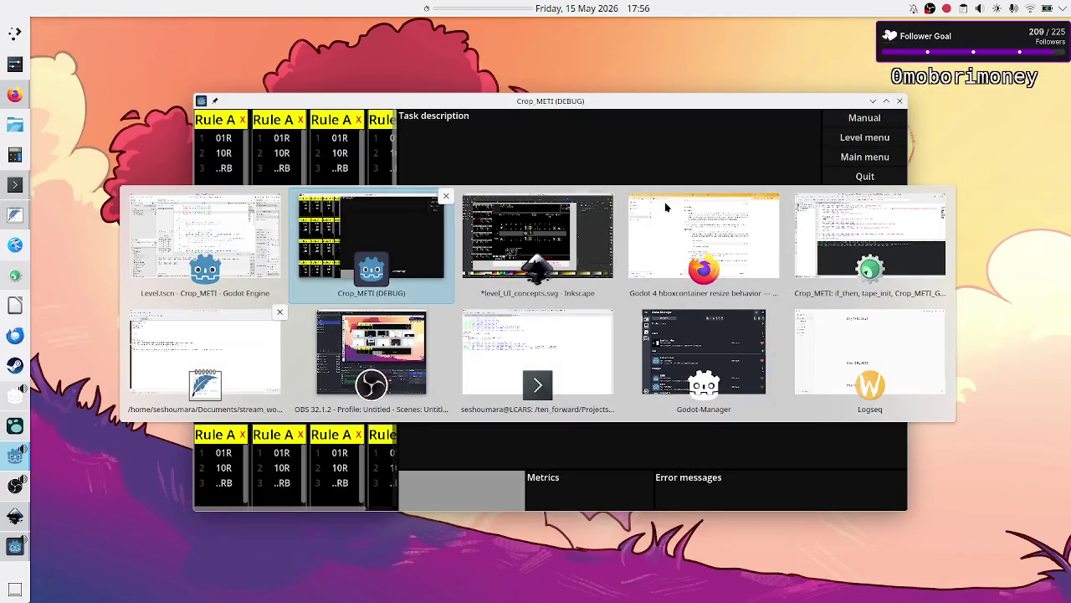
{"action": "key", "text": "alt+Tab"}
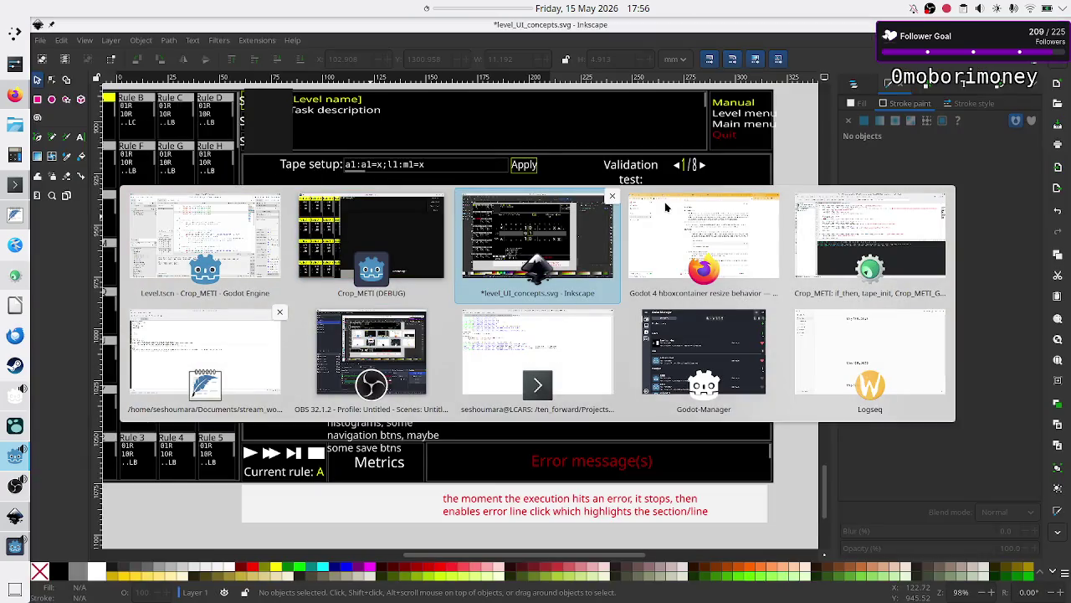
{"action": "key", "text": "alt+Tab"}
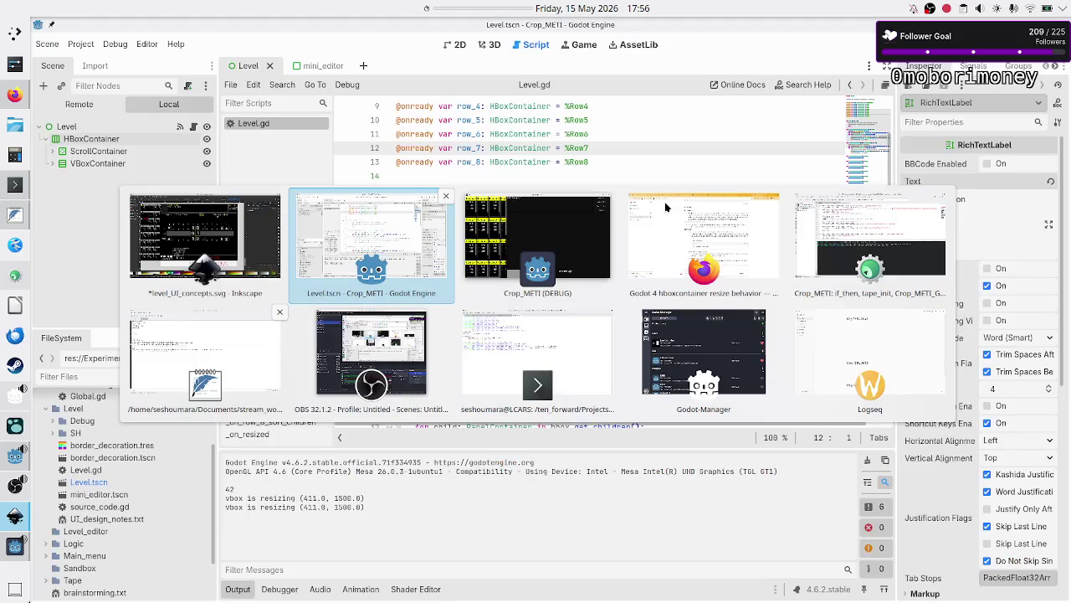
{"action": "key", "text": "alt+Tab"}
- Drag the game window over the mockup to line up the layouts, then close the game
{"action": "mouse_move", "coordinate": [603, 105]}
{"action": "left_mouse_down"}
{"action": "mouse_move", "coordinate": [779, 98]}
{"action": "mouse_move", "coordinate": [815, 86]}
{"action": "mouse_move", "coordinate": [814, 60]}
{"action": "left_mouse_up"}
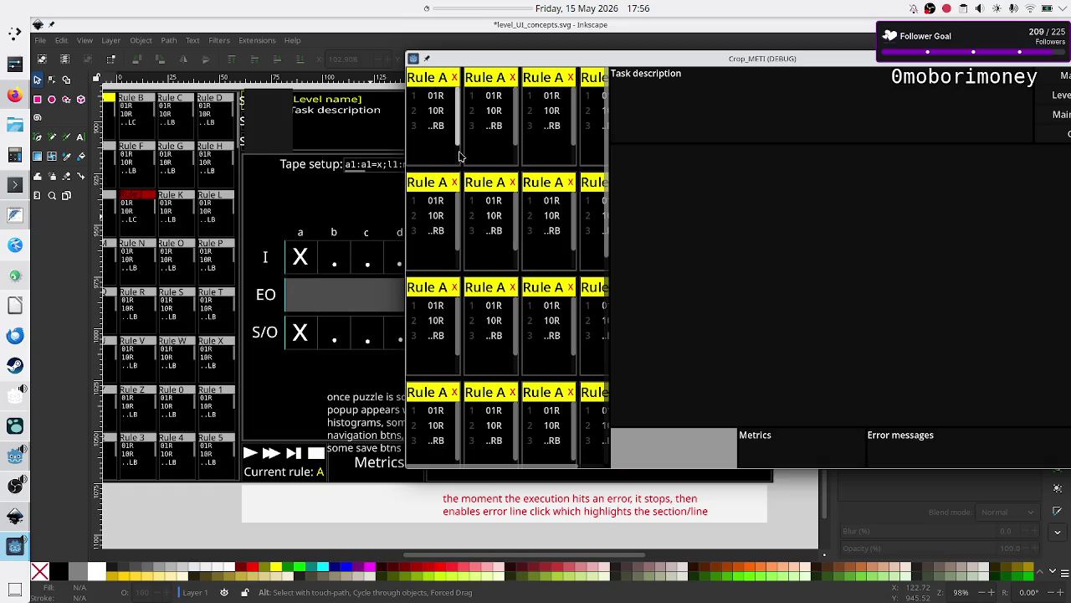
{"action": "mouse_move", "coordinate": [694, 60]}
{"action": "left_mouse_down"}
{"action": "mouse_move", "coordinate": [647, 55]}
{"action": "mouse_move", "coordinate": [647, 34]}
{"action": "mouse_move", "coordinate": [673, 32]}
{"action": "left_mouse_up"}
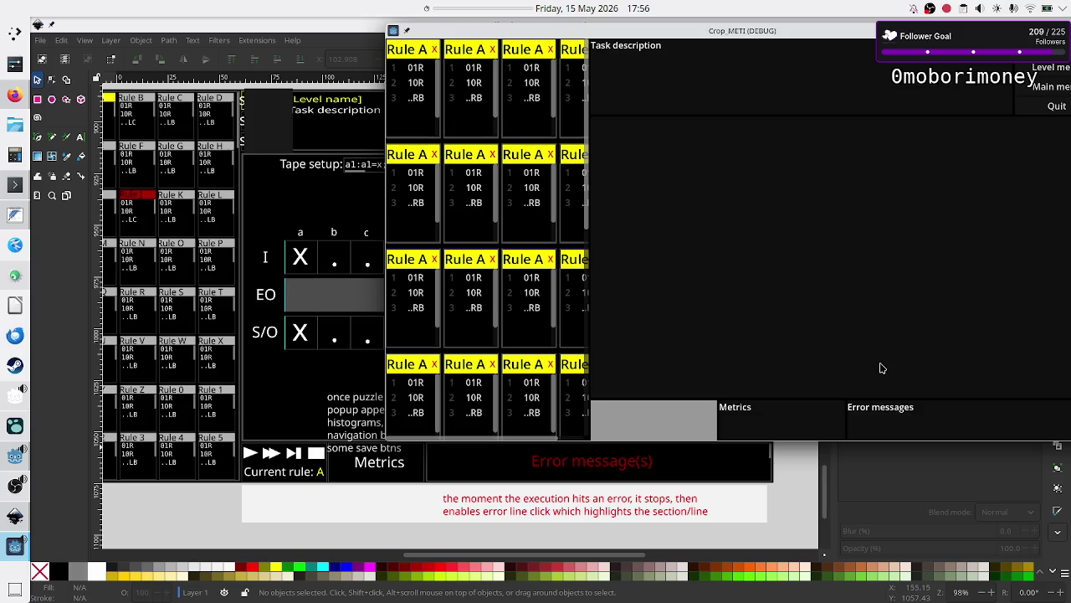
{"action": "mouse_move", "coordinate": [798, 36]}
{"action": "left_mouse_down"}
{"action": "mouse_move", "coordinate": [751, 142]}
{"action": "mouse_move", "coordinate": [592, 176]}
{"action": "mouse_move", "coordinate": [597, 212]}
{"action": "mouse_move", "coordinate": [667, 269]}
{"action": "mouse_move", "coordinate": [666, 234]}
{"action": "mouse_move", "coordinate": [547, 218]}
{"action": "mouse_move", "coordinate": [520, 163]}
{"action": "left_mouse_up"}
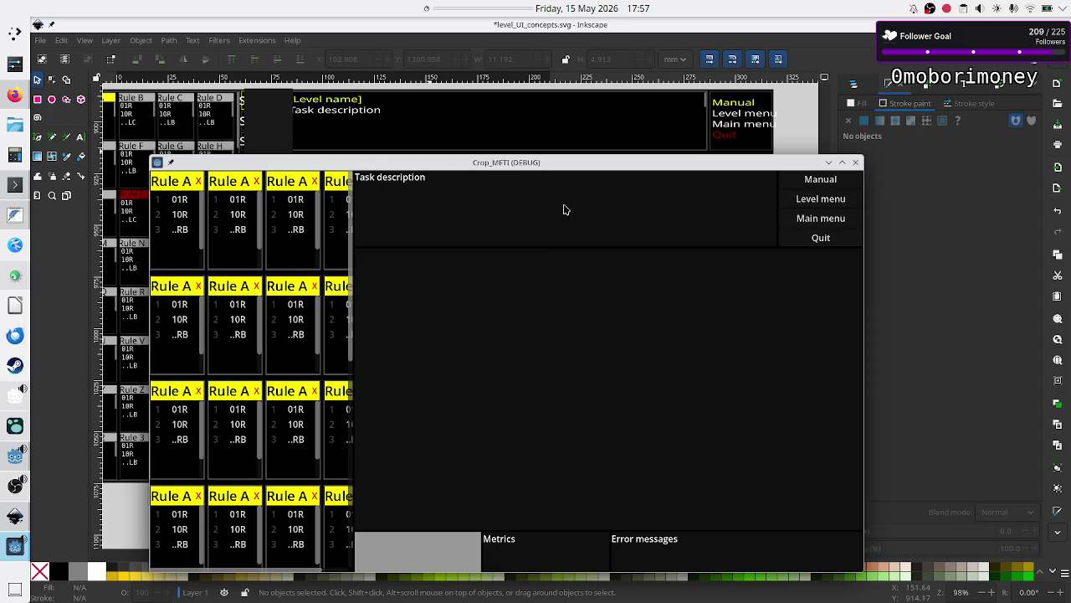
{"action": "mouse_move", "coordinate": [574, 165]}
{"action": "left_mouse_down"}
{"action": "mouse_move", "coordinate": [602, 213]}
{"action": "mouse_move", "coordinate": [607, 175]}
{"action": "mouse_move", "coordinate": [596, 170]}
{"action": "mouse_move", "coordinate": [624, 198]}
{"action": "left_mouse_up"}
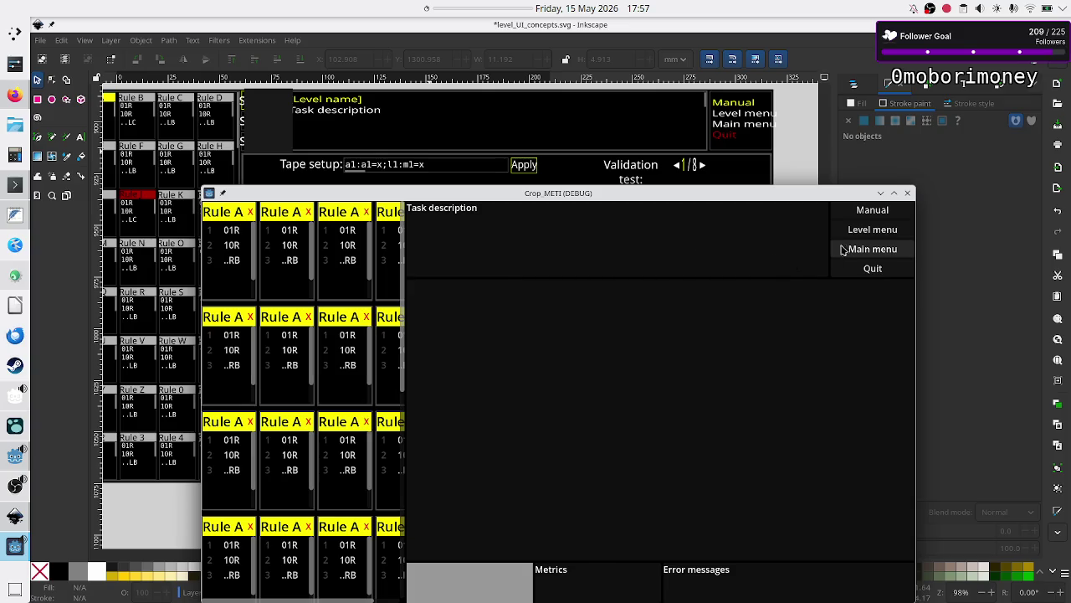
{"action": "left_click", "coordinate": [910, 194]}
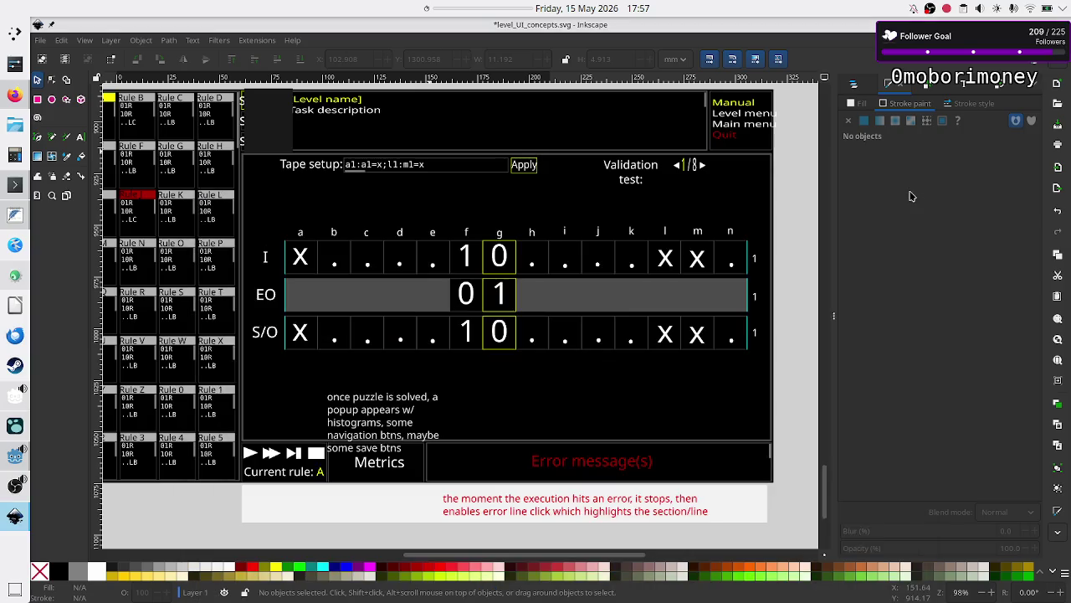
- Give the bottom-row PanelContainer a new StyleBoxFlat as its Panel style override
{"action": "left_click", "coordinate": [12, 185]}
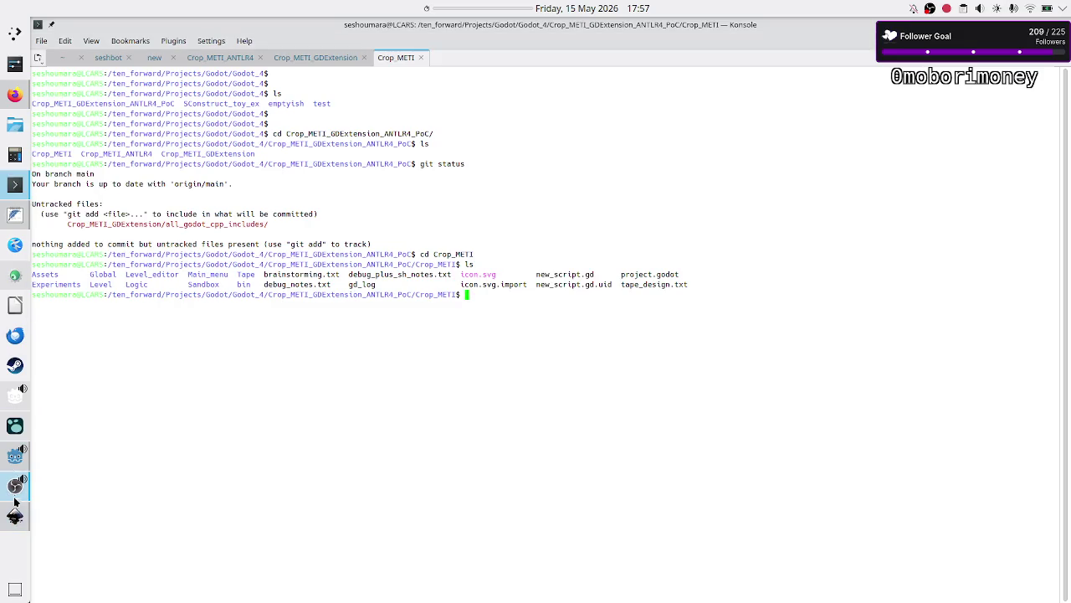
{"action": "left_click", "coordinate": [15, 457]}
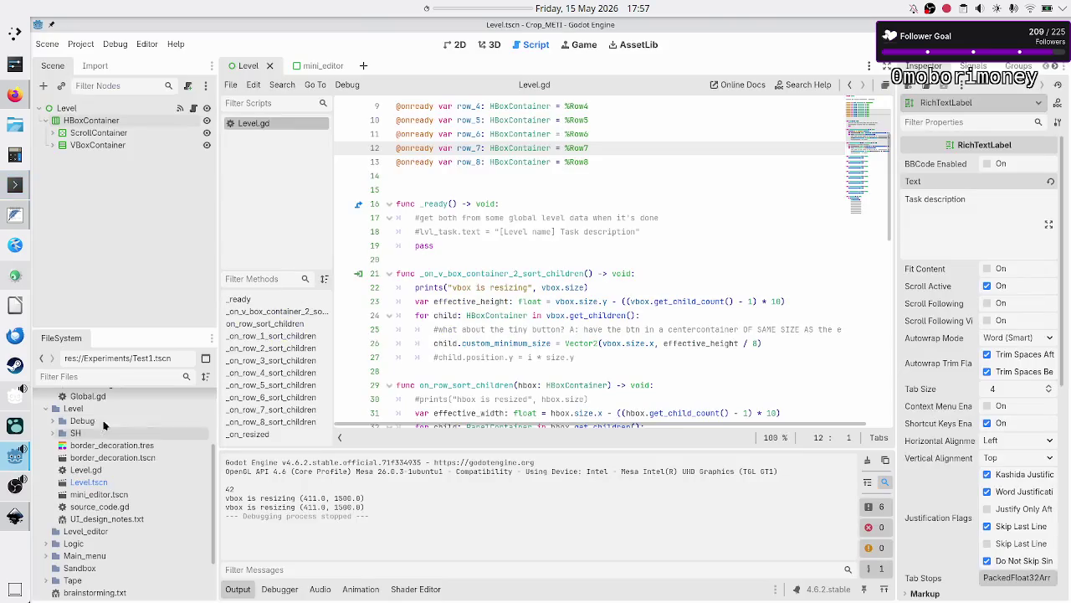
{"action": "left_click", "coordinate": [52, 147]}
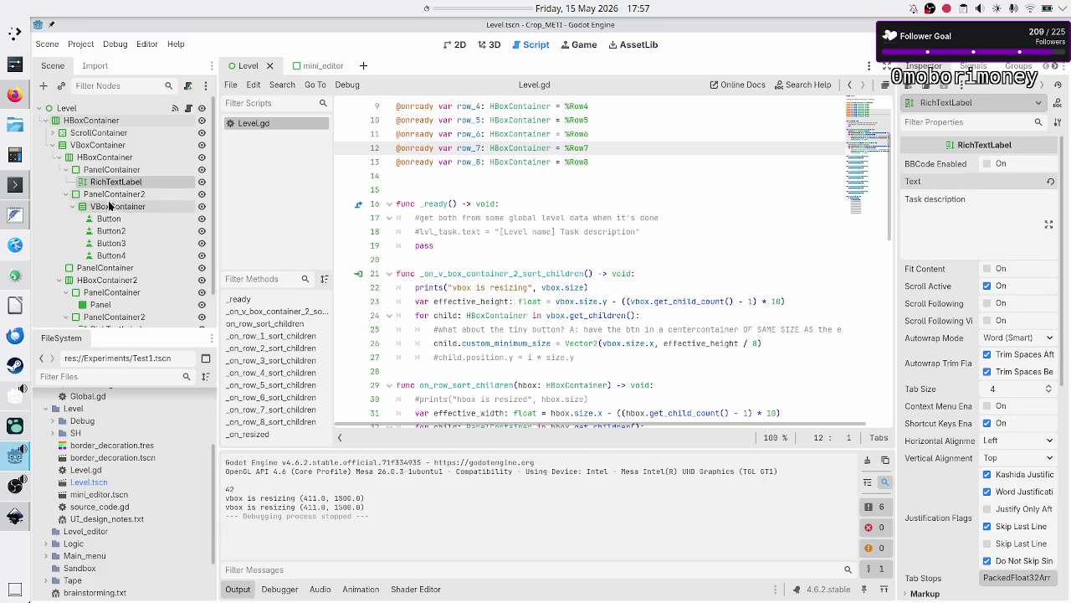
{"action": "left_click", "coordinate": [94, 268]}
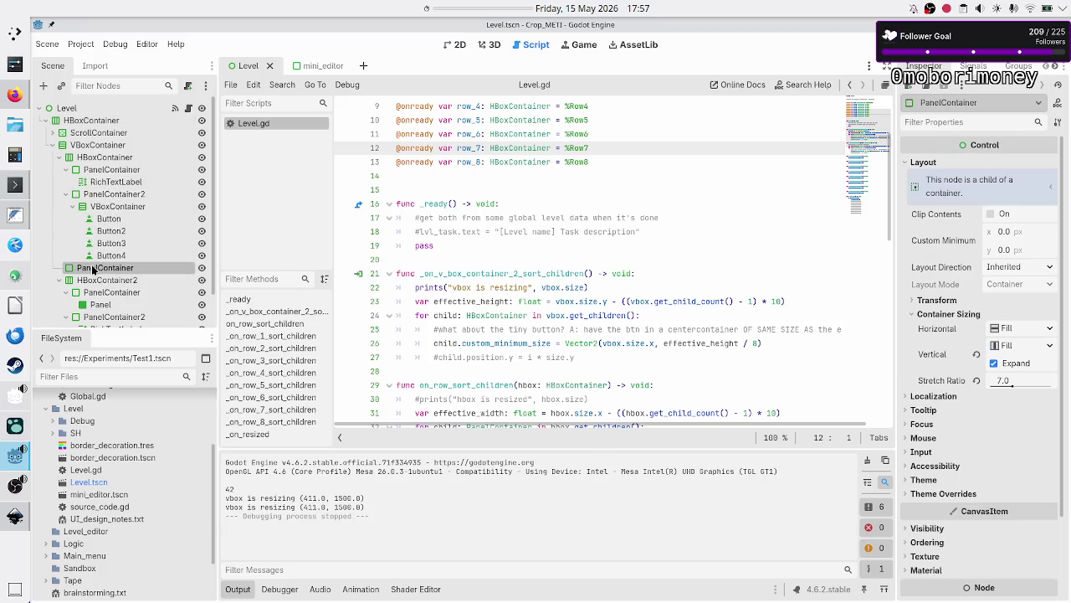
{"action": "scroll", "coordinate": [1007, 389], "scroll_direction": "down", "scroll_amount": 3}
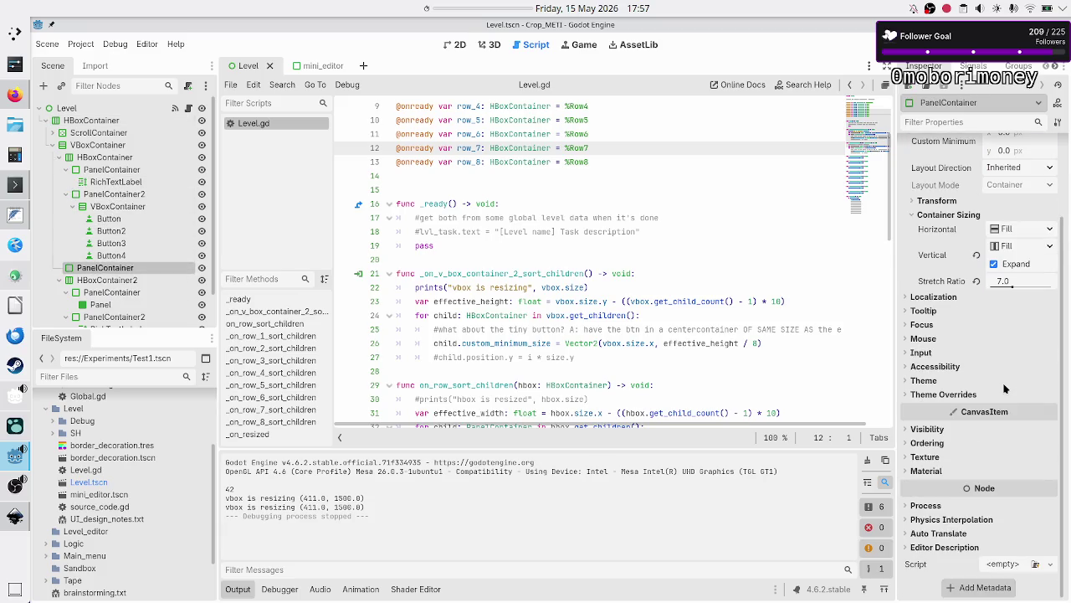
{"action": "left_click", "coordinate": [943, 394]}
{"action": "left_click", "coordinate": [954, 407]}
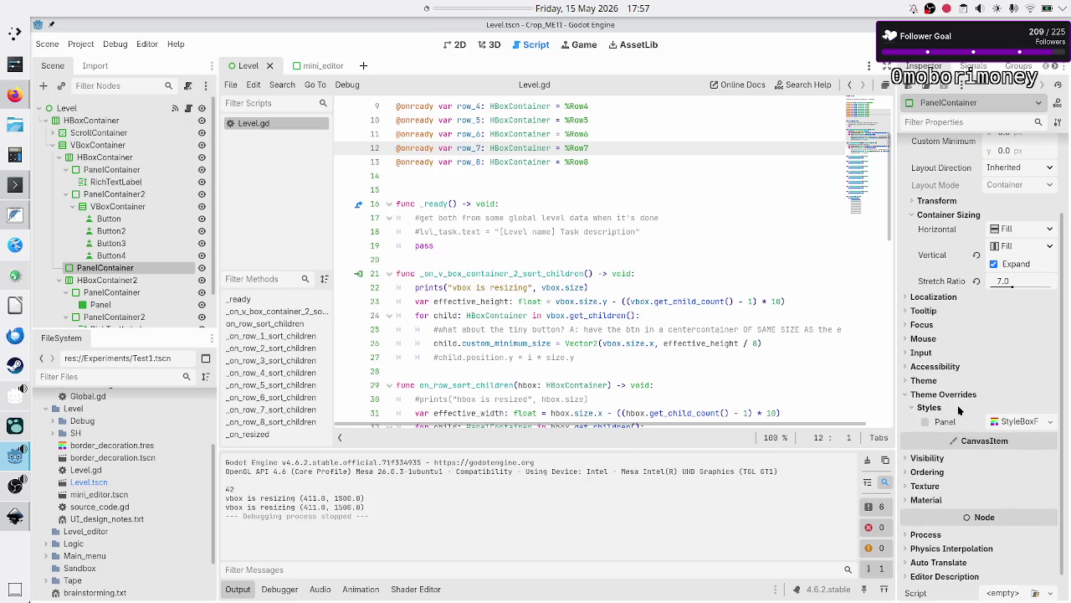
{"action": "left_click", "coordinate": [1050, 427]}
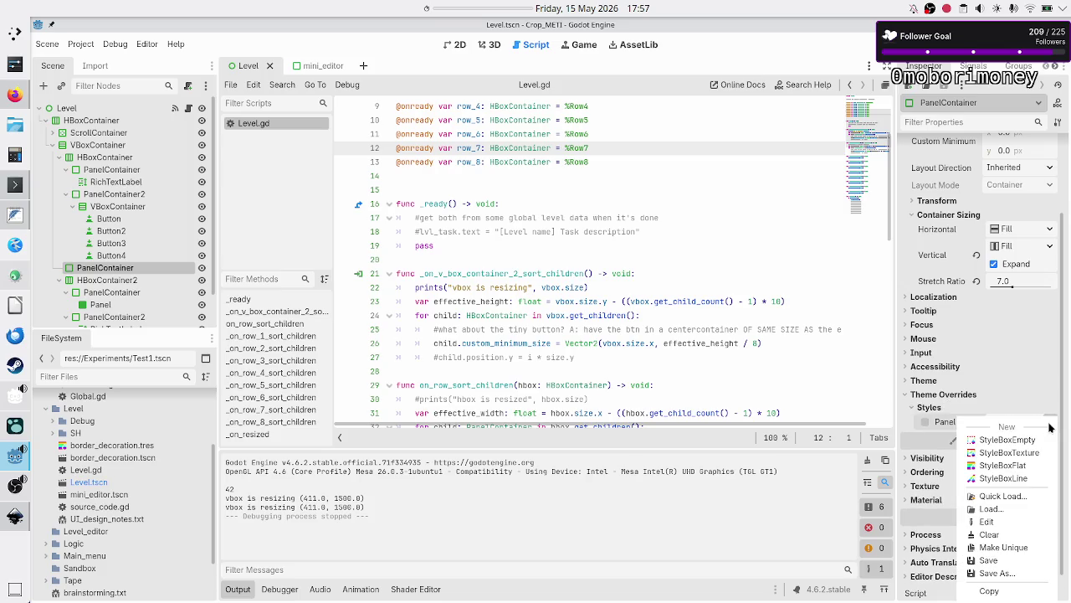
{"action": "left_click", "coordinate": [1018, 470]}
{"action": "scroll", "coordinate": [170, 285], "scroll_direction": "down", "scroll_amount": 2}
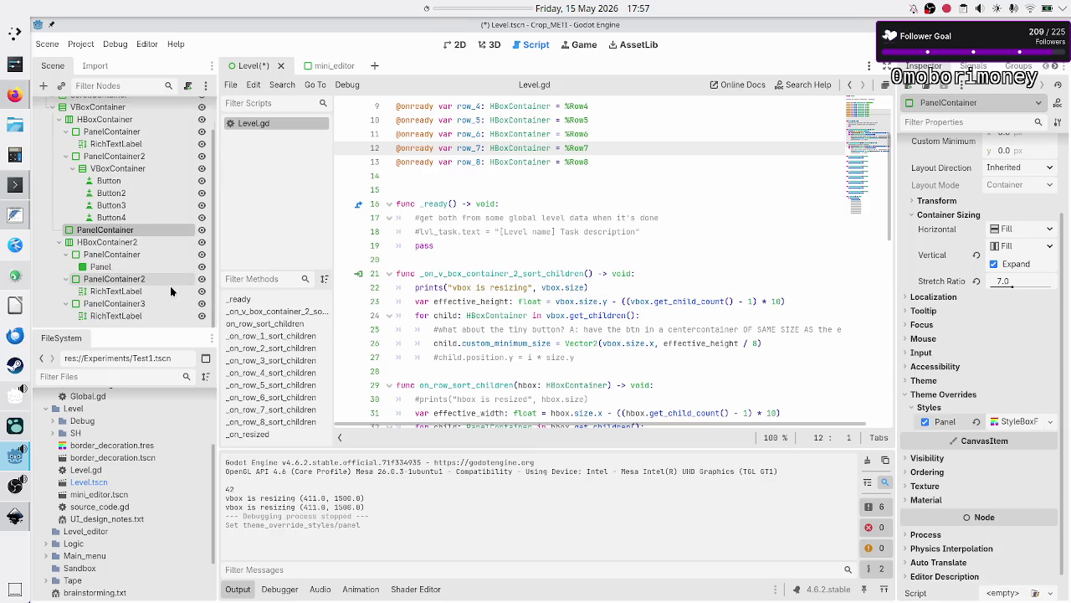
- Add a VBoxContainer under HBoxContainer2's PanelContainer and move the Panel into it
{"action": "left_click", "coordinate": [124, 254]}
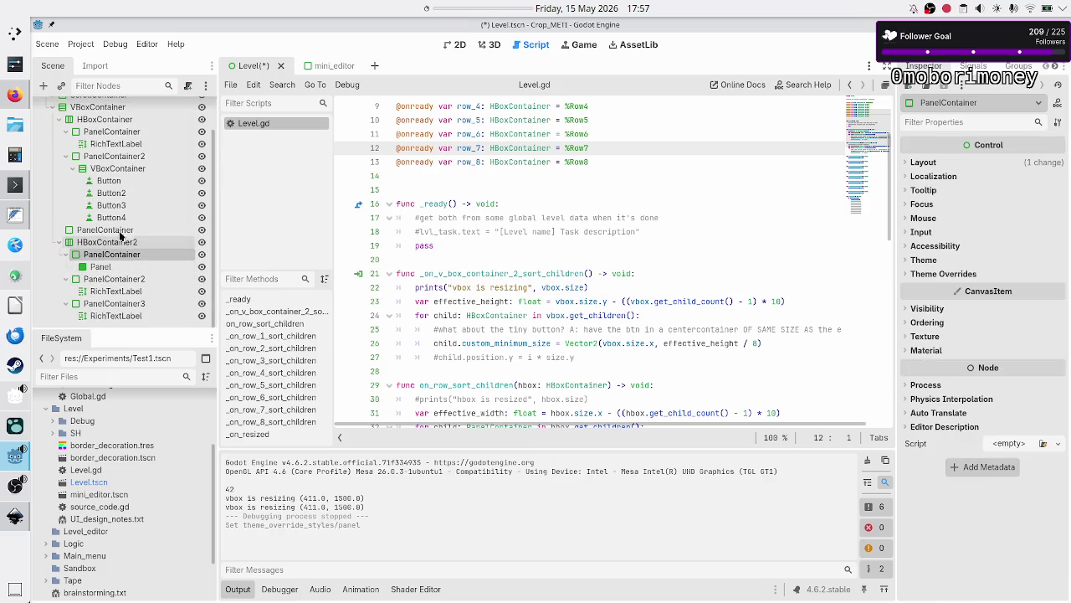
{"action": "left_click", "coordinate": [44, 85]}
{"action": "type", "text": "vbox"}
{"action": "key", "text": "Return"}
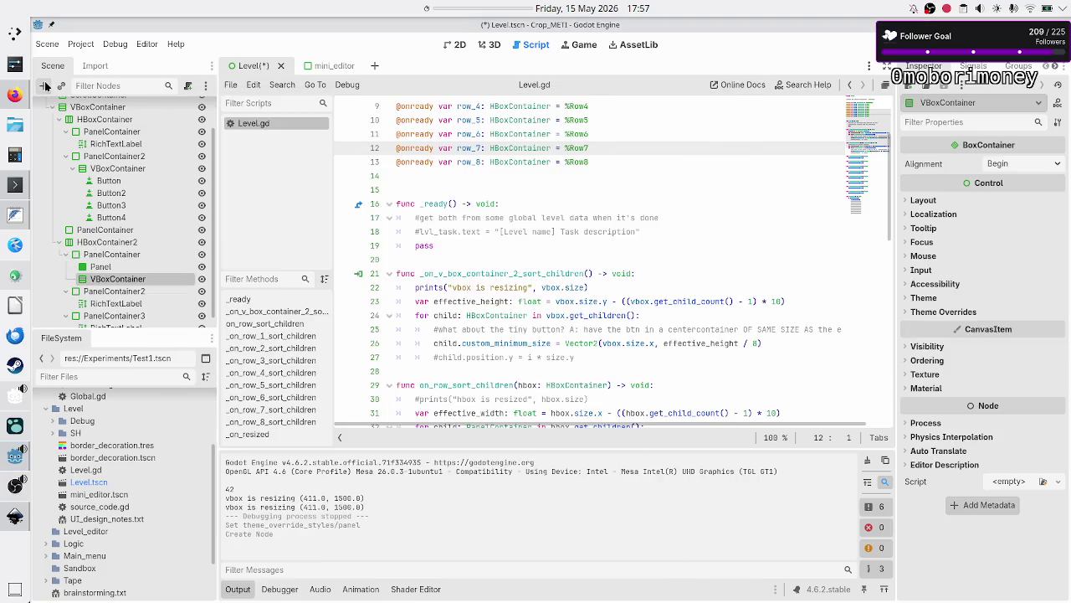
{"action": "left_click_drag", "start_coordinate": [100, 267], "coordinate": [109, 280]}
{"action": "left_click", "coordinate": [115, 267]}
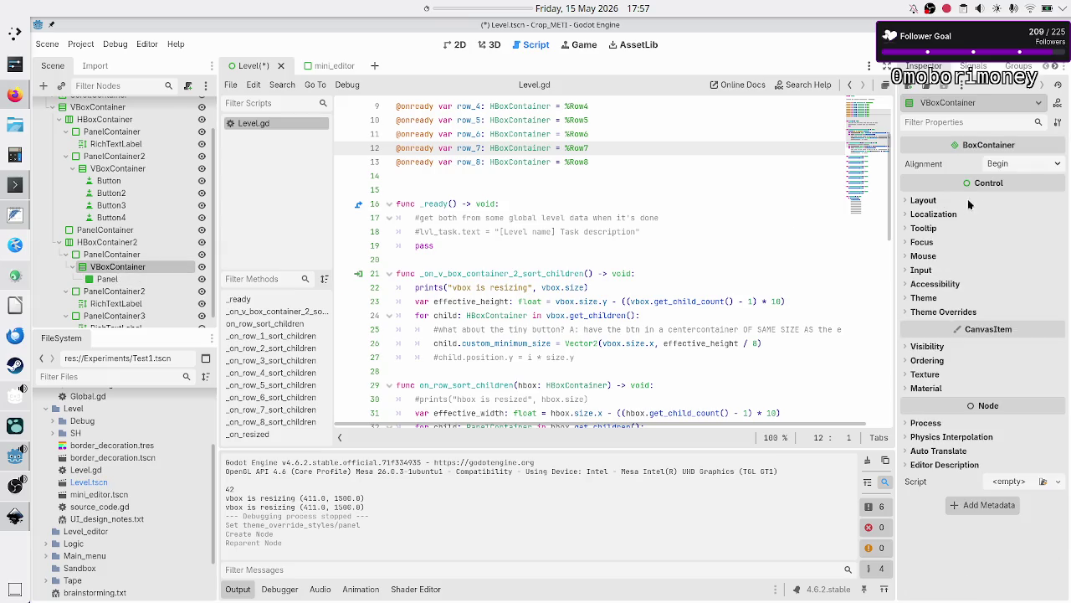
- Check the VBoxContainer's container sizing and search 'label' to add a Label child
{"action": "left_click", "coordinate": [974, 202]}
{"action": "left_click", "coordinate": [956, 353]}
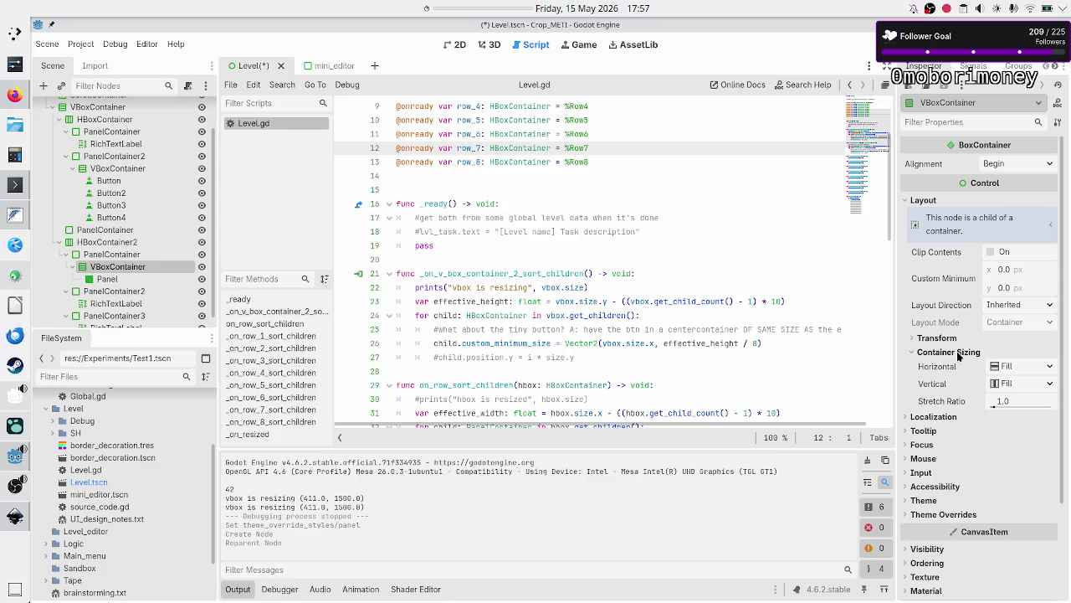
{"action": "left_click", "coordinate": [126, 279]}
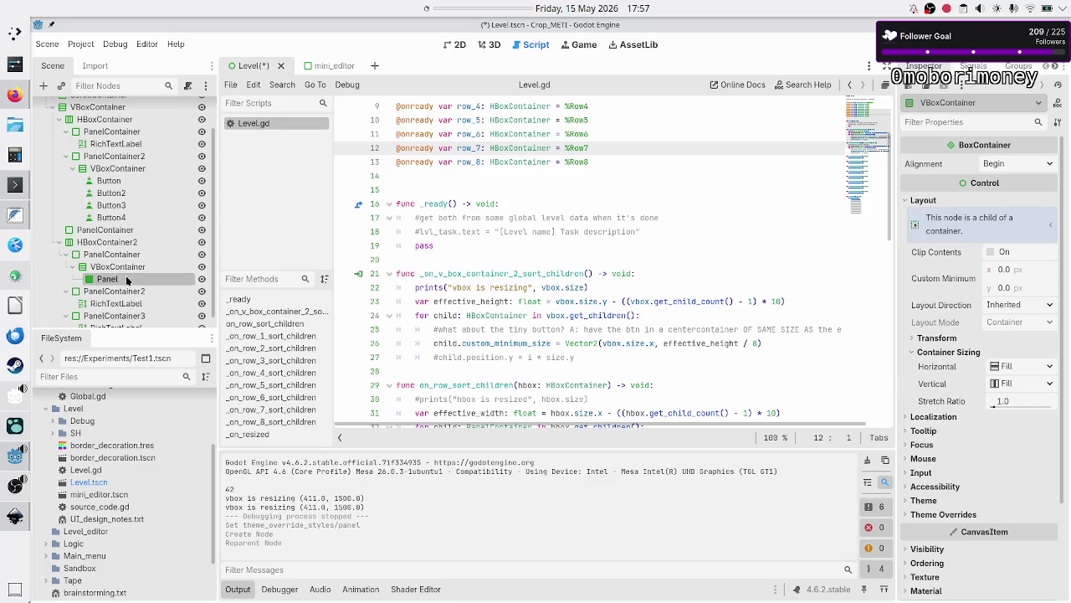
{"action": "left_click", "coordinate": [115, 266]}
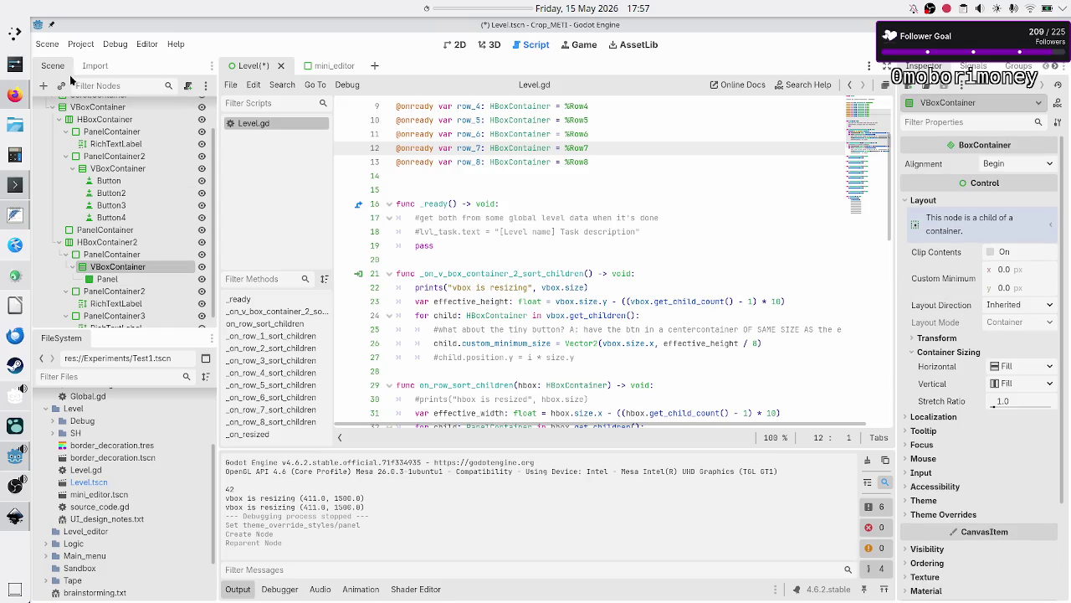
{"action": "left_click", "coordinate": [45, 88]}
{"action": "type", "text": "label"}
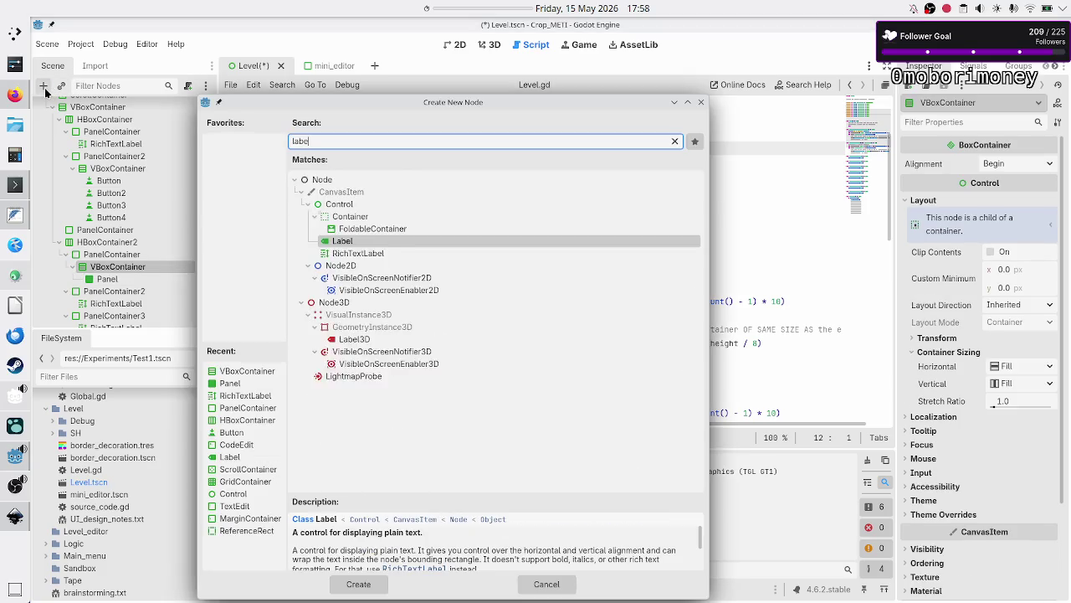
{"action": "key", "text": "Escape"}
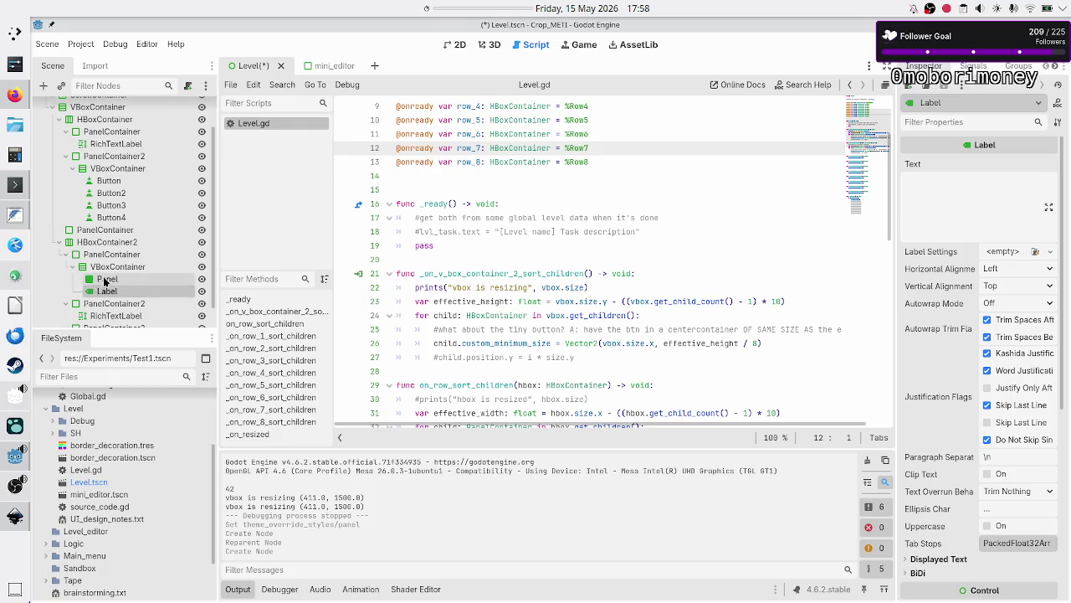
- Set the new Label's text to 'Current rule: A' and run the Level scene with F6
{"action": "left_click", "coordinate": [946, 193]}
{"action": "type", "text": "Current rule: A"}
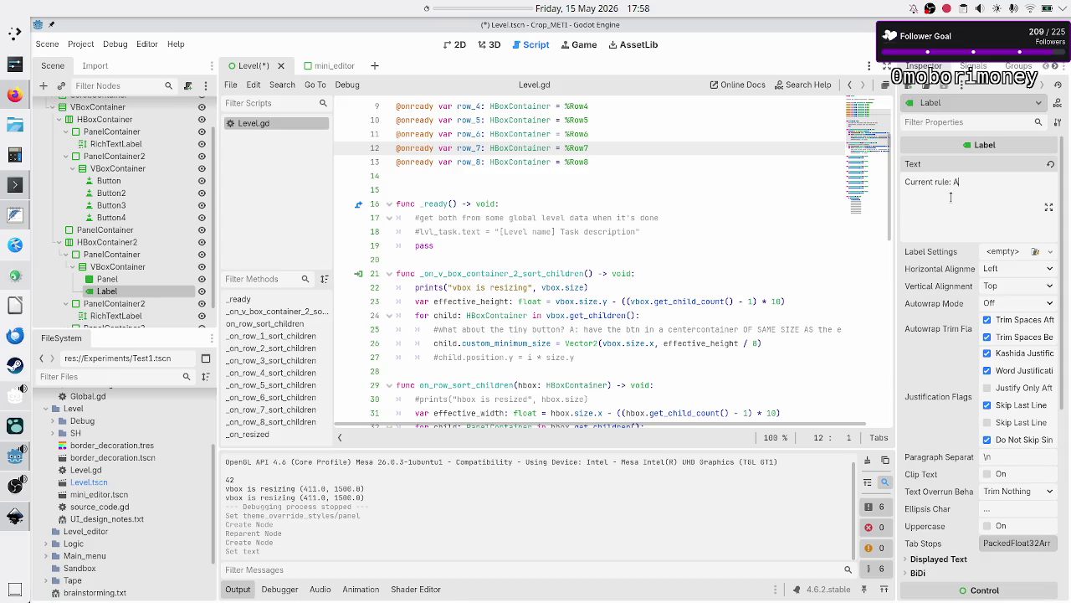
{"action": "key", "text": "alt+Tab"}
{"action": "key", "text": "alt+Tab"}
{"action": "key", "text": "alt+Tab"}
{"action": "key", "text": "alt+Tab"}
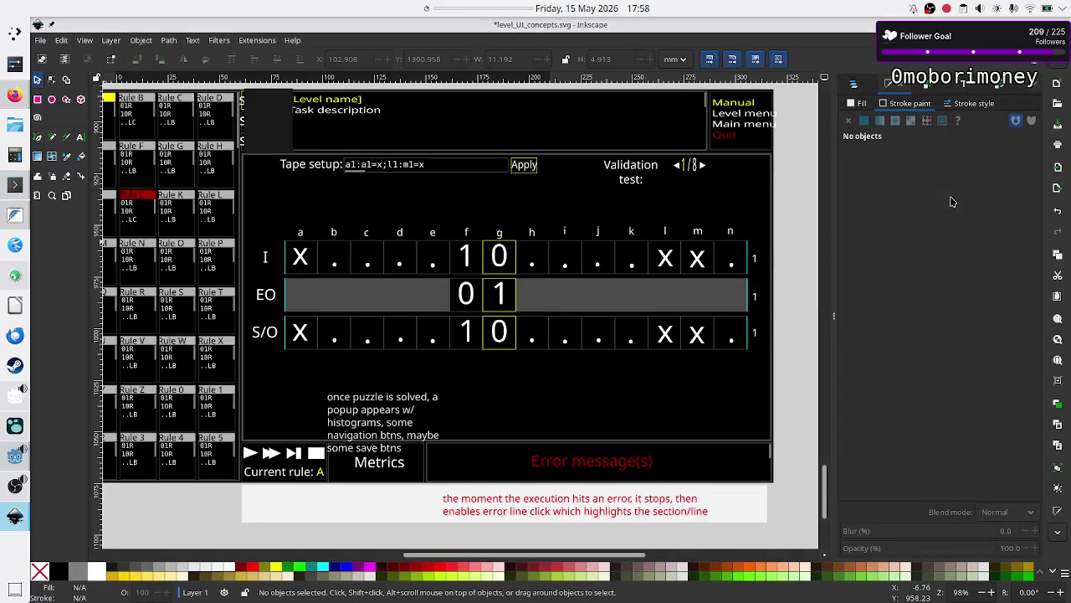
{"action": "key", "text": "alt+Tab"}
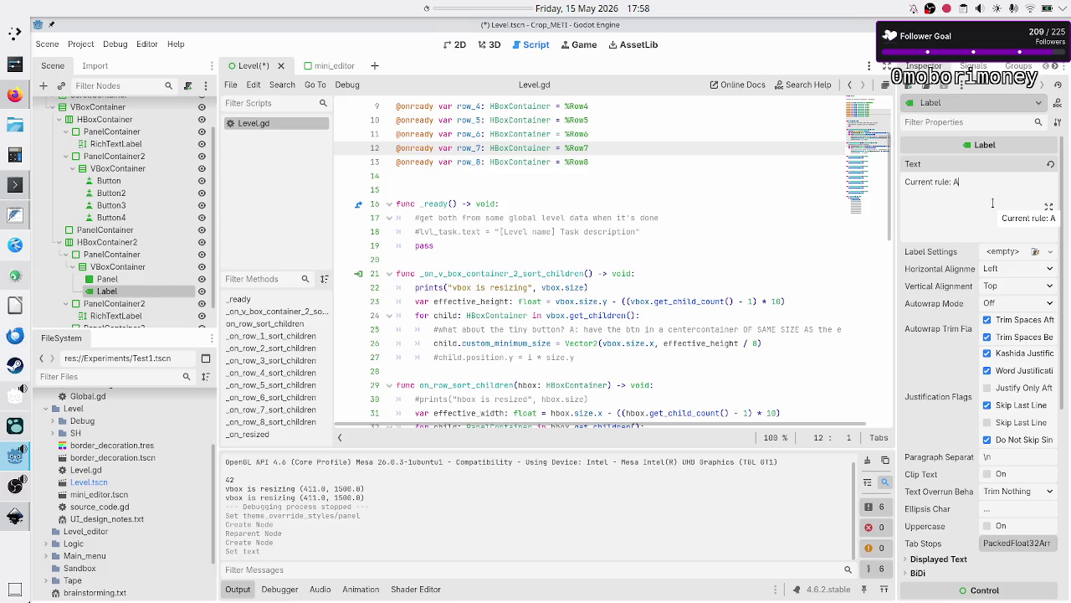
{"action": "key", "text": "alt+Tab"}
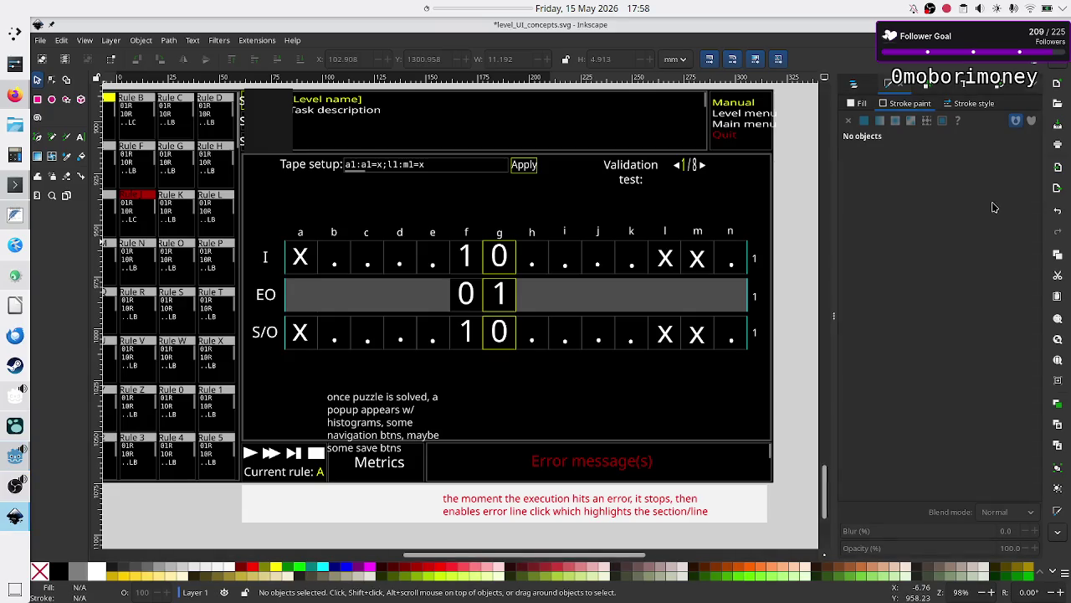
{"action": "key", "text": "alt+Tab"}
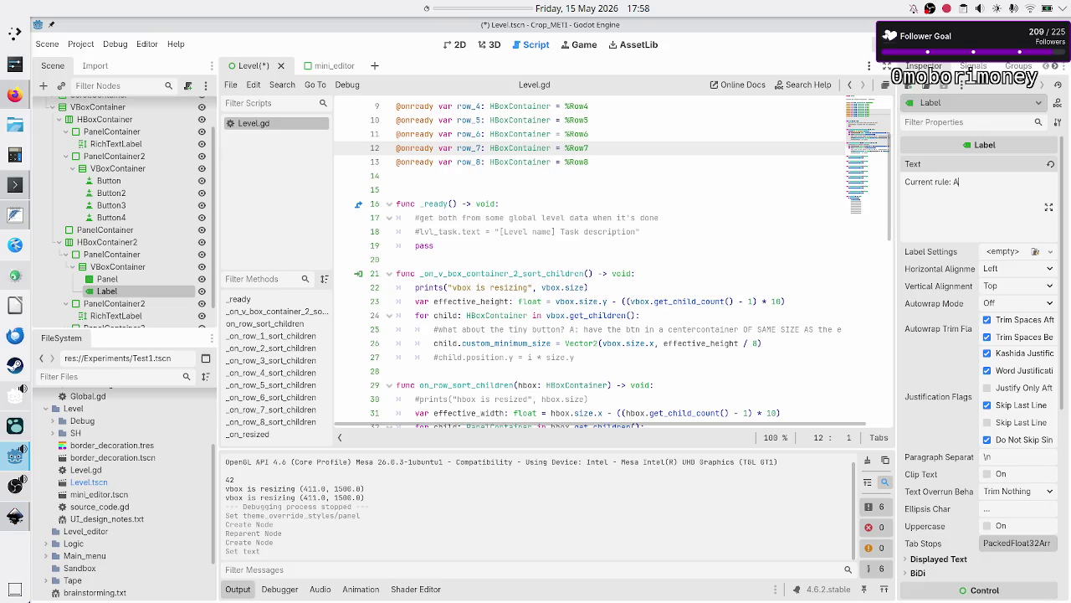
{"action": "key", "text": "F6"}
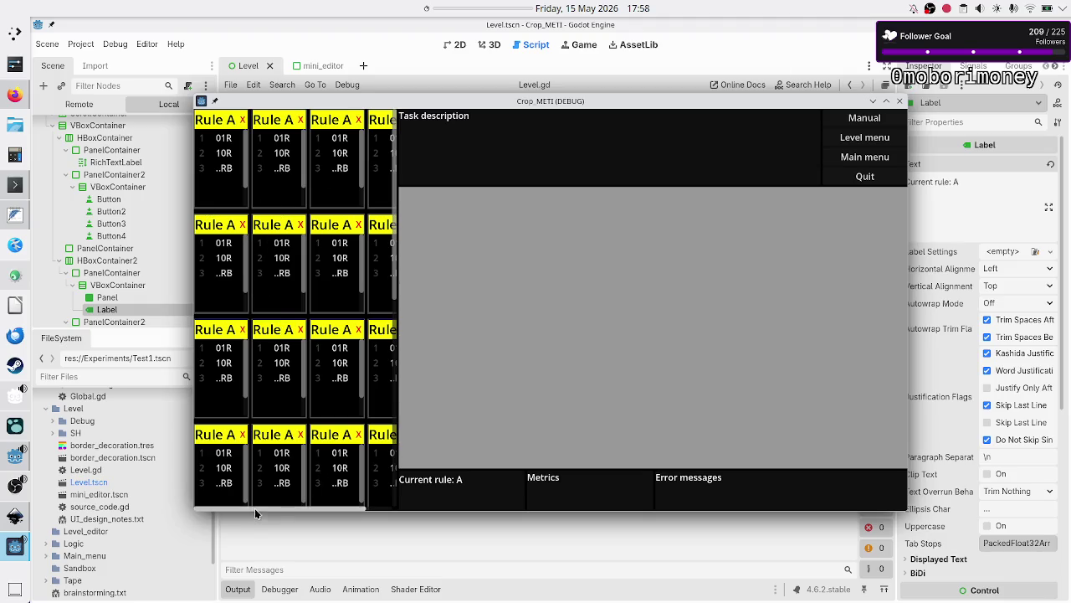
- Scroll the rule grid left and right in the running game, then quit it
{"action": "scroll", "coordinate": [253, 511], "scroll_direction": "right", "scroll_amount": 3}
{"action": "scroll", "coordinate": [243, 510], "scroll_direction": "left", "scroll_amount": 3}
{"action": "scroll", "coordinate": [226, 510], "scroll_direction": "right", "scroll_amount": 3}
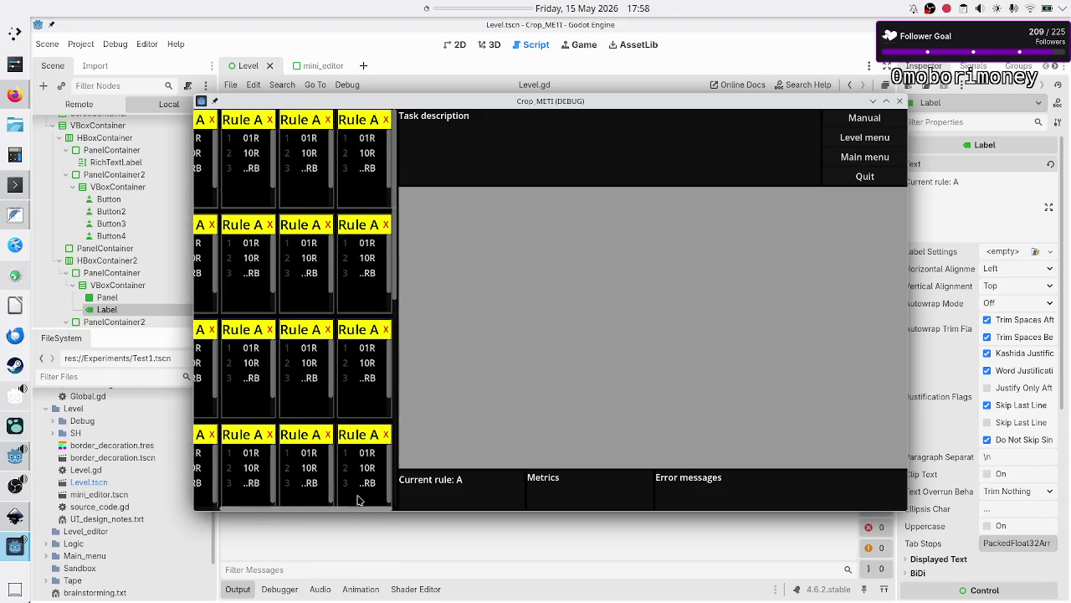
{"action": "scroll", "coordinate": [329, 496], "scroll_direction": "left", "scroll_amount": 3}
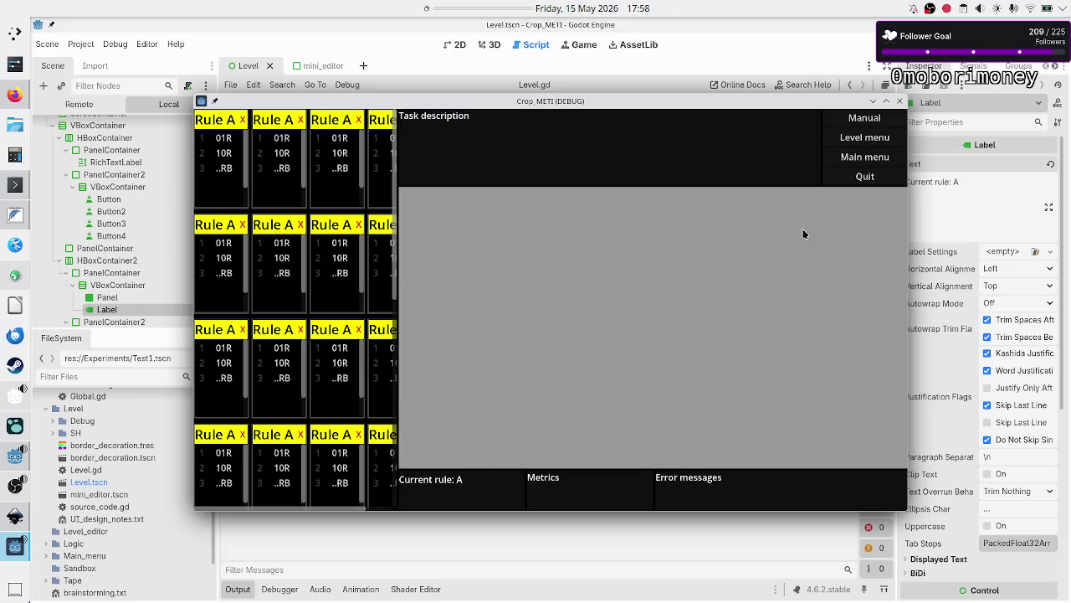
{"action": "left_click", "coordinate": [867, 176]}
{"action": "key", "text": "alt+Tab"}
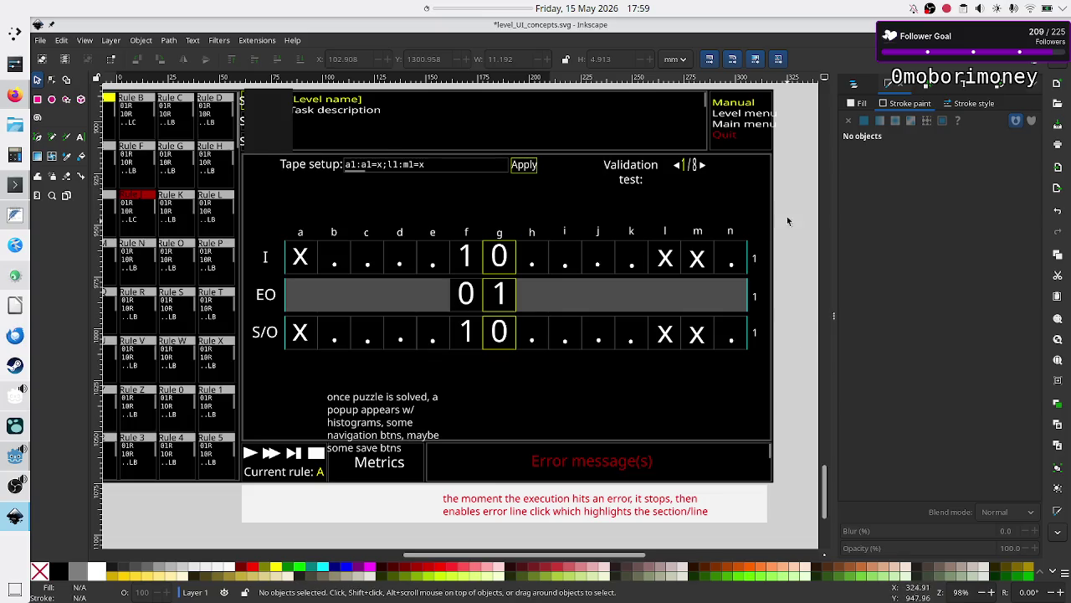
{"action": "mouse_move", "coordinate": [785, 196]}
{"action": "left_mouse_down"}
{"action": "mouse_move", "coordinate": [818, 362]}
{"action": "mouse_move", "coordinate": [817, 379]}
{"action": "mouse_move", "coordinate": [801, 378]}
{"action": "left_mouse_up"}
{"action": "left_click_drag", "start_coordinate": [783, 197], "coordinate": [799, 370]}
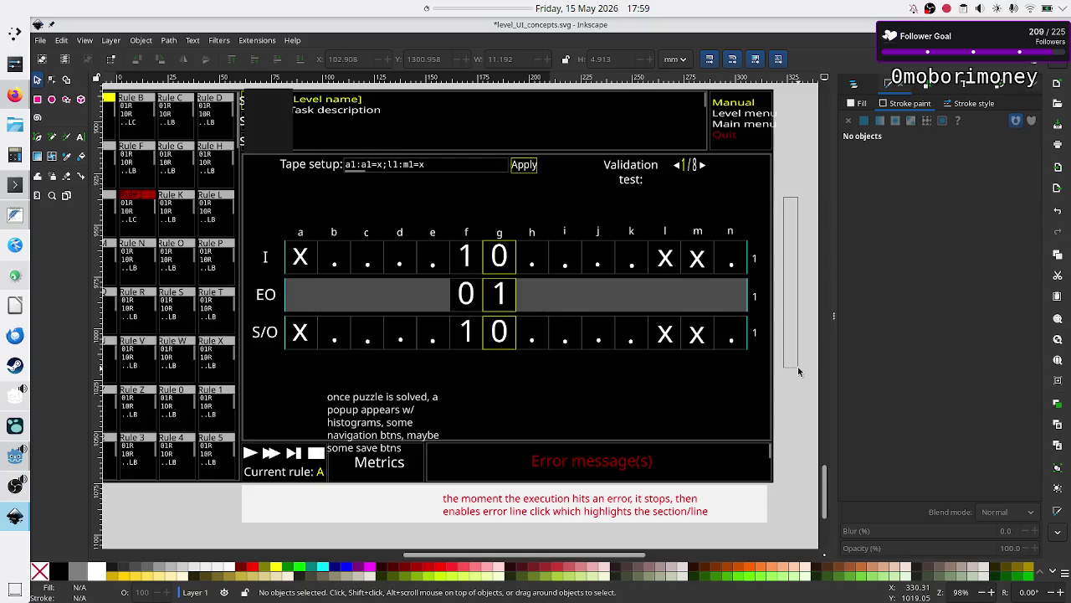
{"action": "mouse_move", "coordinate": [782, 205]}
{"action": "left_mouse_down"}
{"action": "mouse_move", "coordinate": [803, 297]}
{"action": "mouse_move", "coordinate": [799, 371]}
{"action": "left_mouse_up"}
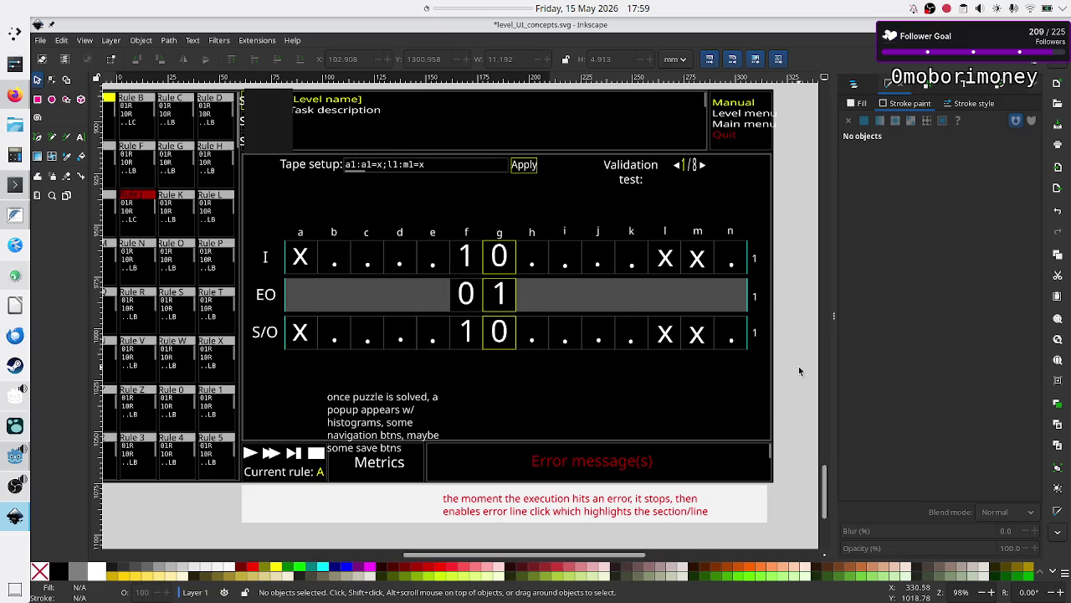
{"action": "left_click_drag", "start_coordinate": [799, 365], "coordinate": [784, 204]}
{"action": "key", "text": "alt+Tab"}
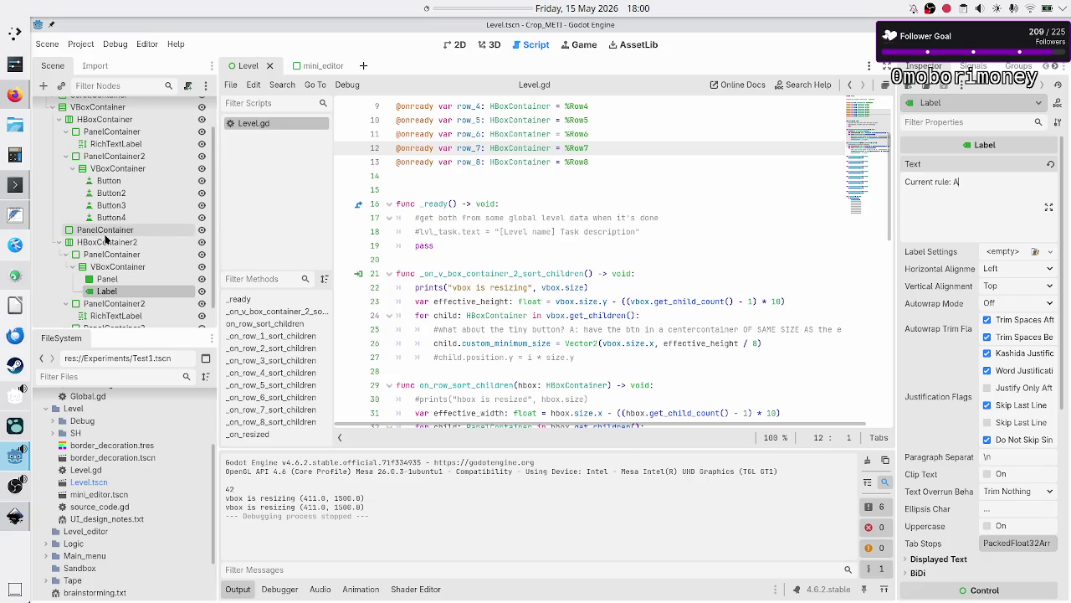
- Collapse the Panel/Label VBoxContainer, PanelContainer2, PanelContainer, HBoxContainer and HBoxContainer2 branches
{"action": "scroll", "coordinate": [120, 271], "scroll_direction": "down", "scroll_amount": 1}
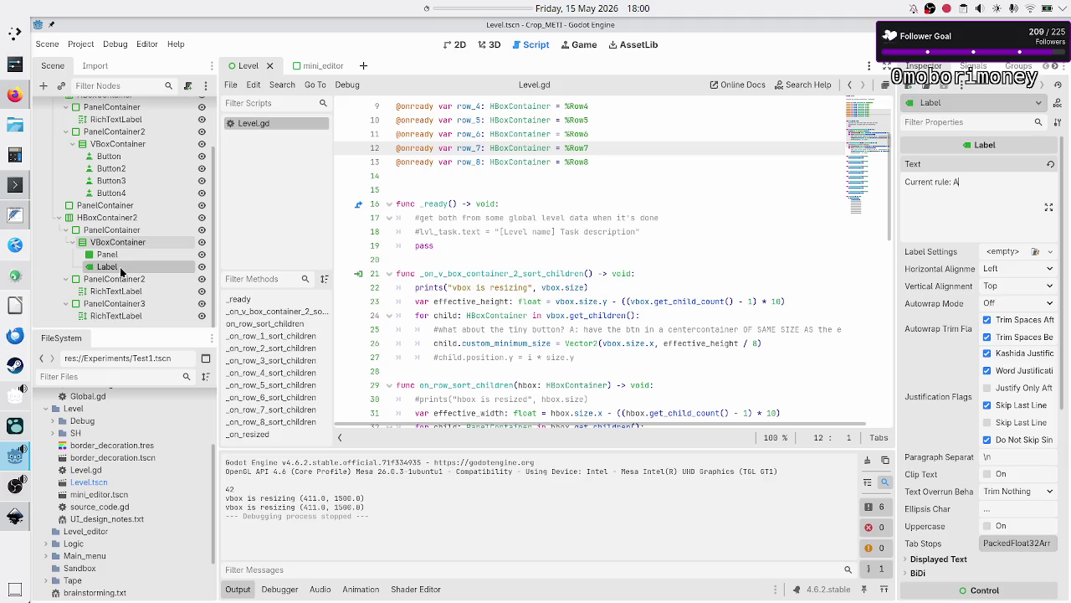
{"action": "left_click", "coordinate": [72, 242]}
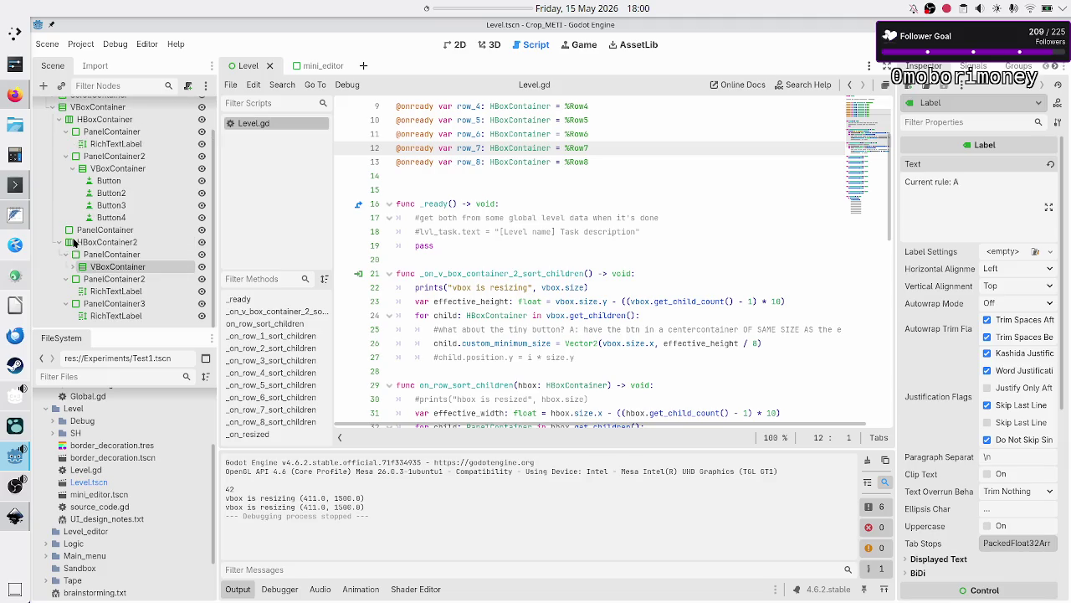
{"action": "left_click", "coordinate": [105, 279]}
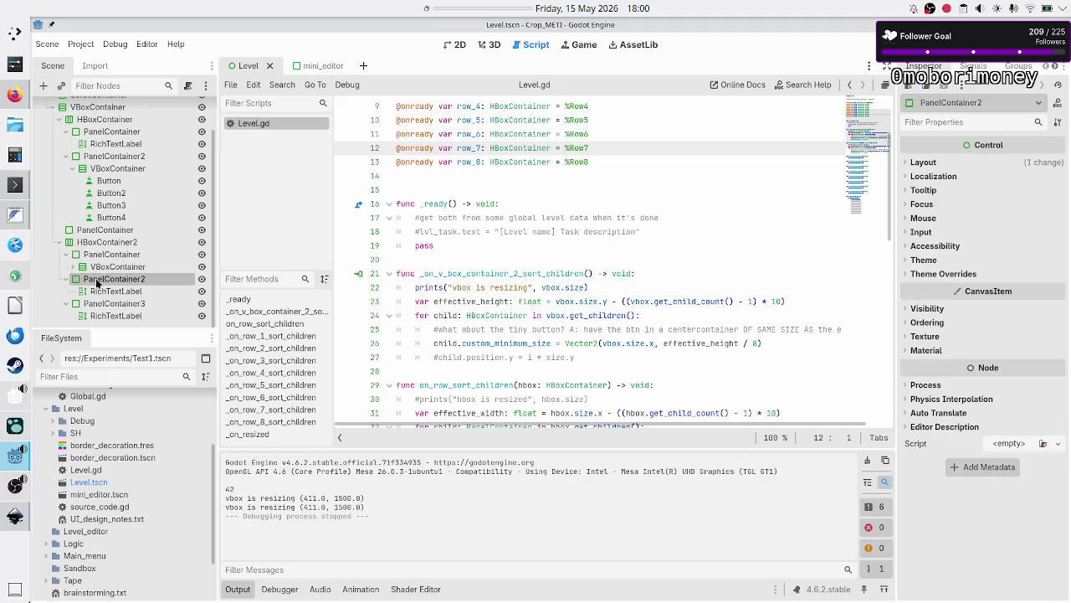
{"action": "left_click", "coordinate": [92, 229]}
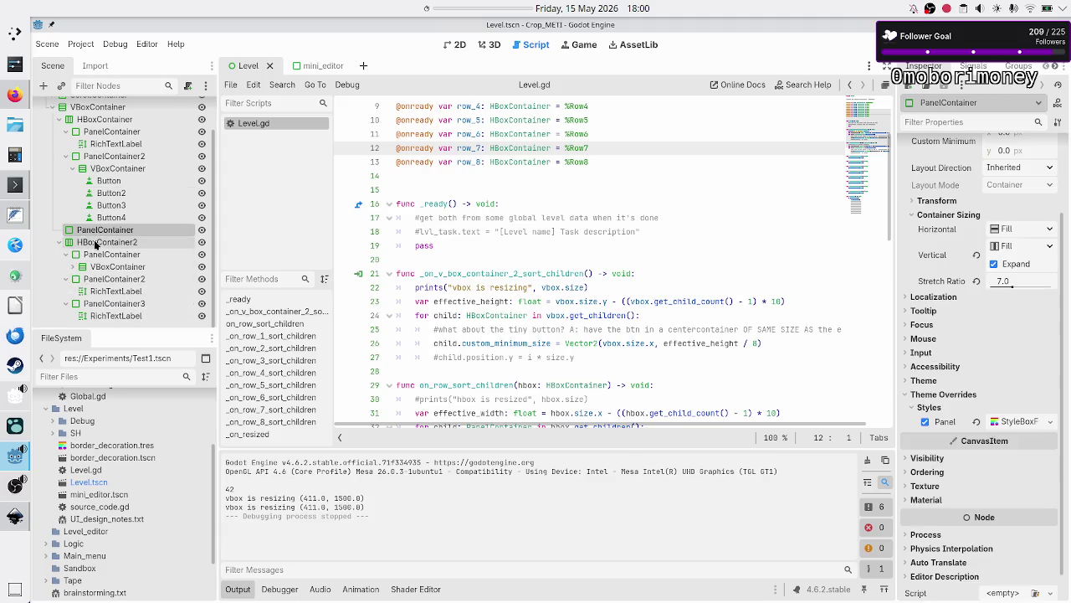
{"action": "scroll", "coordinate": [73, 222], "scroll_direction": "up", "scroll_amount": 2}
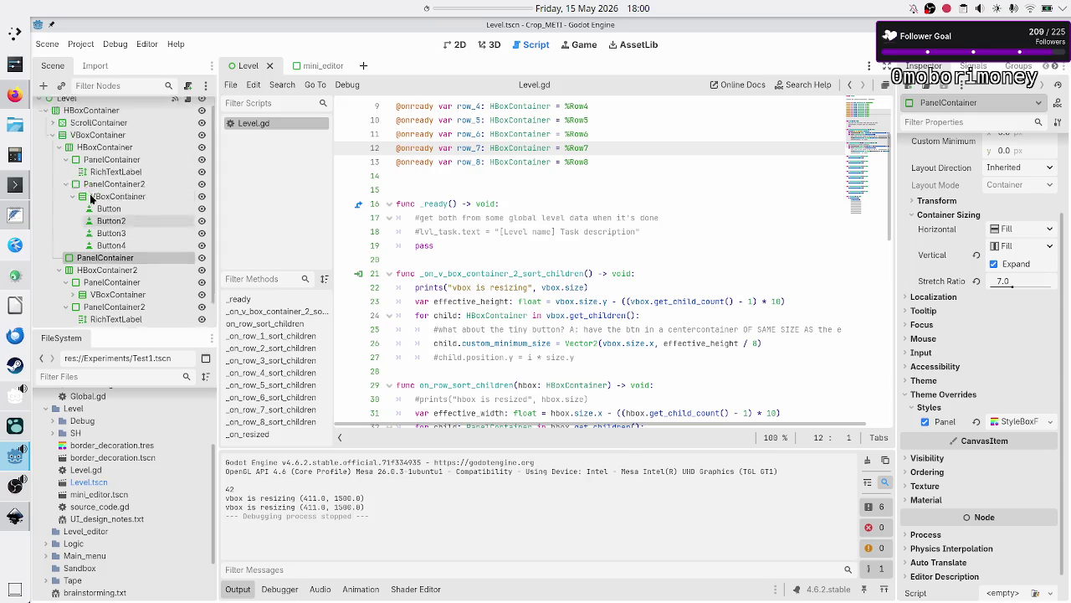
{"action": "left_click", "coordinate": [65, 195]}
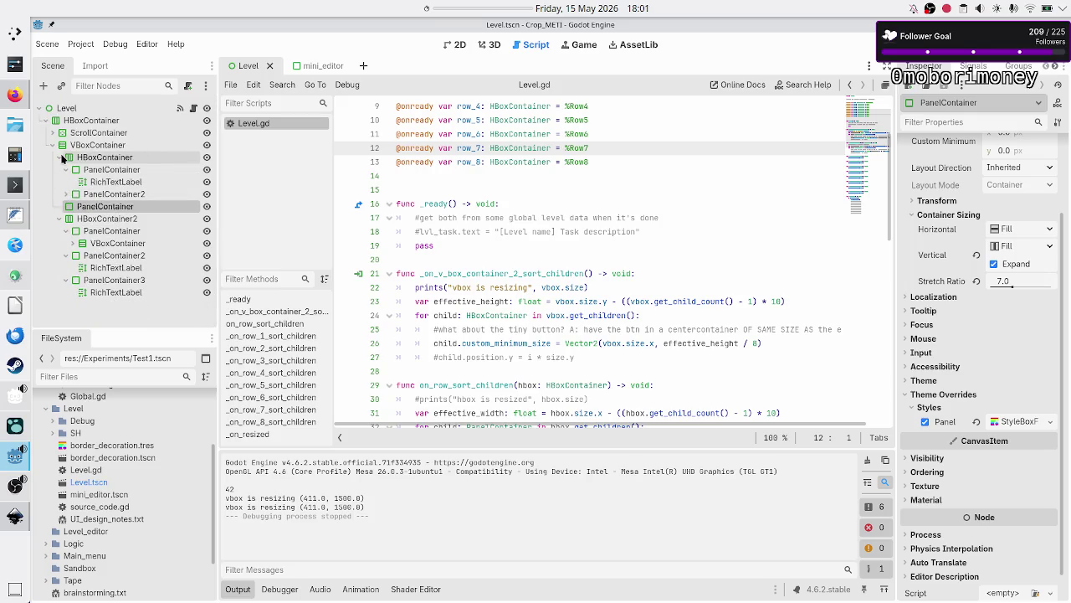
{"action": "left_click", "coordinate": [66, 170]}
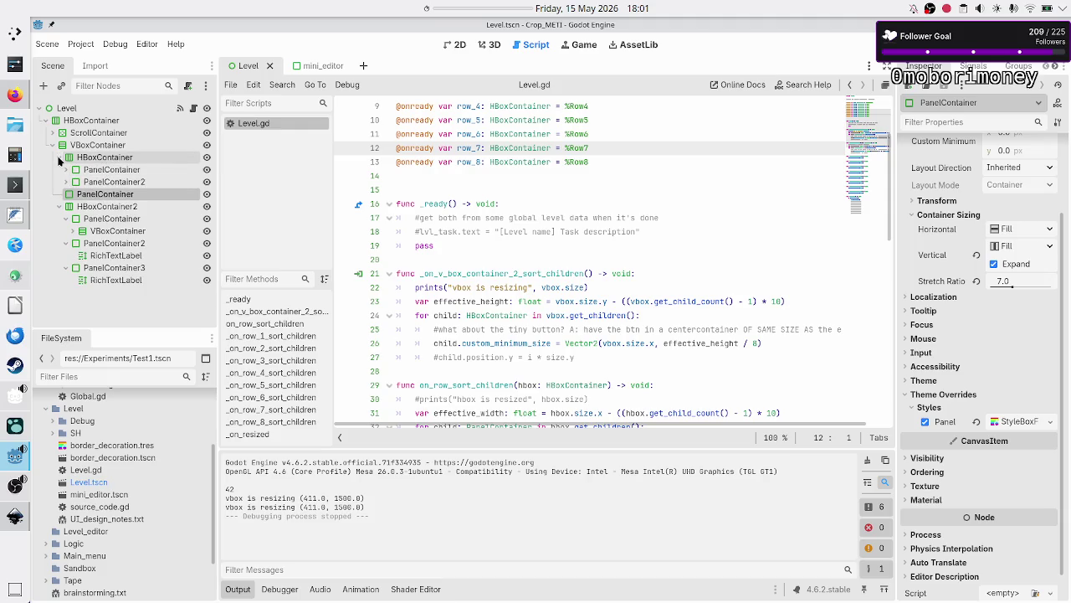
{"action": "left_click", "coordinate": [60, 157]}
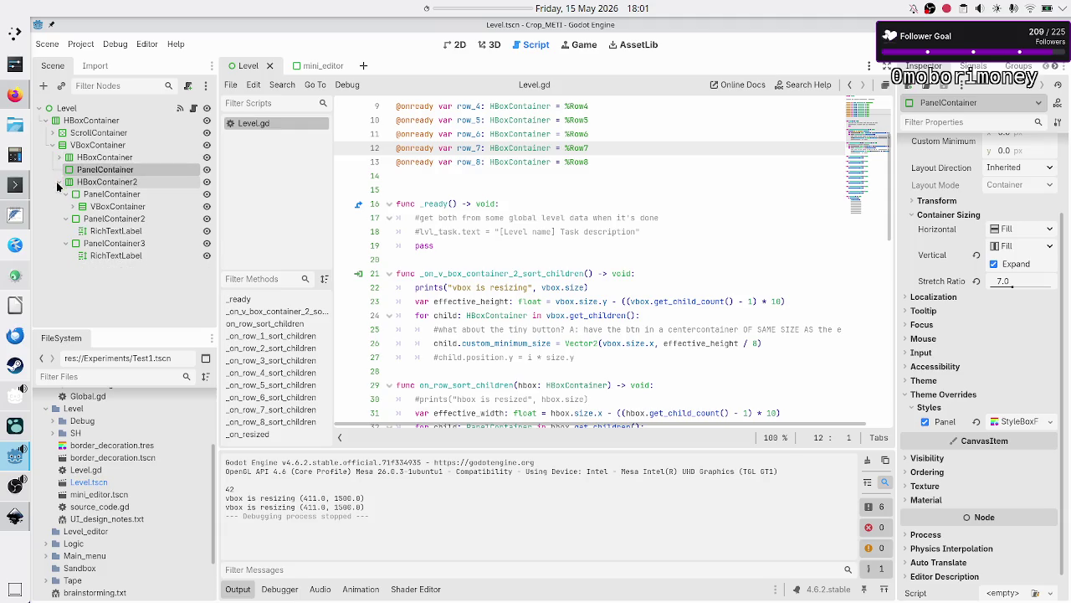
{"action": "left_click", "coordinate": [59, 182]}
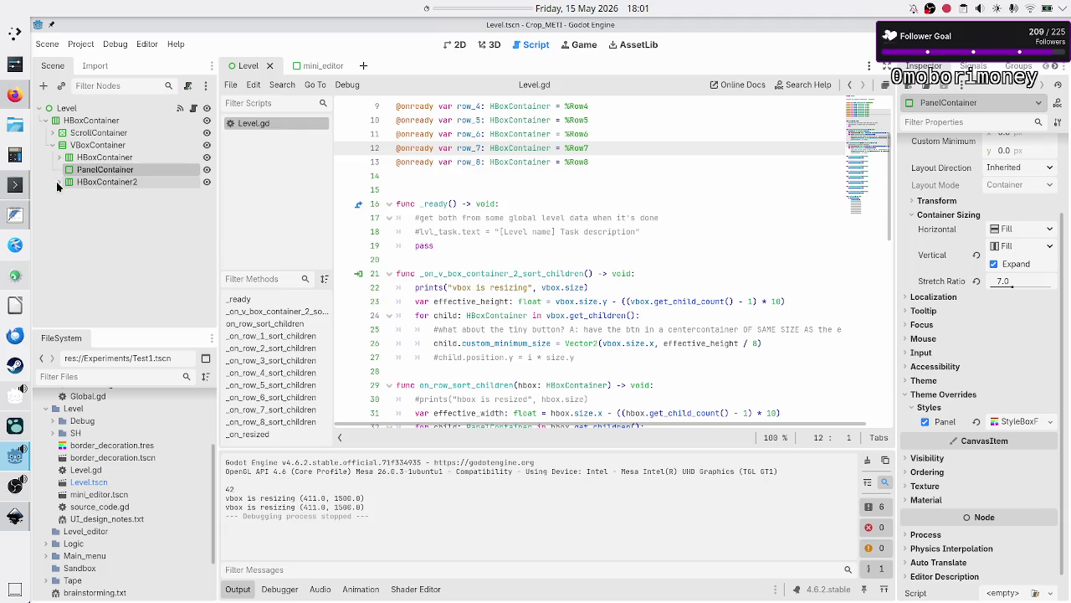
- Add a VBoxContainer to the main VBoxContainer and drag it above the PanelContainer
{"action": "left_click", "coordinate": [104, 148]}
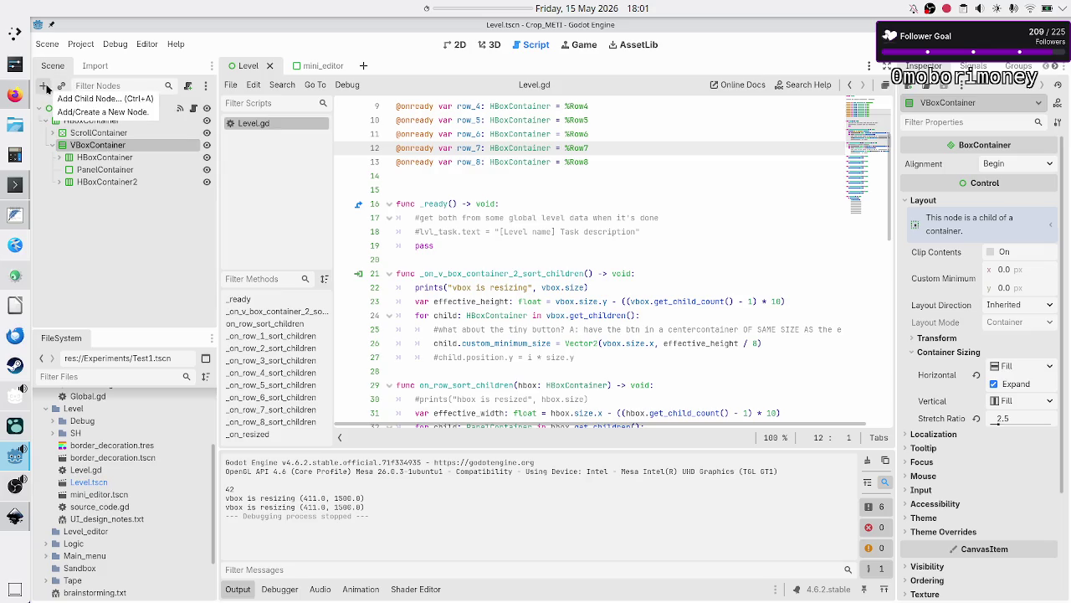
{"action": "left_click", "coordinate": [47, 87]}
{"action": "type", "text": "vbox"}
{"action": "key", "text": "Return"}
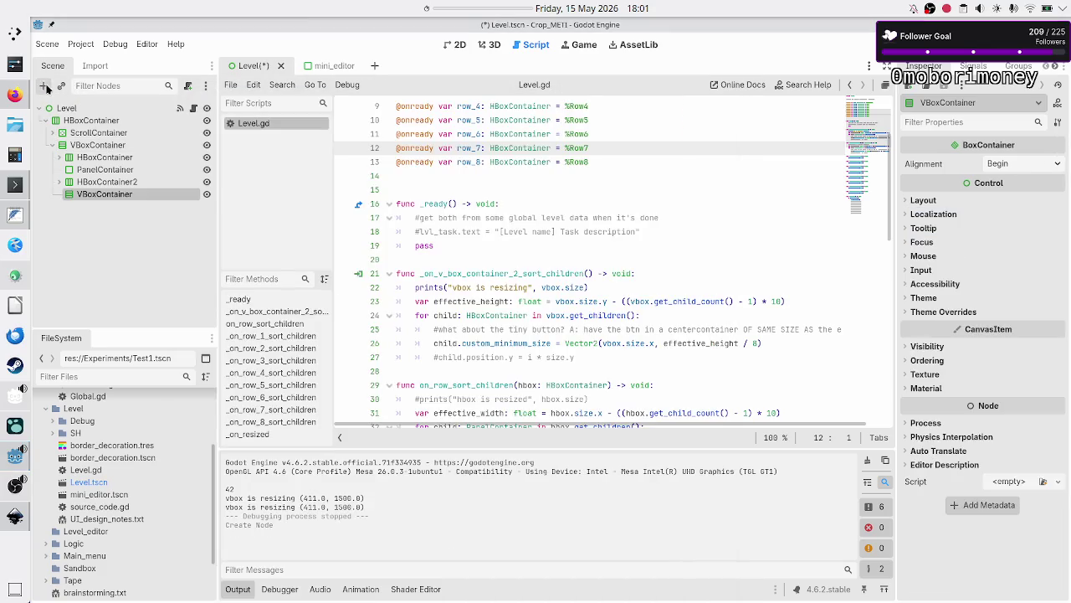
{"action": "mouse_move", "coordinate": [105, 193]}
{"action": "left_mouse_down"}
{"action": "mouse_move", "coordinate": [122, 174]}
{"action": "mouse_move", "coordinate": [94, 164]}
{"action": "left_mouse_up"}
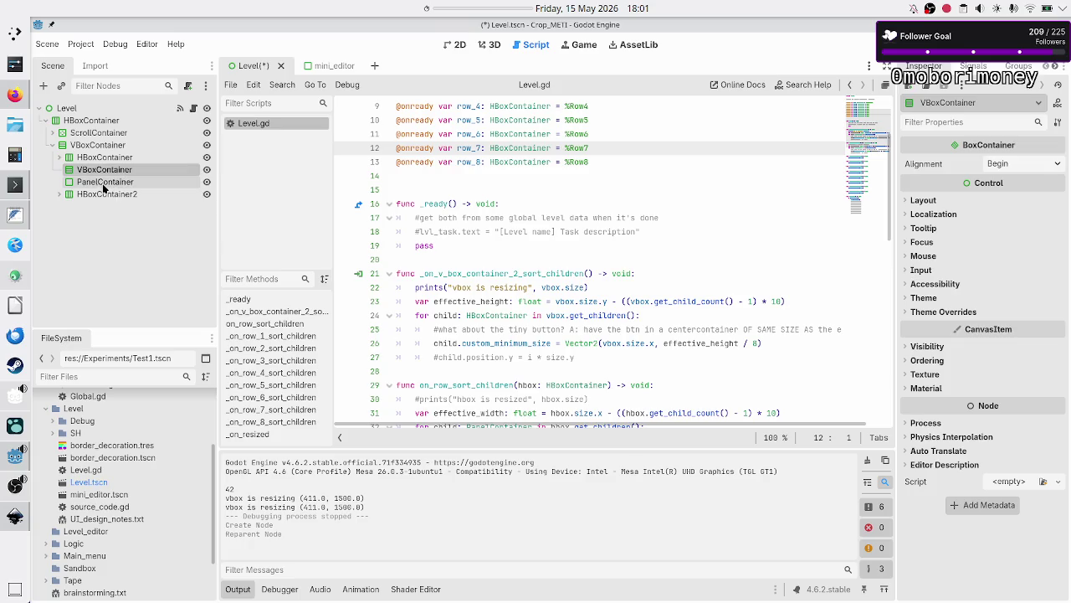
{"action": "left_click", "coordinate": [105, 182]}
{"action": "key", "text": "Delete"}
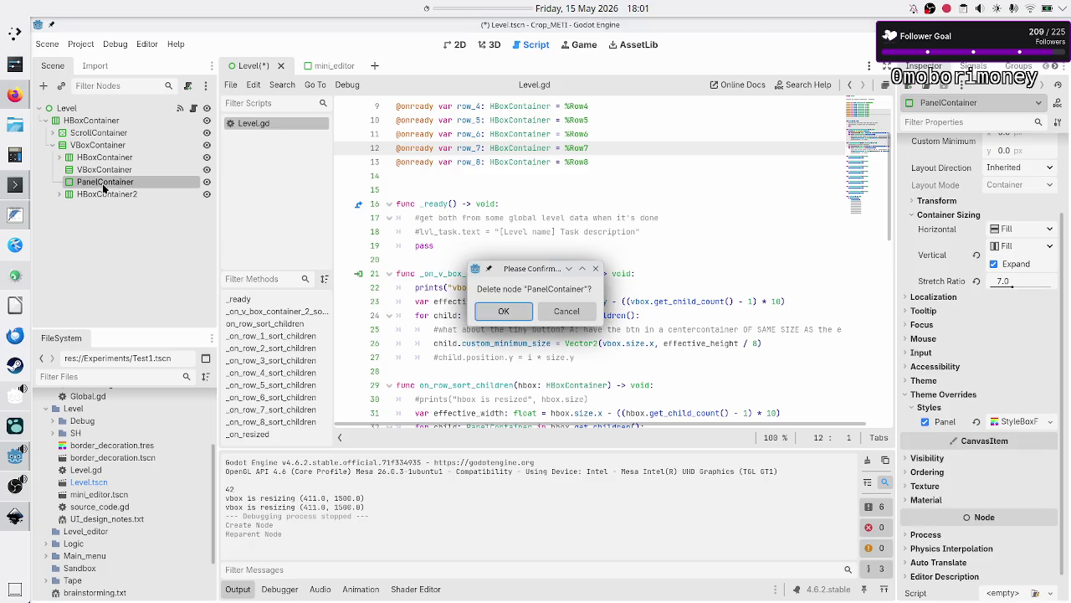
{"action": "key", "text": "Escape"}
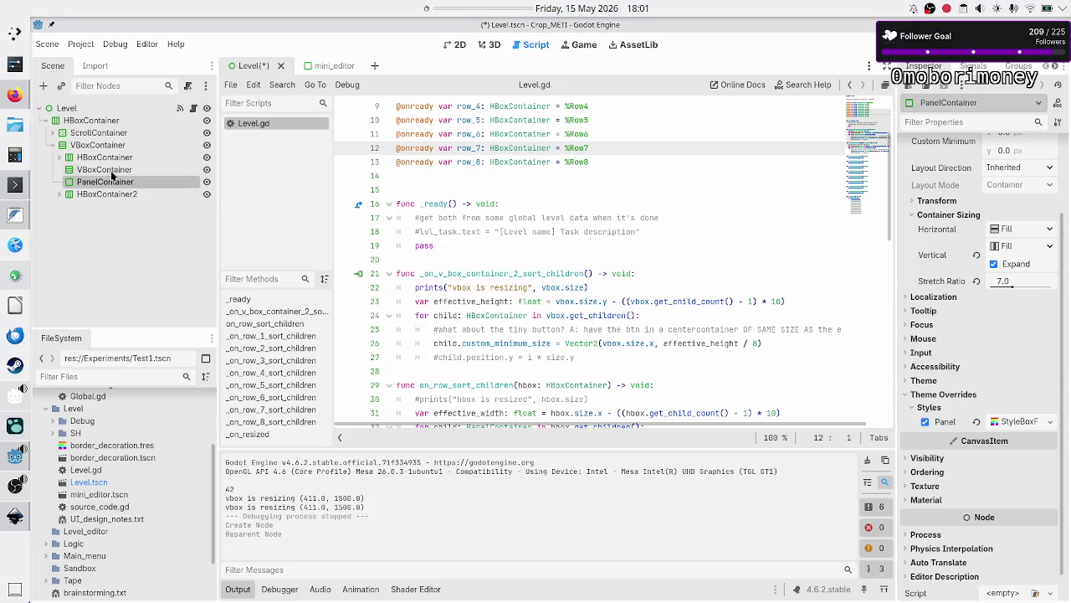
- Turn on vertical Expand in the new VBoxContainer's container sizing
{"action": "left_click", "coordinate": [100, 171]}
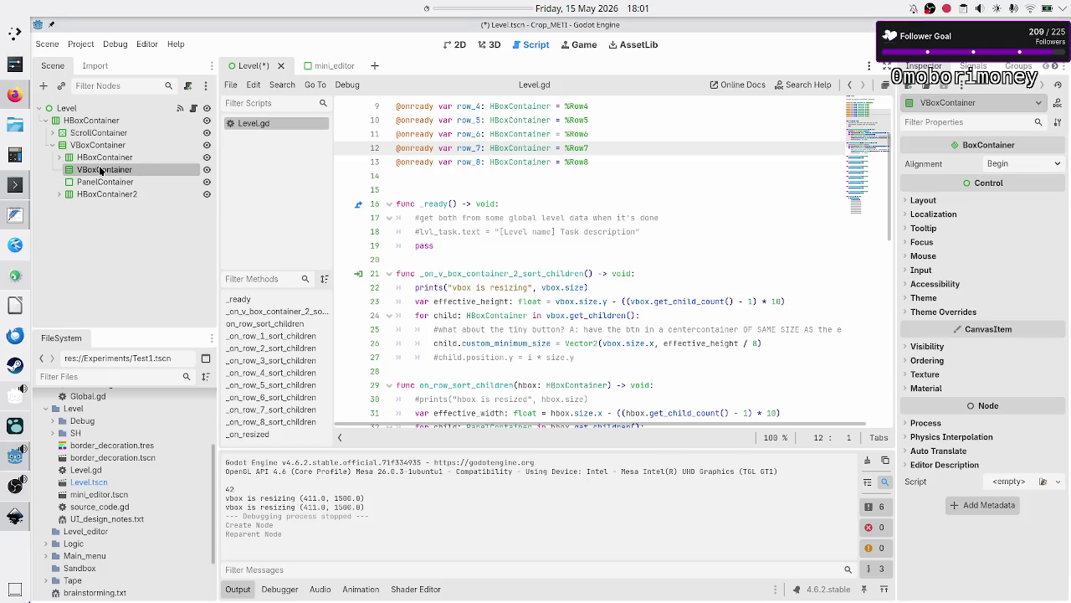
{"action": "left_click", "coordinate": [928, 200]}
{"action": "left_click", "coordinate": [962, 352]}
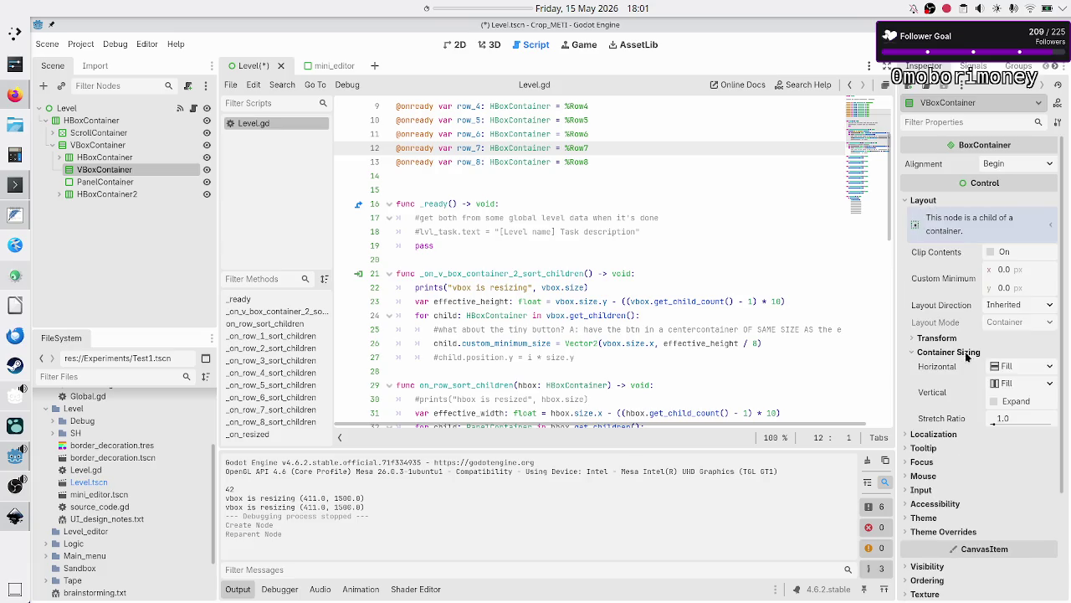
{"action": "left_click", "coordinate": [1008, 404]}
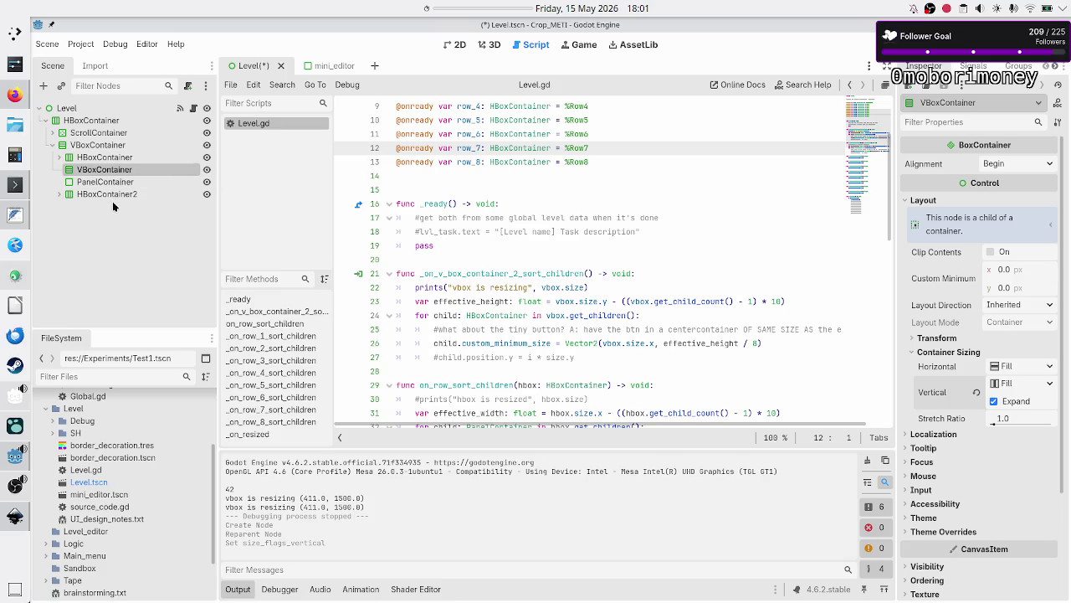
{"action": "key", "text": "alt+Tab"}
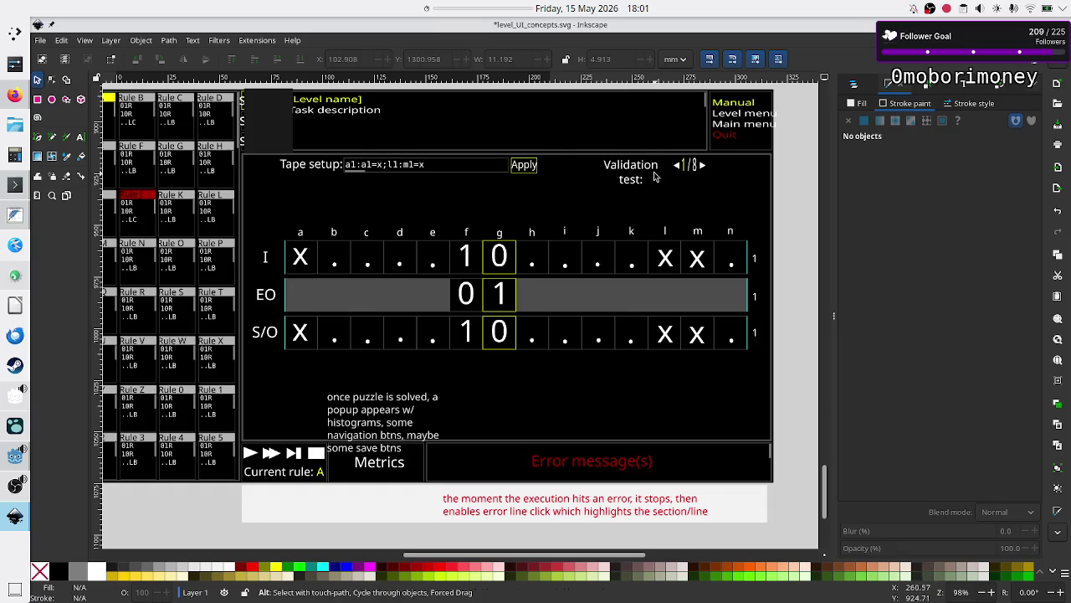
- Add an HBoxContainer inside the new VBoxContainer
{"action": "key", "text": "alt+Tab"}
{"action": "left_click", "coordinate": [42, 86]}
{"action": "type", "text": "hbox"}
{"action": "key", "text": "Return"}
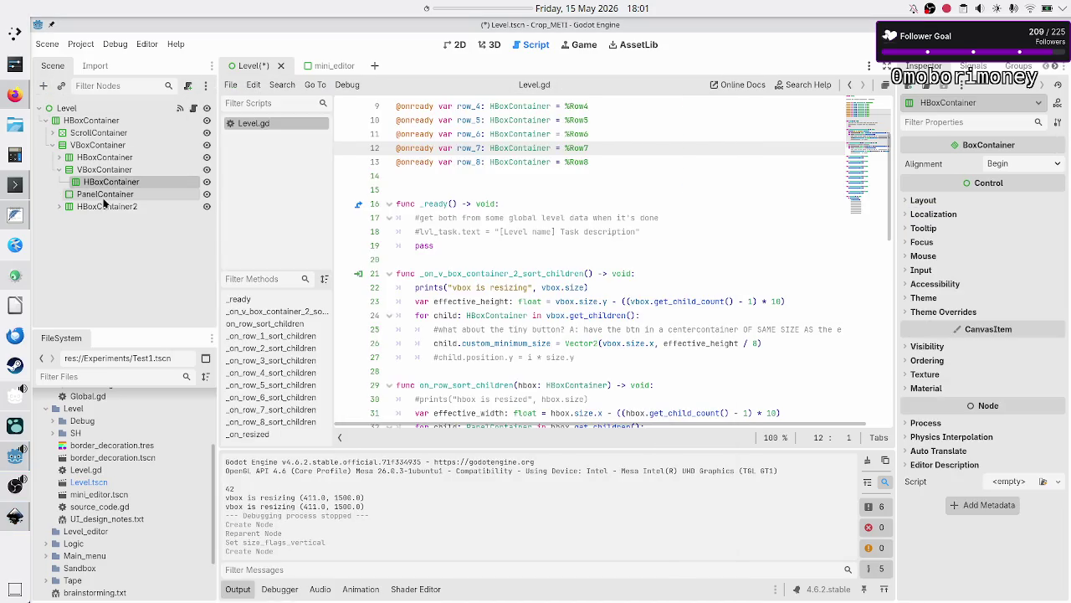
- After checking the Inkscape mockup, nest another HBoxContainer inside it and give it a Label child
{"action": "key", "text": "alt+Tab"}
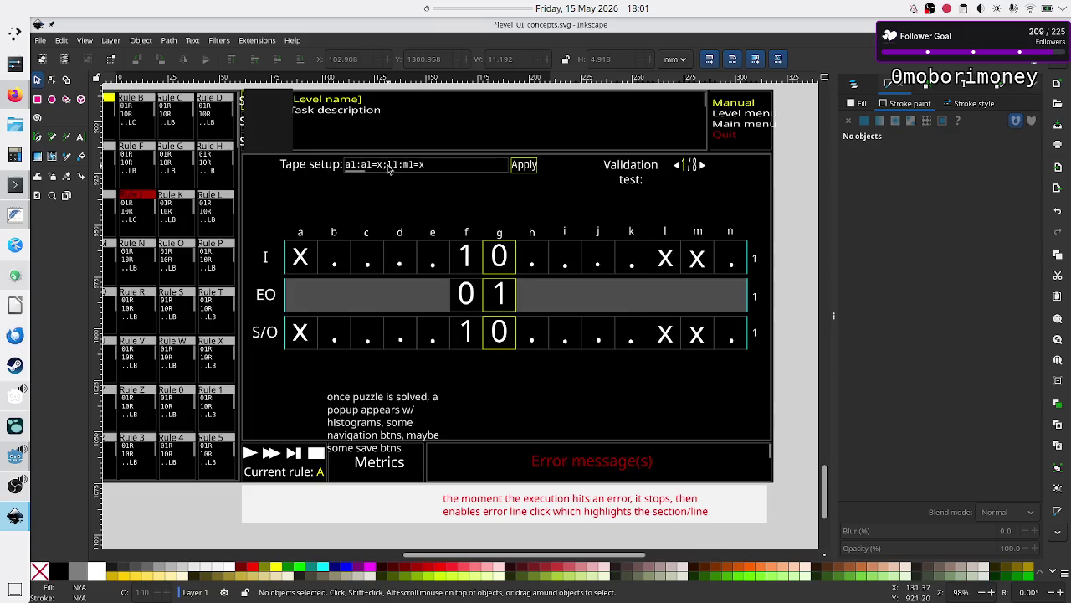
{"action": "key", "text": "alt+Tab"}
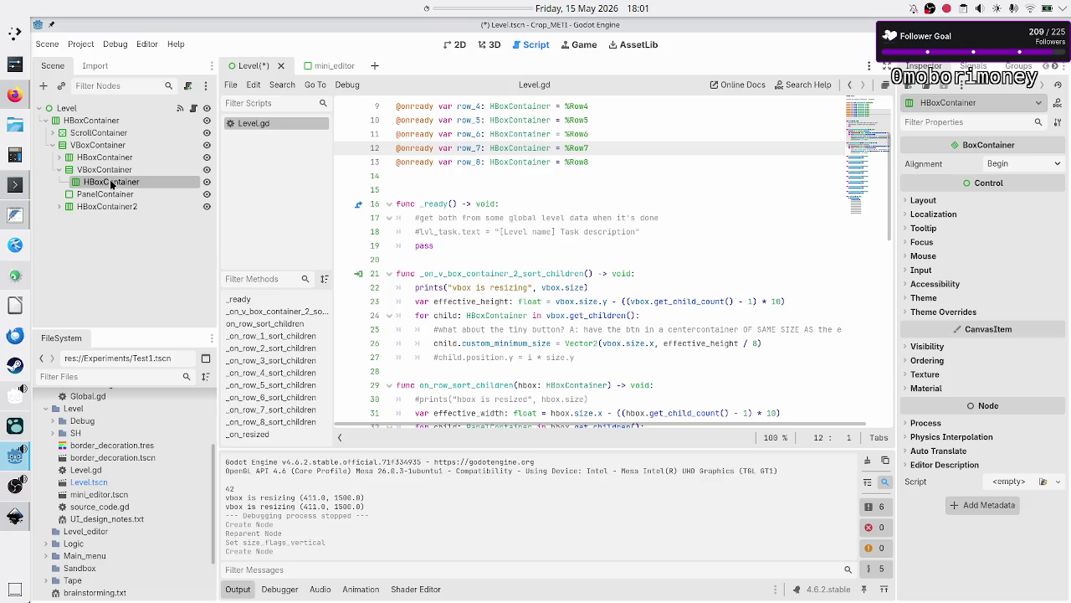
{"action": "key", "text": "alt+Tab"}
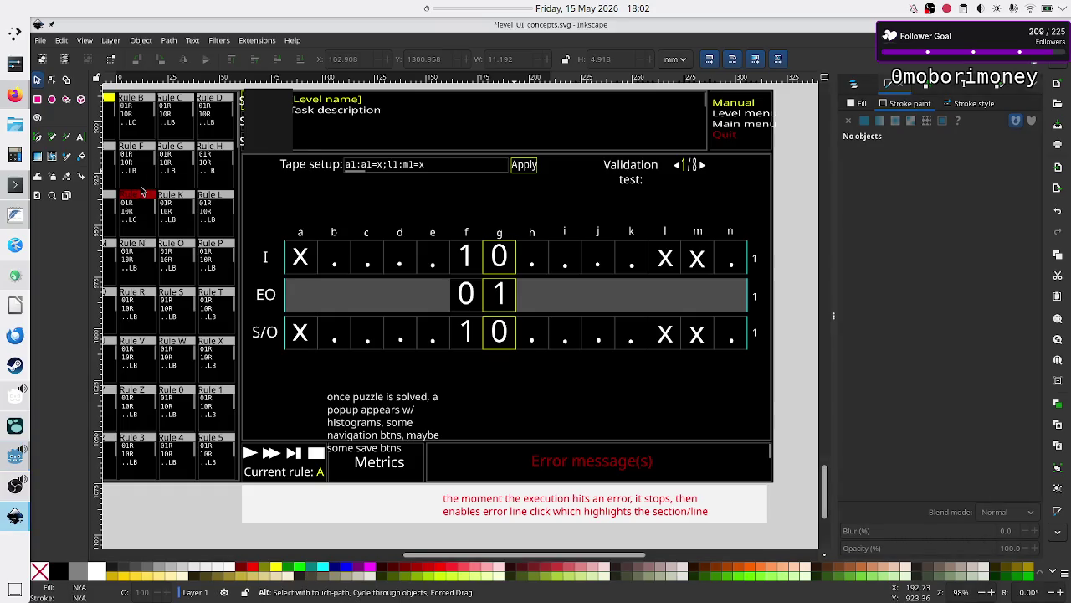
{"action": "key", "text": "alt+Tab"}
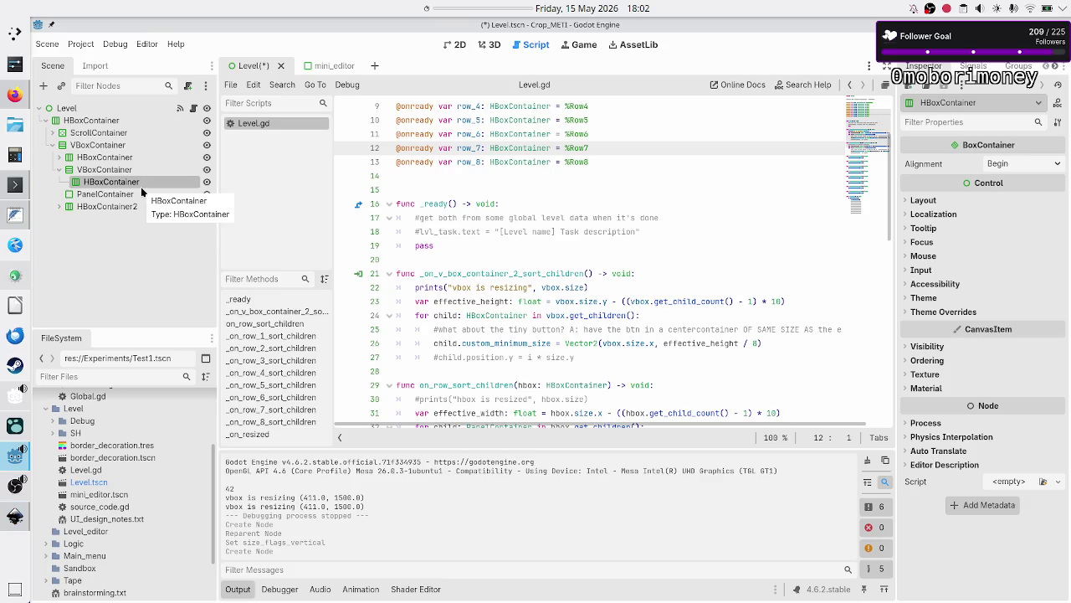
{"action": "left_click", "coordinate": [42, 86]}
{"action": "type", "text": "hbox"}
{"action": "key", "text": "Return"}
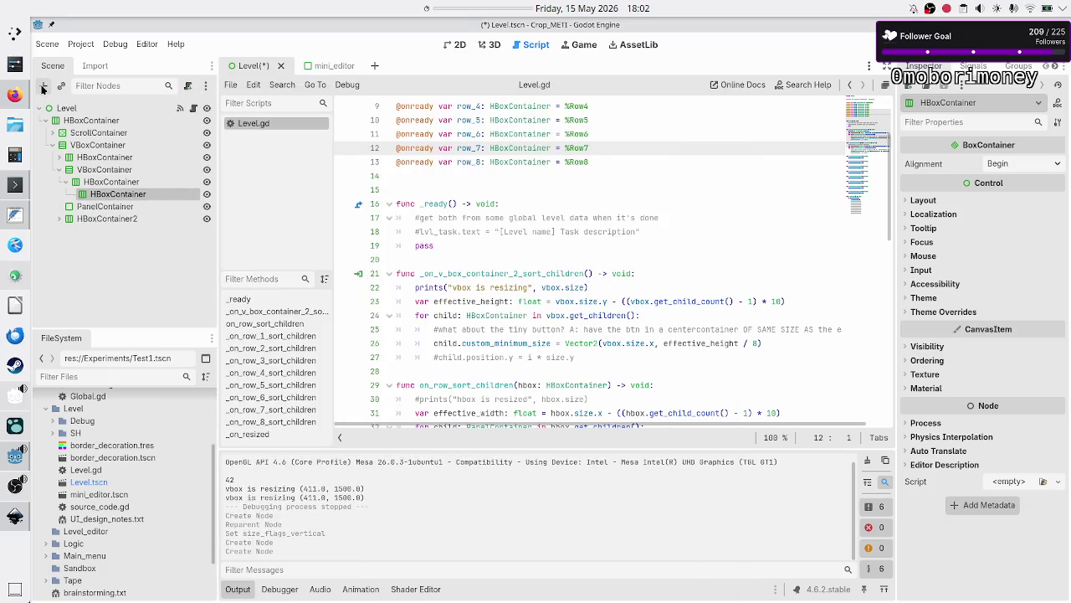
{"action": "left_click", "coordinate": [43, 86]}
{"action": "type", "text": "label"}
{"action": "key", "text": "Return"}
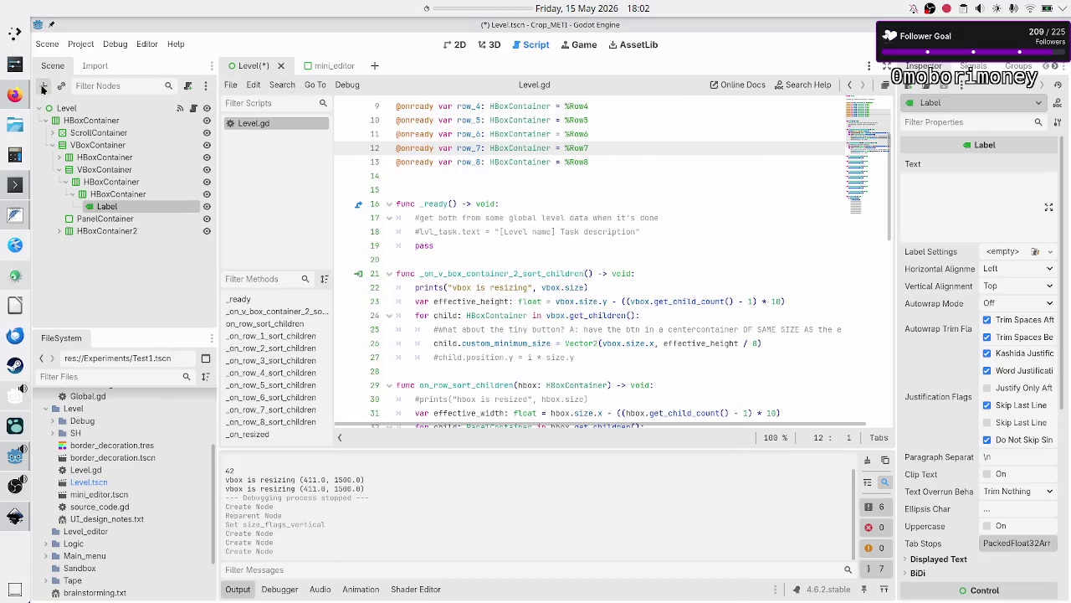
- Add a LineEdit and a Button to the inner HBoxContainer
{"action": "left_click", "coordinate": [104, 194]}
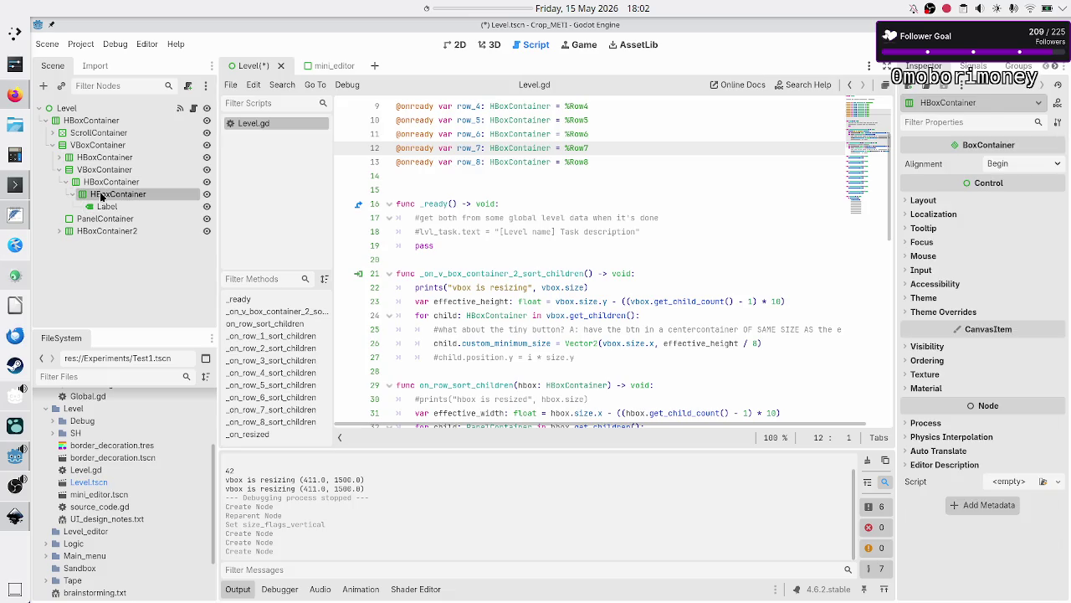
{"action": "left_click", "coordinate": [42, 86]}
{"action": "type", "text": "lineed"}
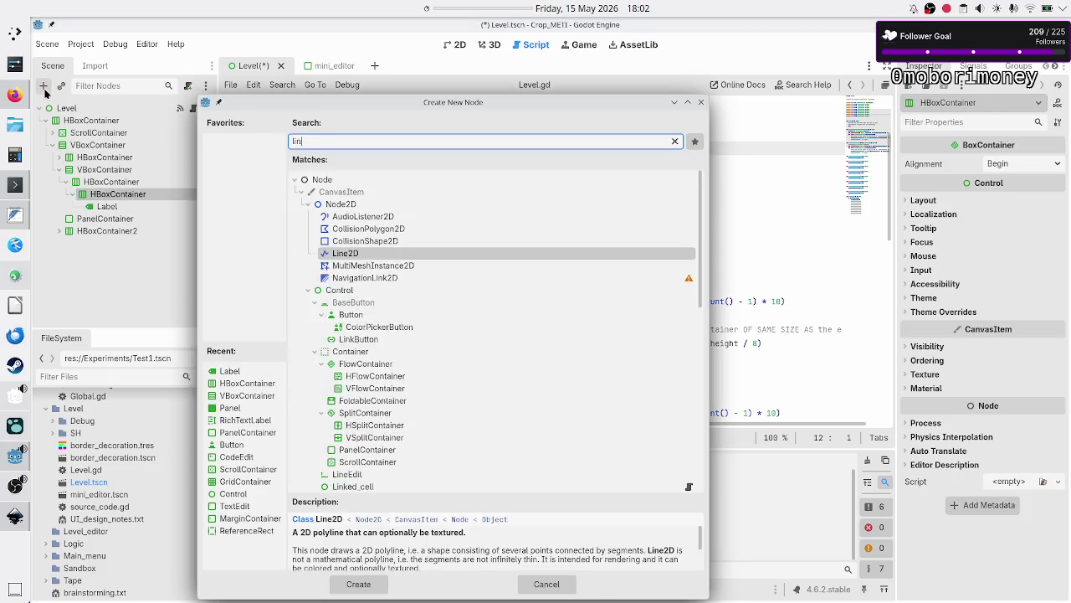
{"action": "key", "text": "Return"}
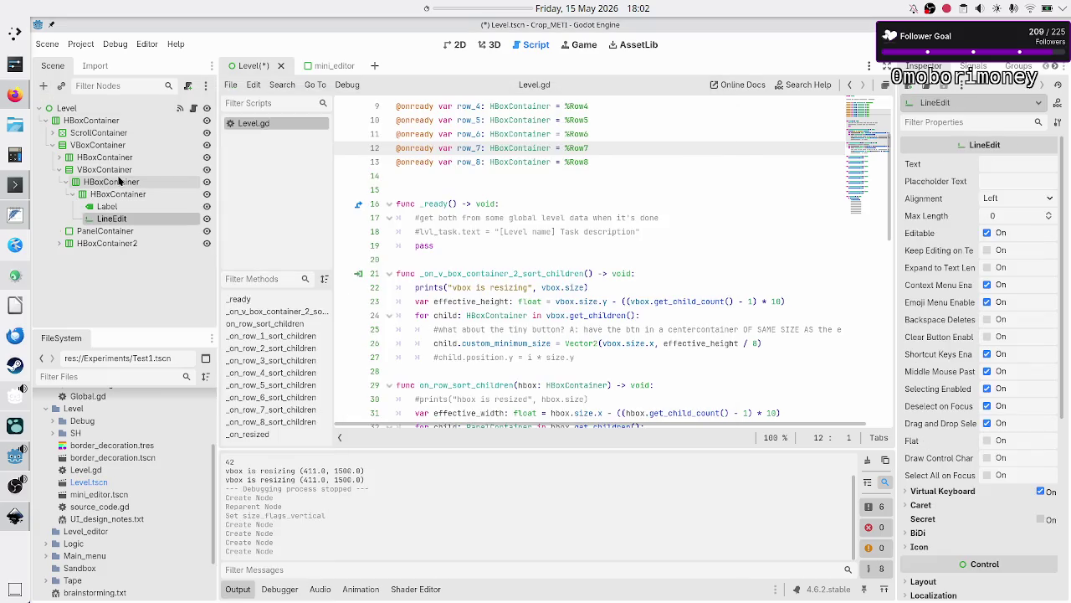
{"action": "left_click", "coordinate": [117, 194]}
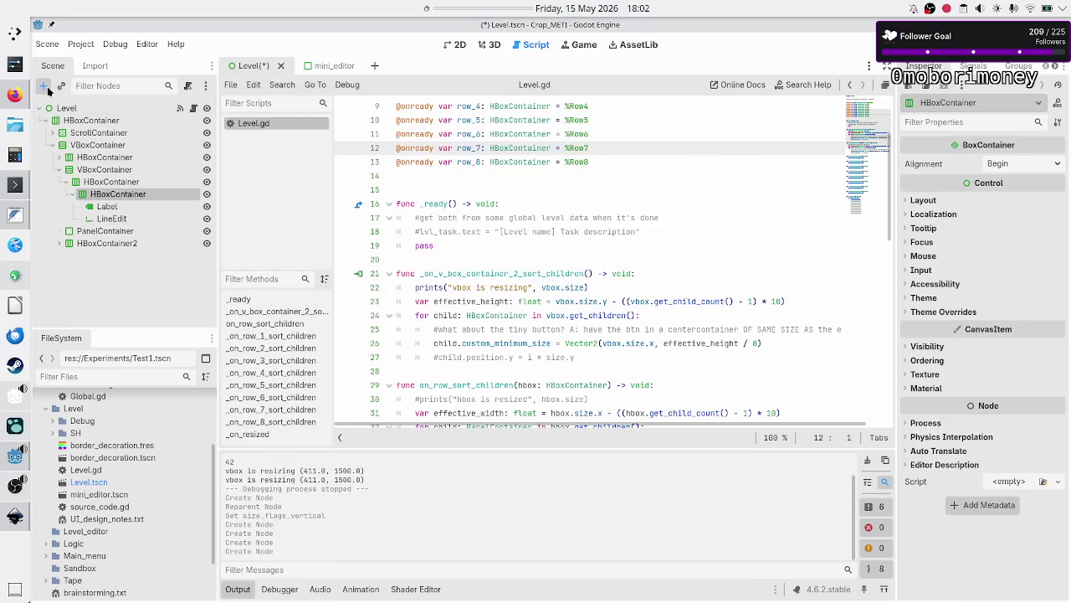
{"action": "left_click", "coordinate": [42, 85]}
{"action": "type", "text": "butt"}
{"action": "key", "text": "Return"}
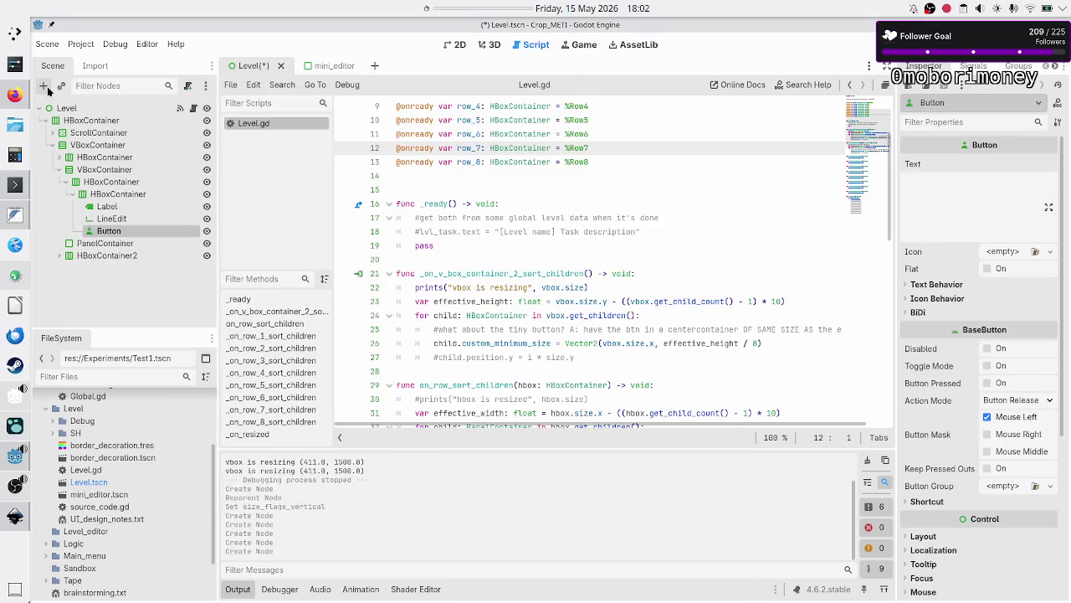
- Set the Label text to 'Tape setup:' and the LineEdit text to 'a1:a1=x'
{"action": "left_click", "coordinate": [108, 208]}
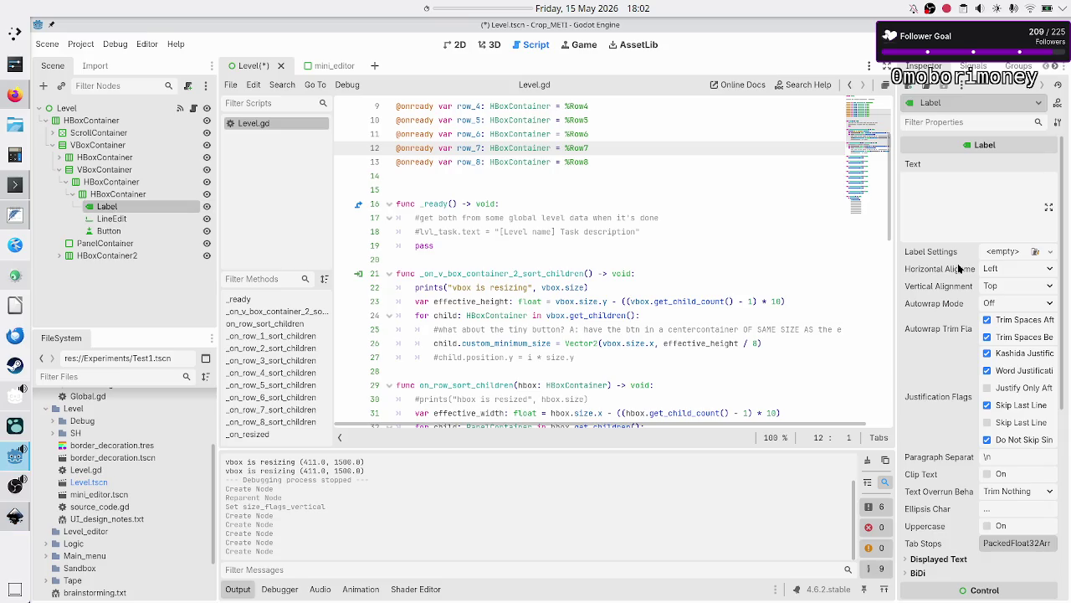
{"action": "left_click", "coordinate": [966, 199]}
{"action": "type", "text": "Tape setup:"}
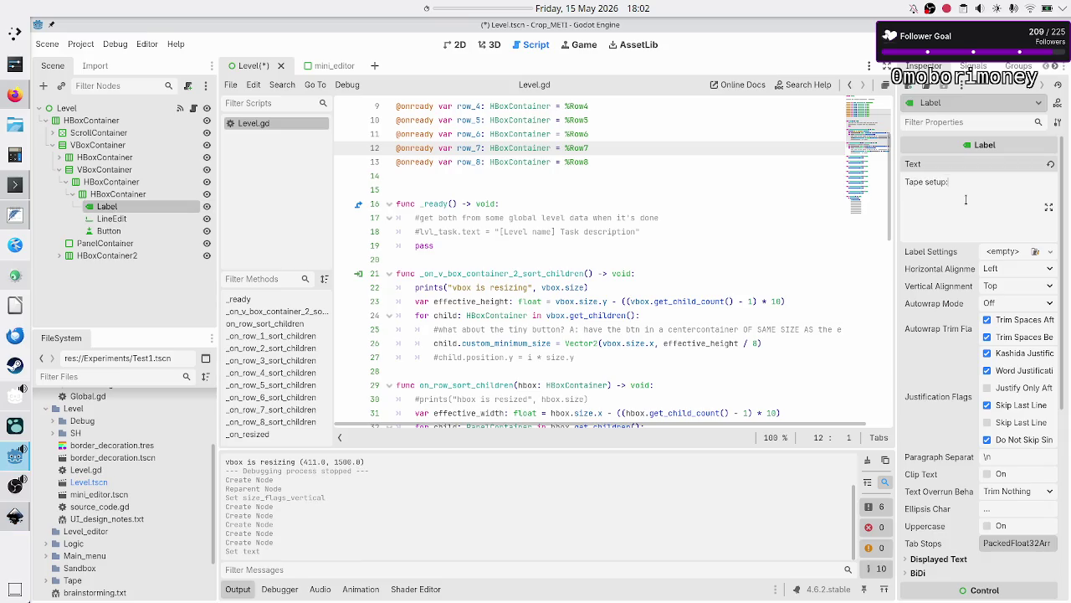
{"action": "left_click", "coordinate": [111, 219]}
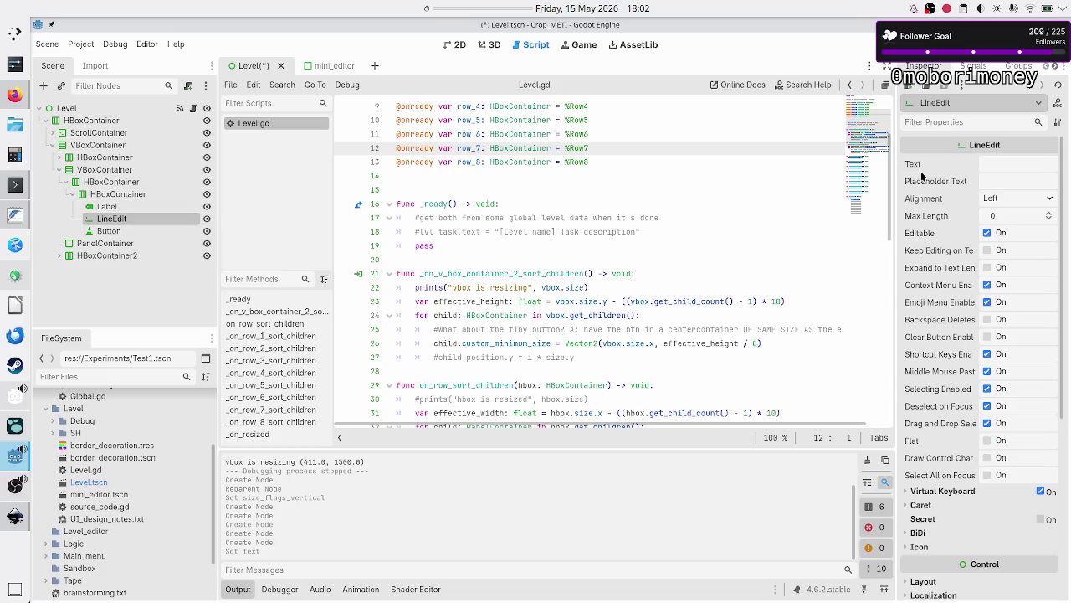
{"action": "scroll", "coordinate": [922, 175], "scroll_direction": "down", "scroll_amount": 3}
{"action": "scroll", "coordinate": [993, 177], "scroll_direction": "up", "scroll_amount": 3}
{"action": "left_click", "coordinate": [1001, 169]}
{"action": "key", "text": "alt+Tab"}
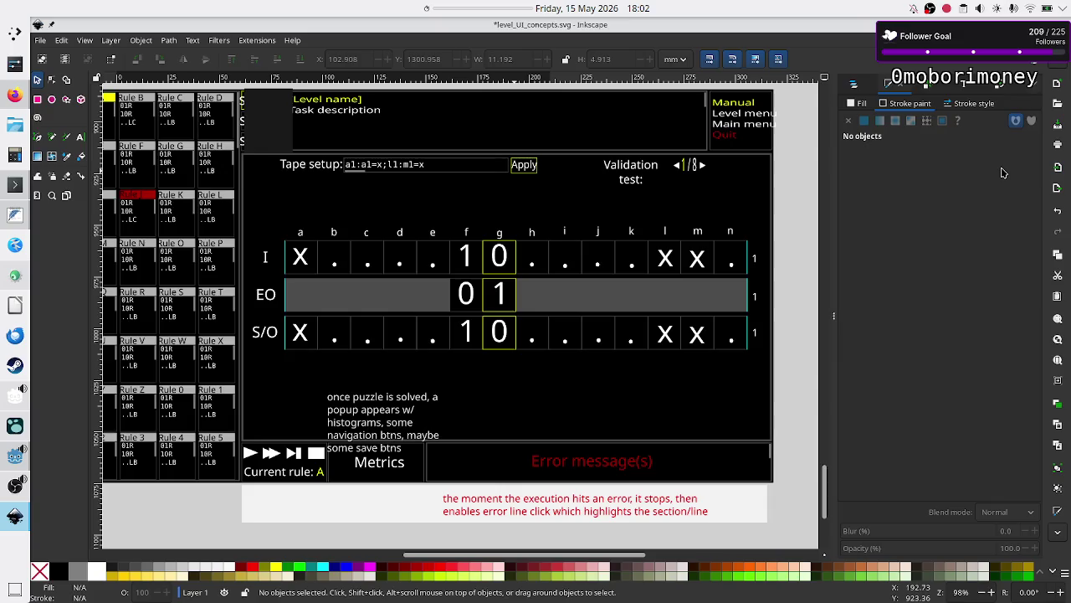
{"action": "key", "text": "alt+Tab"}
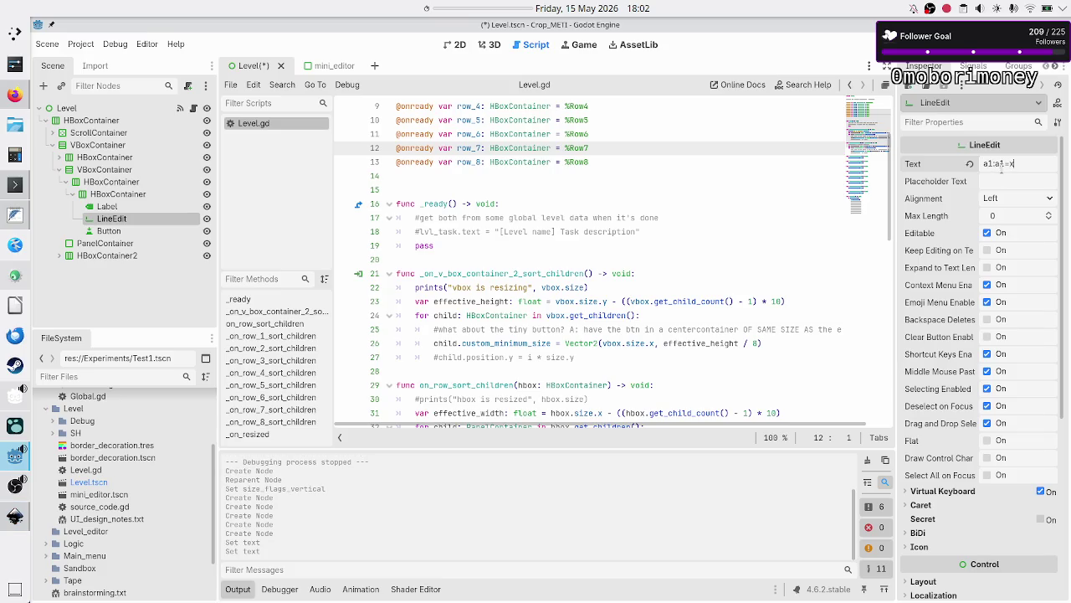
- Set the Button text to 'Apply' and collapse the inner container
{"action": "left_click", "coordinate": [106, 231]}
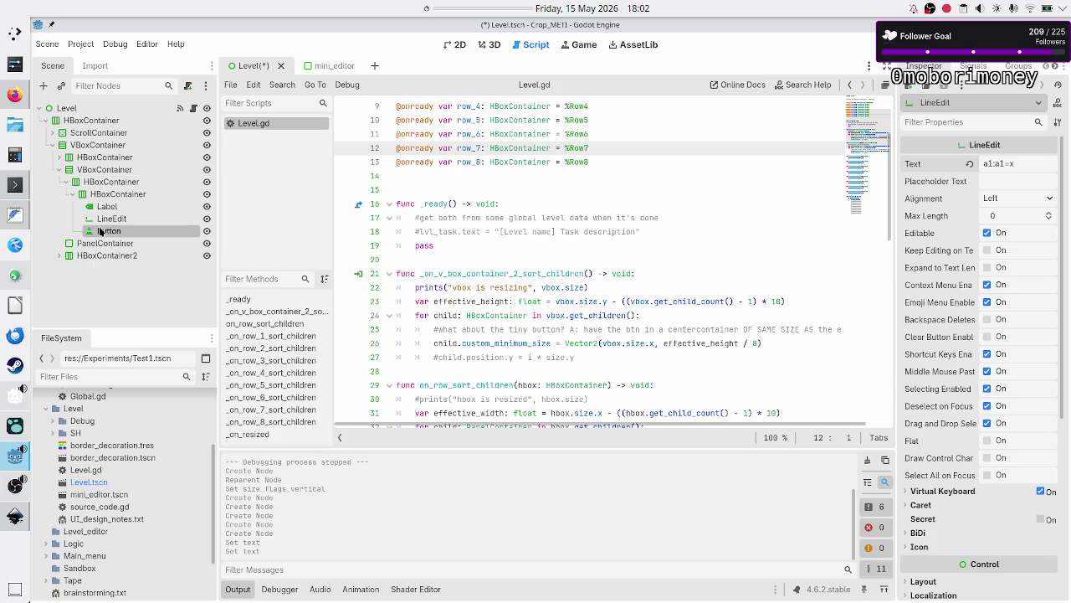
{"action": "key", "text": "alt+Tab"}
{"action": "key", "text": "alt+Tab"}
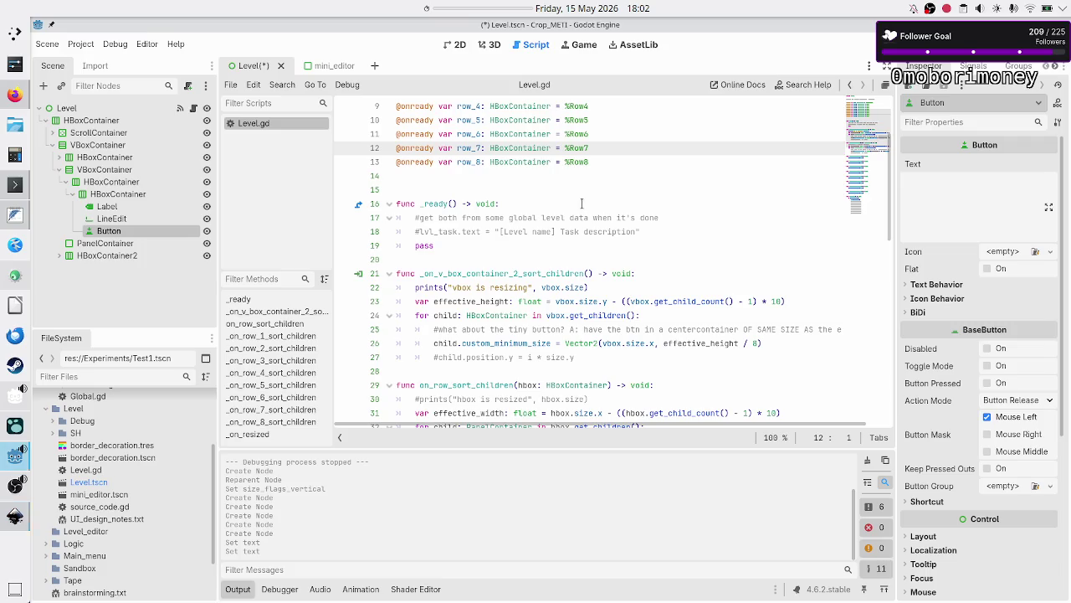
{"action": "left_click", "coordinate": [929, 198]}
{"action": "type", "text": "Apply"}
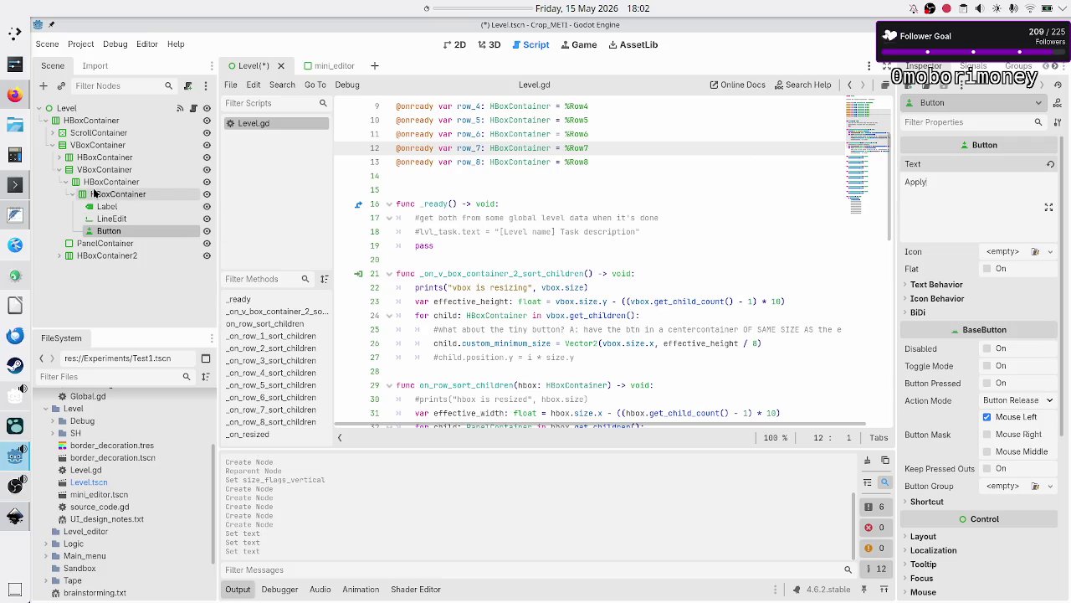
{"action": "left_click", "coordinate": [70, 194]}
{"action": "left_click", "coordinate": [115, 183]}
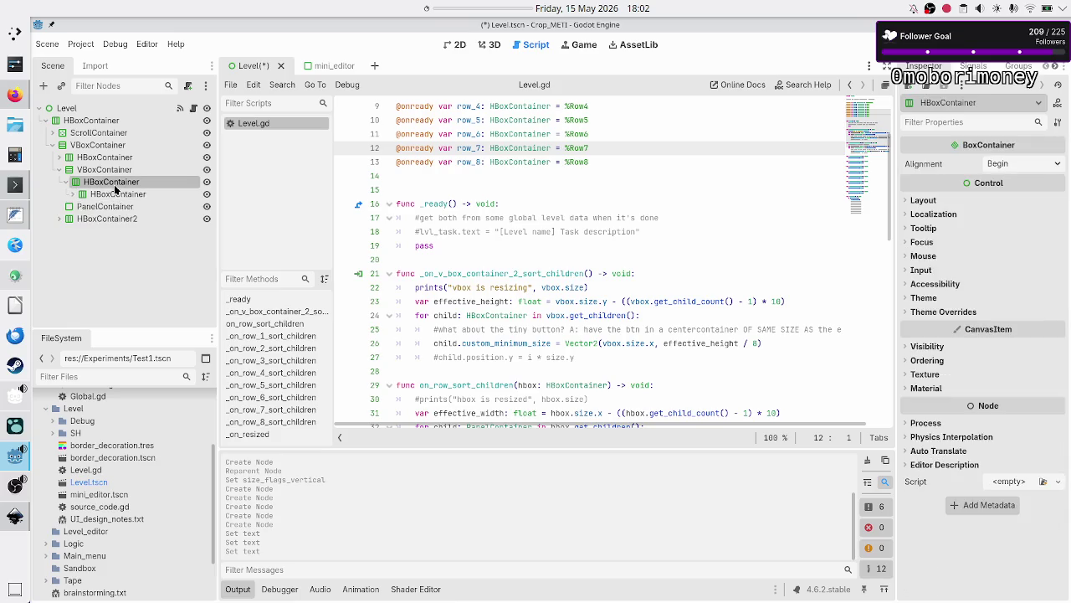
- Add a second HBoxContainer to the row with a Label inside it
{"action": "key", "text": "alt+Tab"}
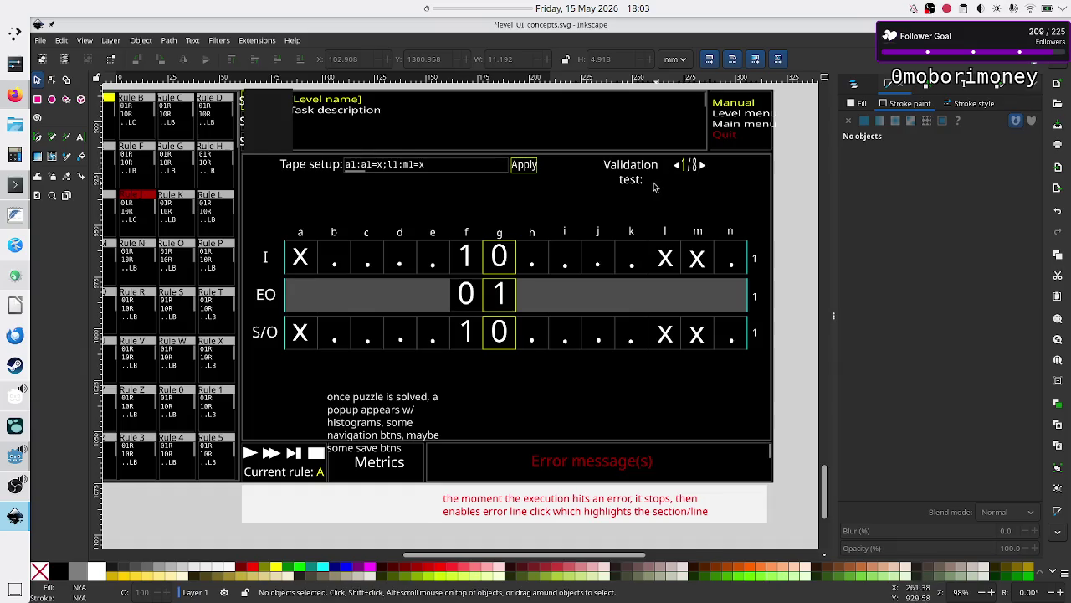
{"action": "key", "text": "alt+Tab"}
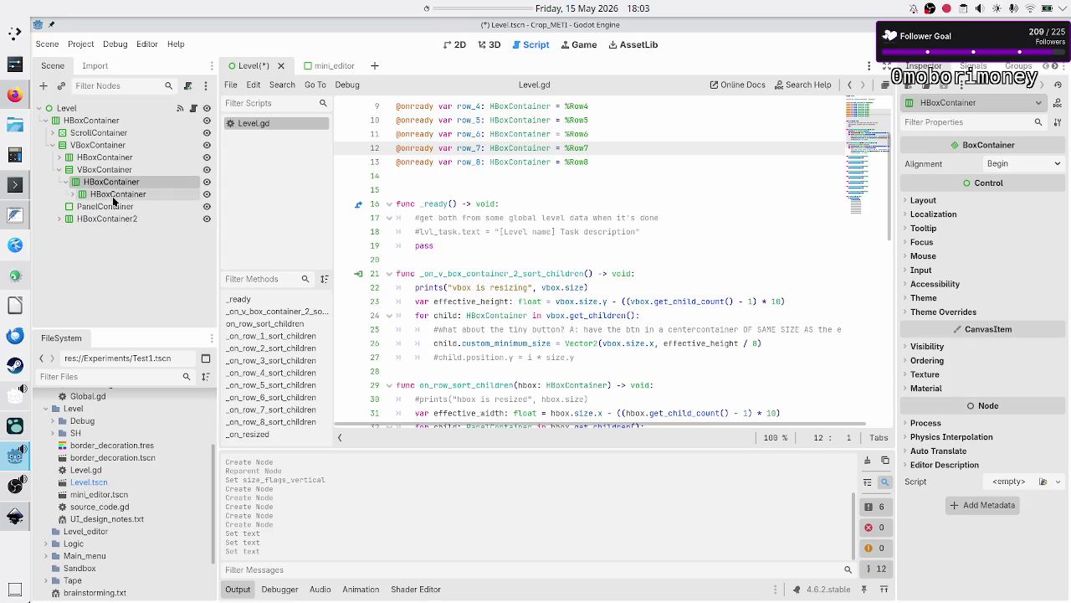
{"action": "left_click", "coordinate": [43, 86]}
{"action": "type", "text": "hbox"}
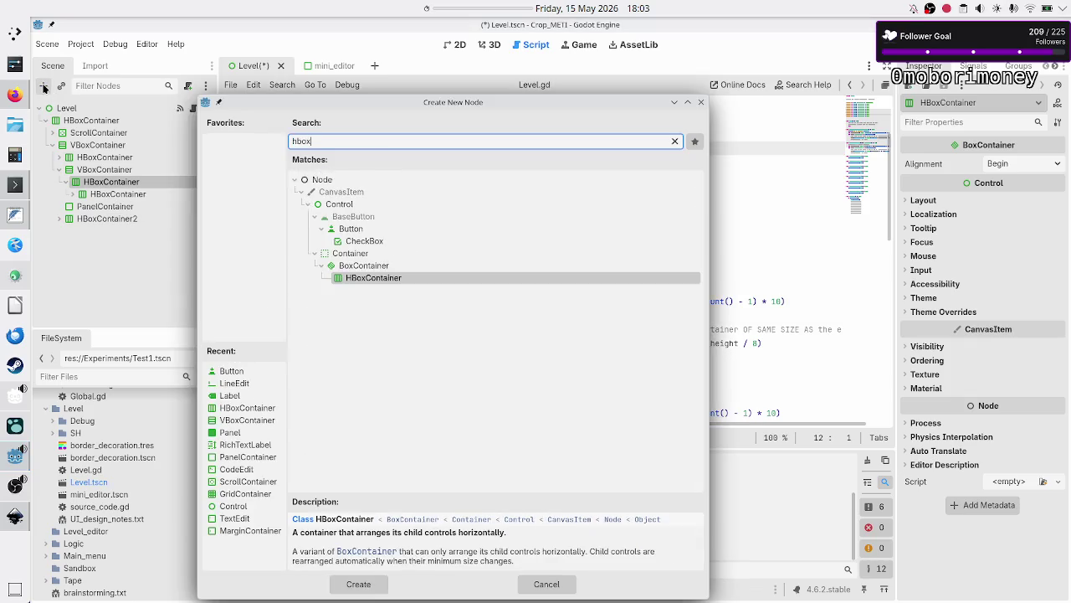
{"action": "key", "text": "Return"}
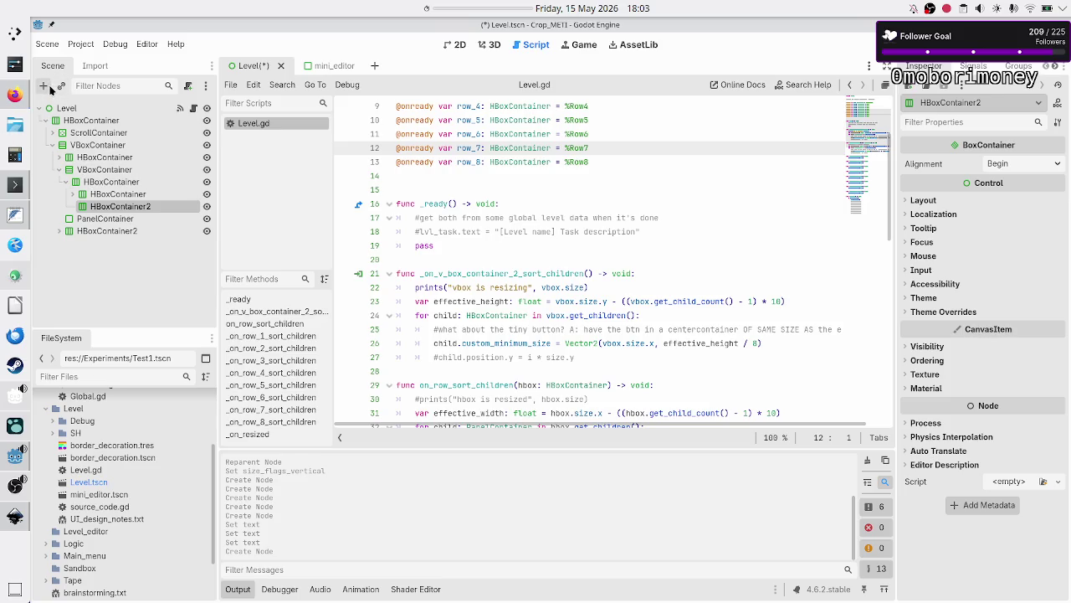
{"action": "left_click", "coordinate": [44, 85]}
{"action": "type", "text": "label"}
{"action": "key", "text": "Return"}
- Add a Button to HBoxContainer2 and change its node type to TextureButton
{"action": "left_click", "coordinate": [108, 206]}
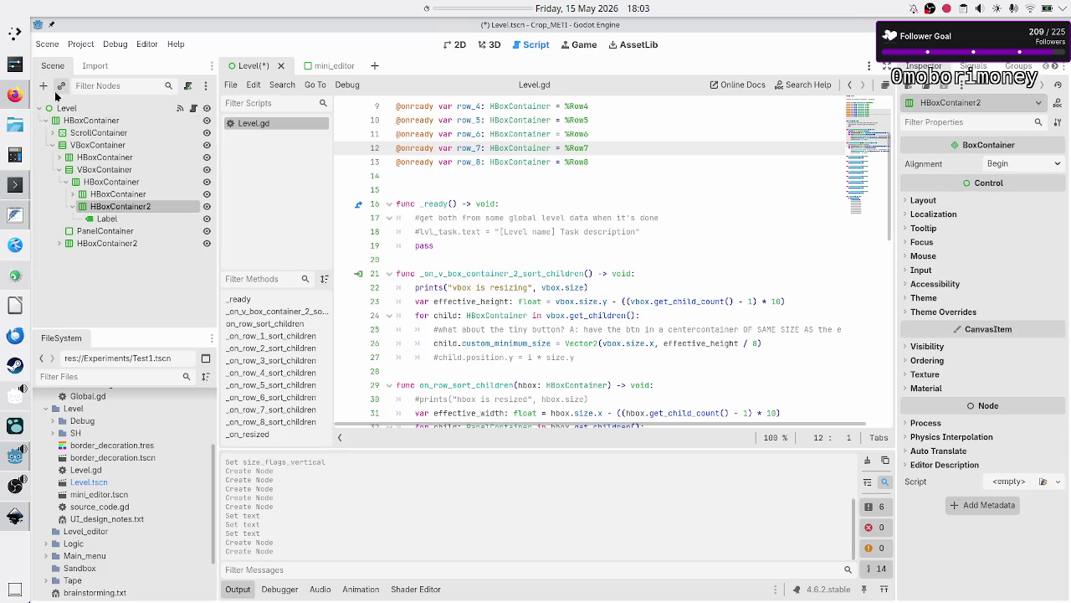
{"action": "left_click", "coordinate": [43, 85]}
{"action": "type", "text": "butt"}
{"action": "key", "text": "Return"}
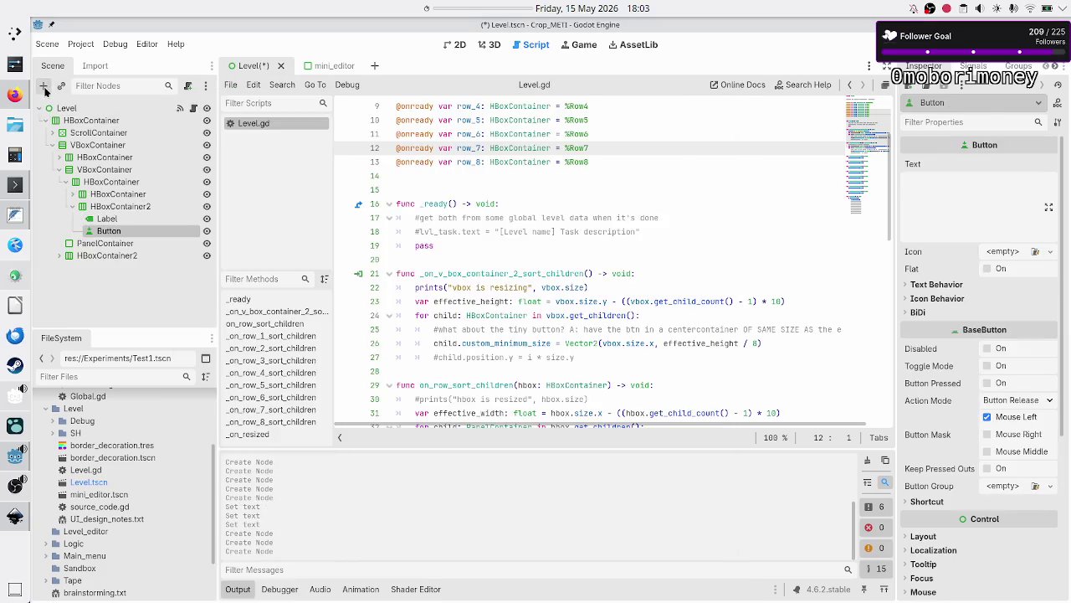
{"action": "double_click", "coordinate": [114, 233]}
{"action": "right_click", "coordinate": [114, 233]}
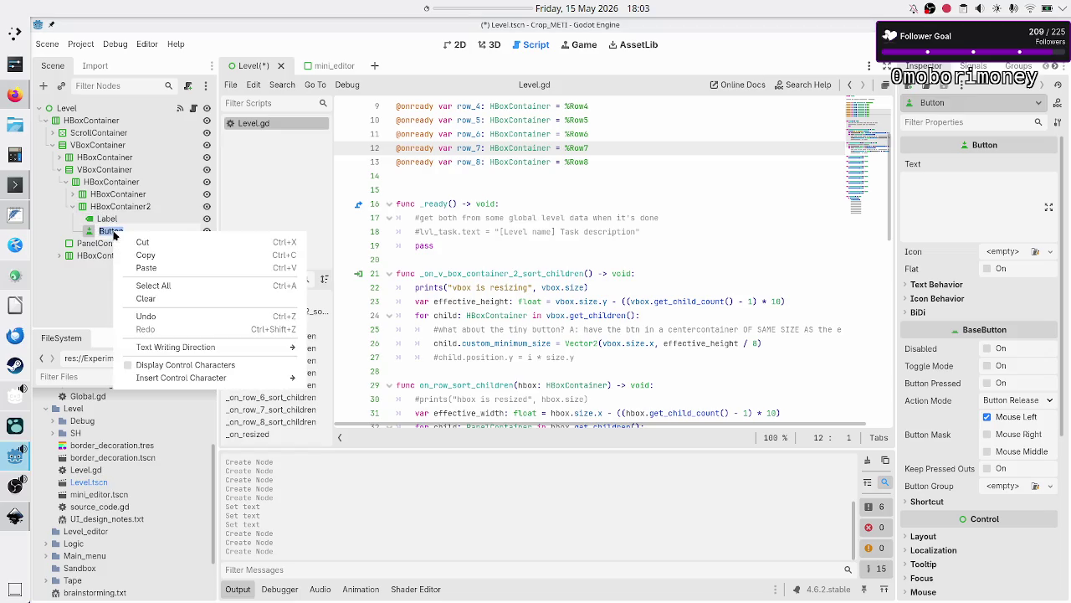
{"action": "key", "text": "Escape"}
{"action": "key", "text": "Escape"}
{"action": "right_click", "coordinate": [114, 235]}
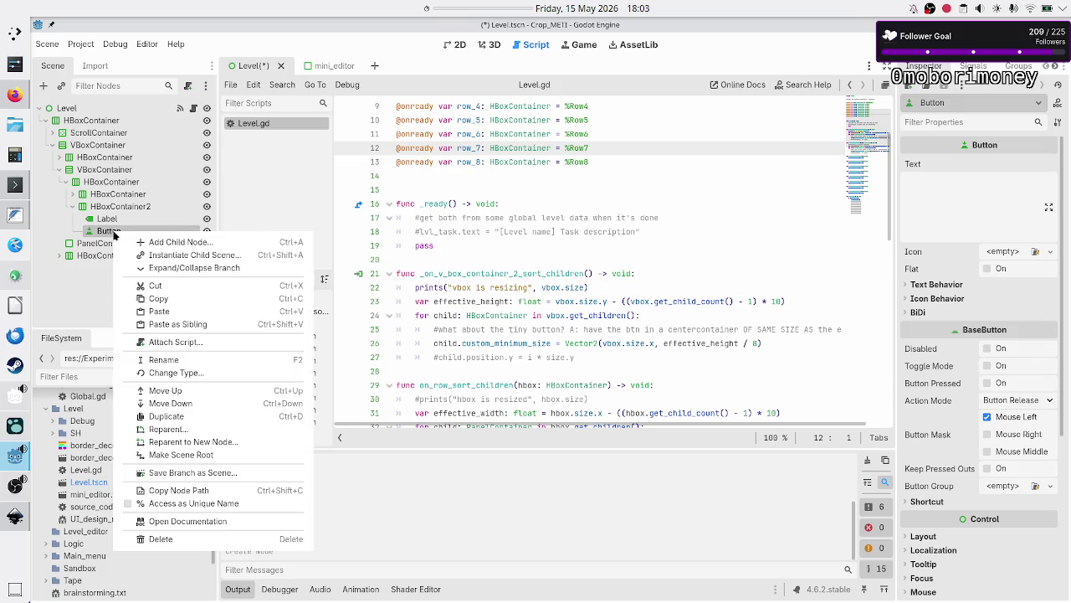
{"action": "left_click", "coordinate": [185, 374]}
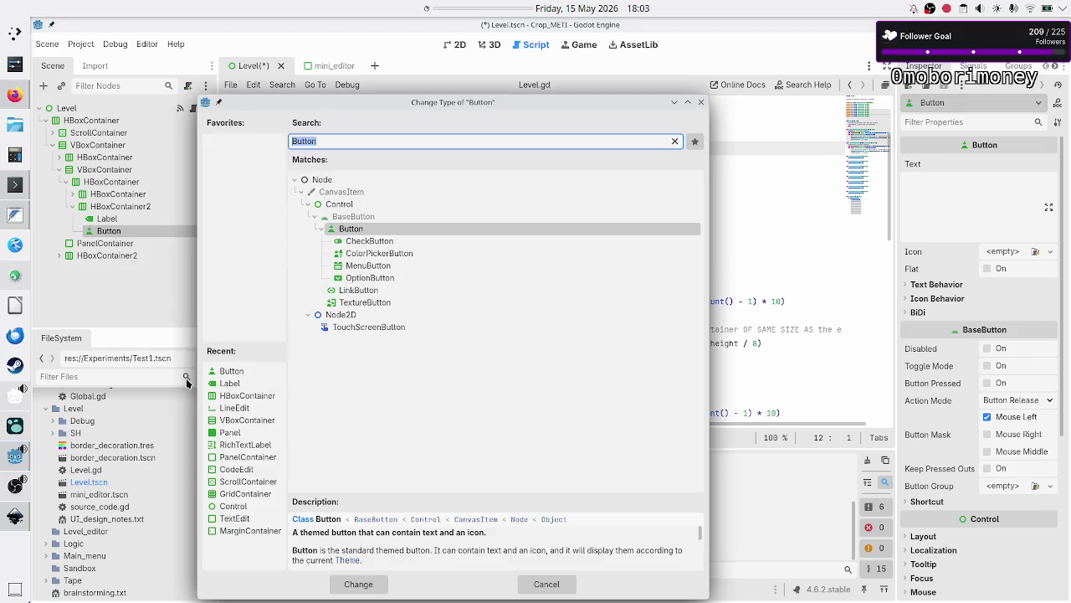
{"action": "type", "text": "texture"}
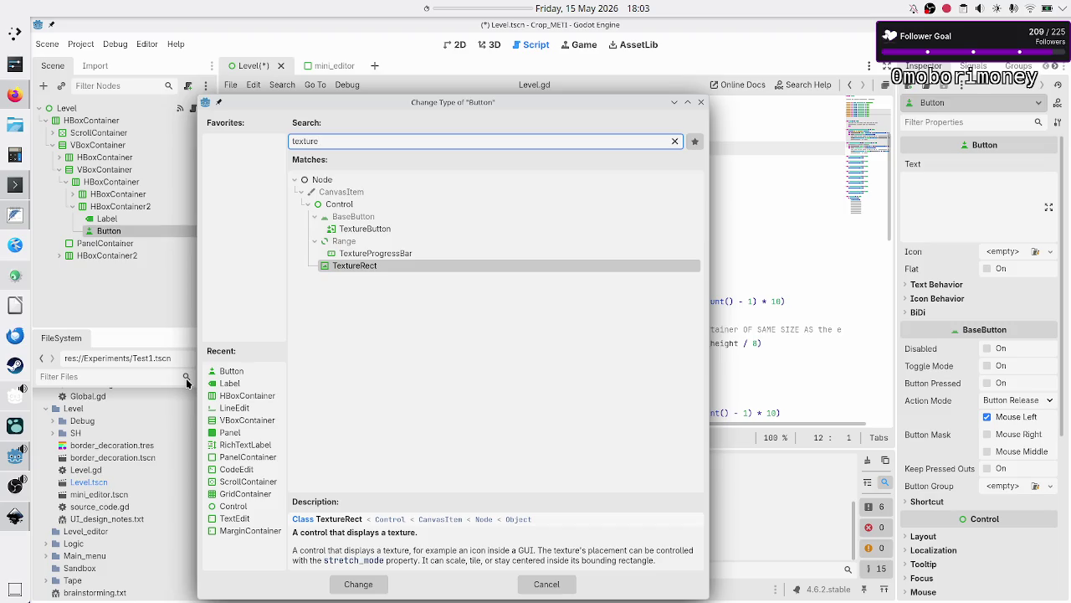
{"action": "left_click", "coordinate": [385, 230]}
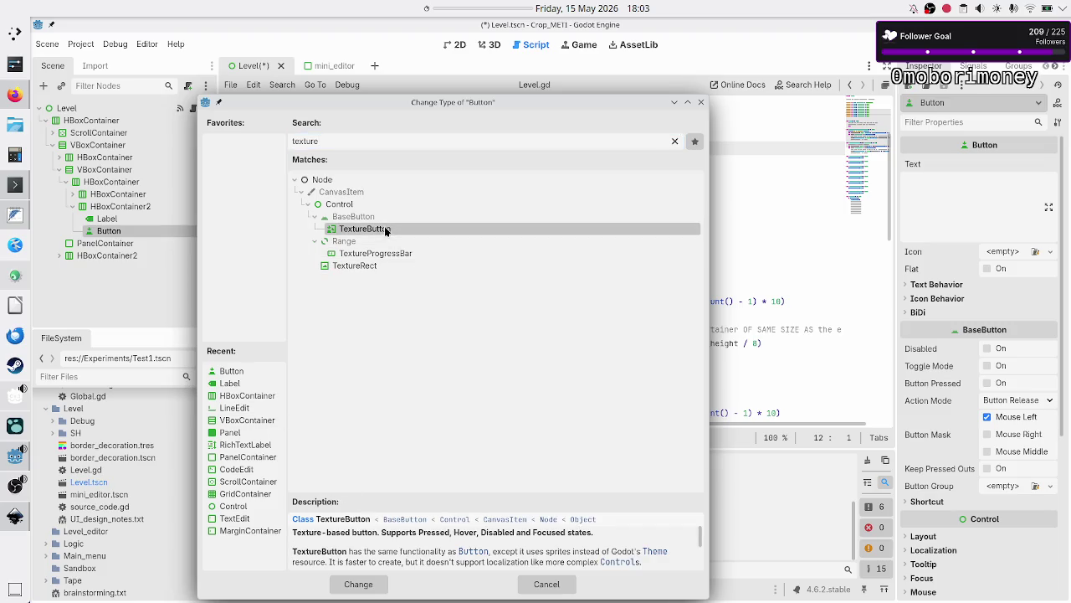
{"action": "left_click", "coordinate": [358, 584]}
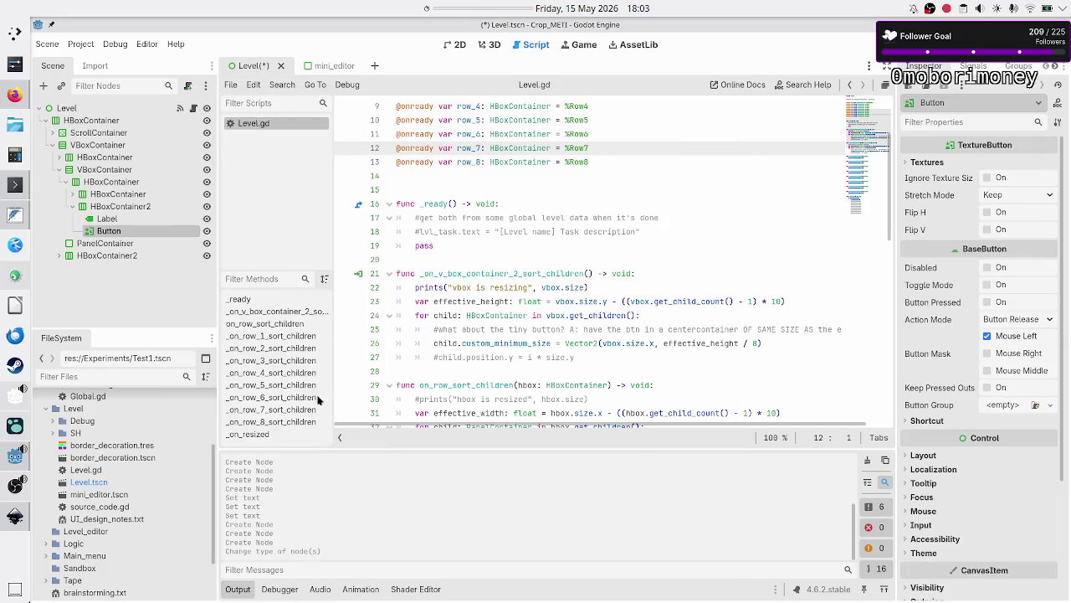
- Add a second Label and a TextureButton to HBoxContainer2
{"action": "left_click", "coordinate": [124, 210]}
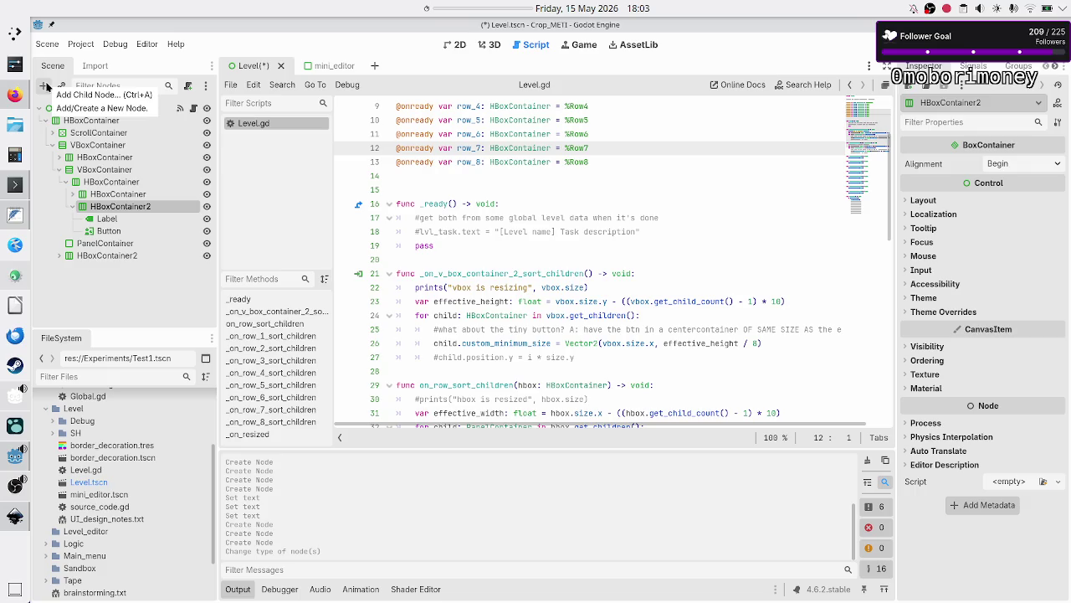
{"action": "left_click", "coordinate": [47, 86]}
{"action": "type", "text": "label"}
{"action": "key", "text": "Return"}
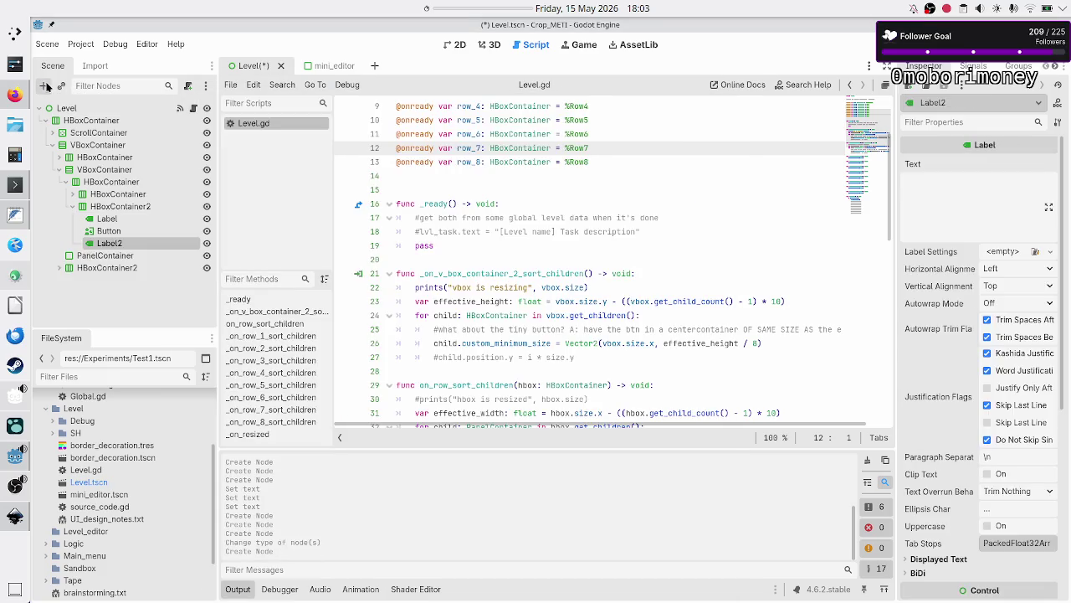
{"action": "left_click", "coordinate": [105, 210]}
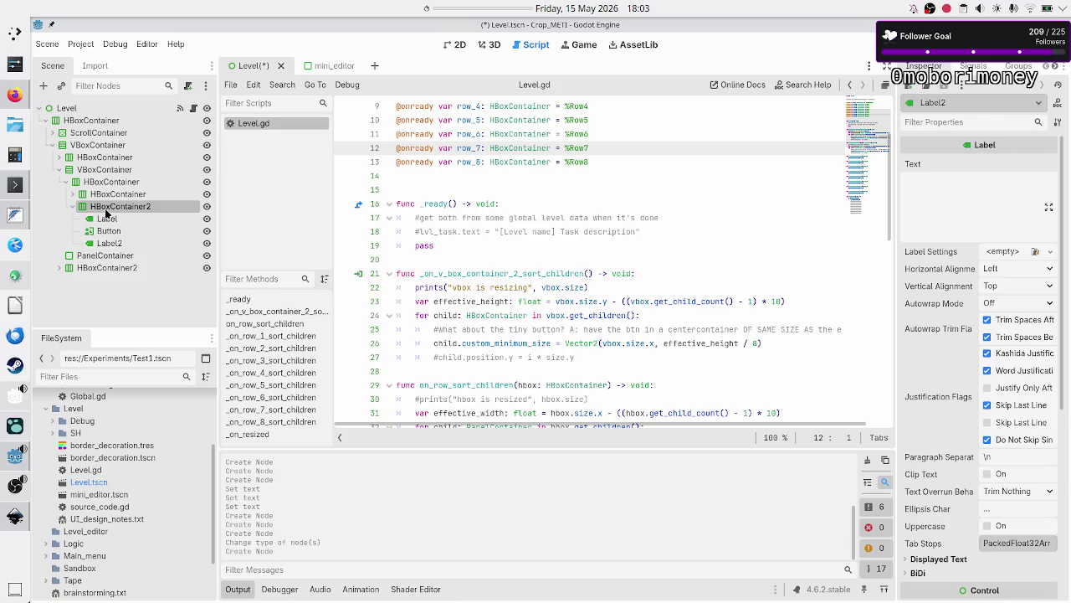
{"action": "left_click", "coordinate": [43, 87]}
{"action": "type", "text": "ext"}
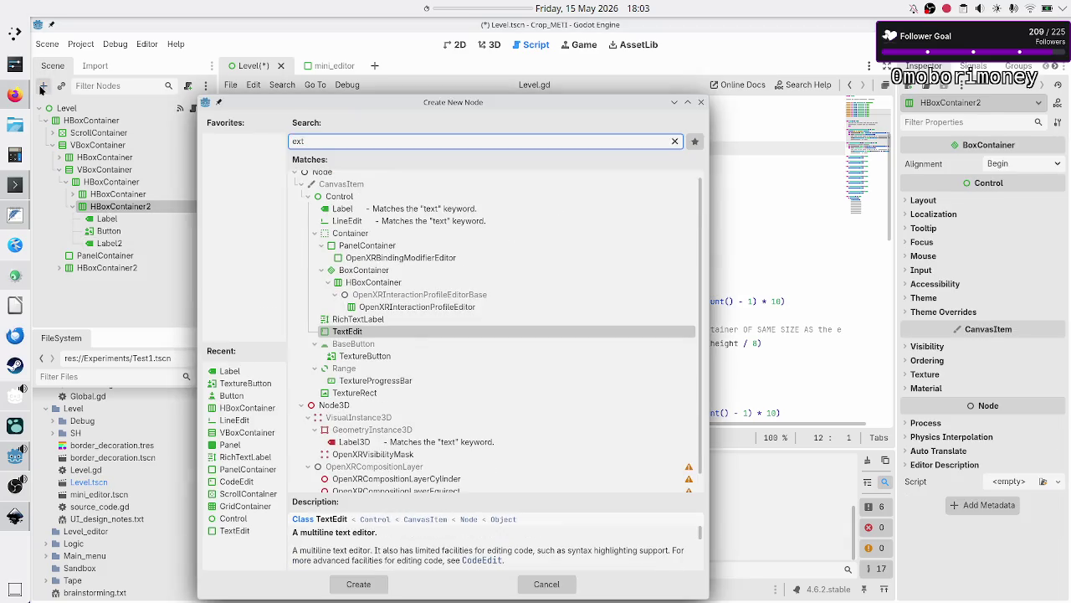
{"action": "key", "text": "BackSpace"}
{"action": "key", "text": "BackSpace"}
{"action": "key", "text": "BackSpace"}
{"action": "type", "text": "textureb"}
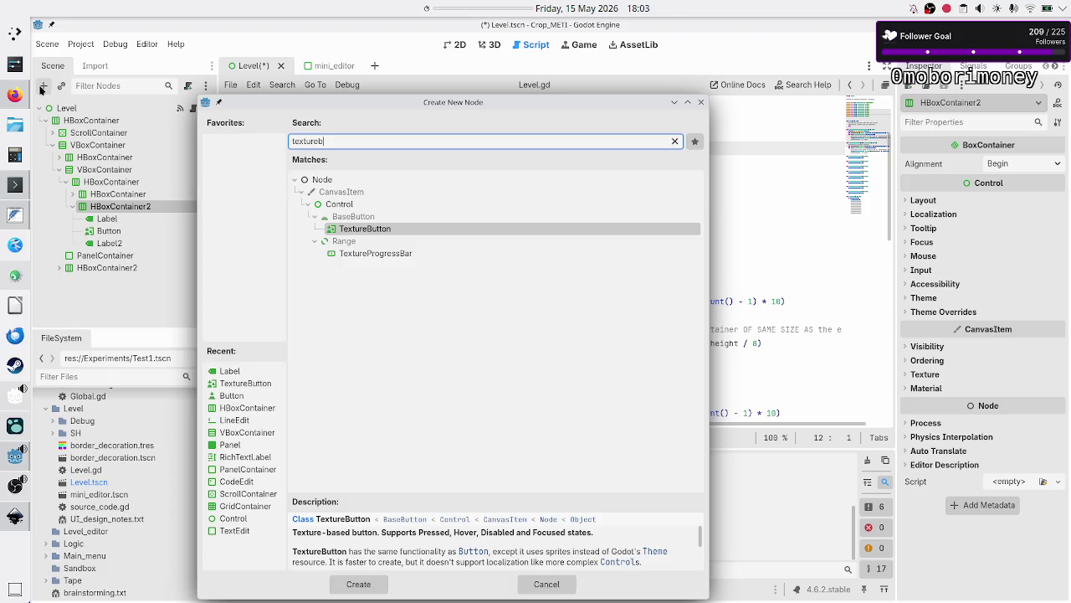
{"action": "key", "text": "Return"}
- Set the Label text to 'Validation tests:' and Label2 text to '1/8'
{"action": "left_click", "coordinate": [106, 219]}
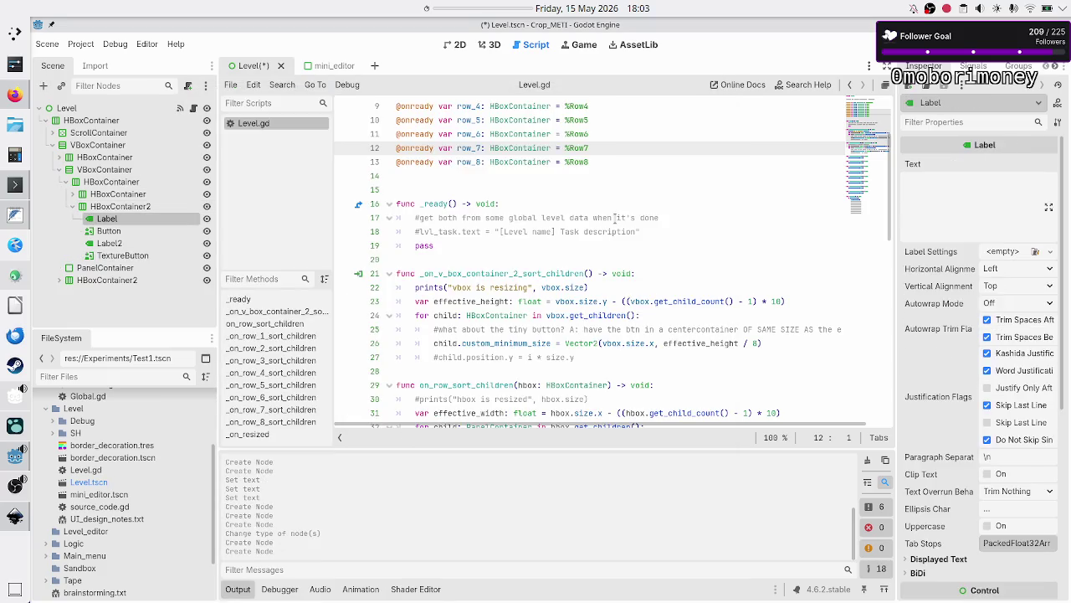
{"action": "key", "text": "alt+Tab"}
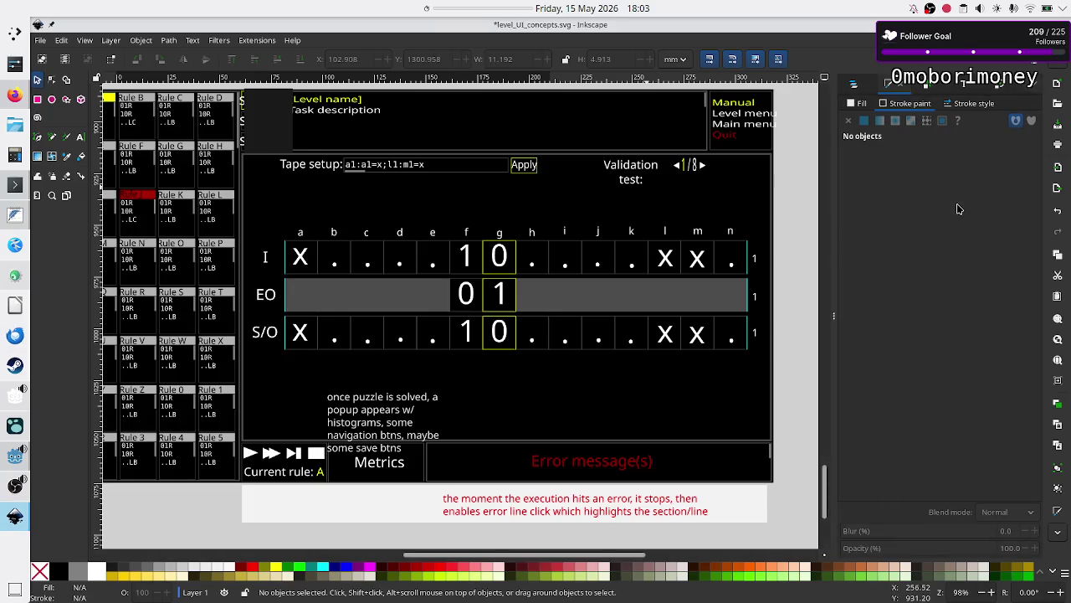
{"action": "key", "text": "alt+Tab"}
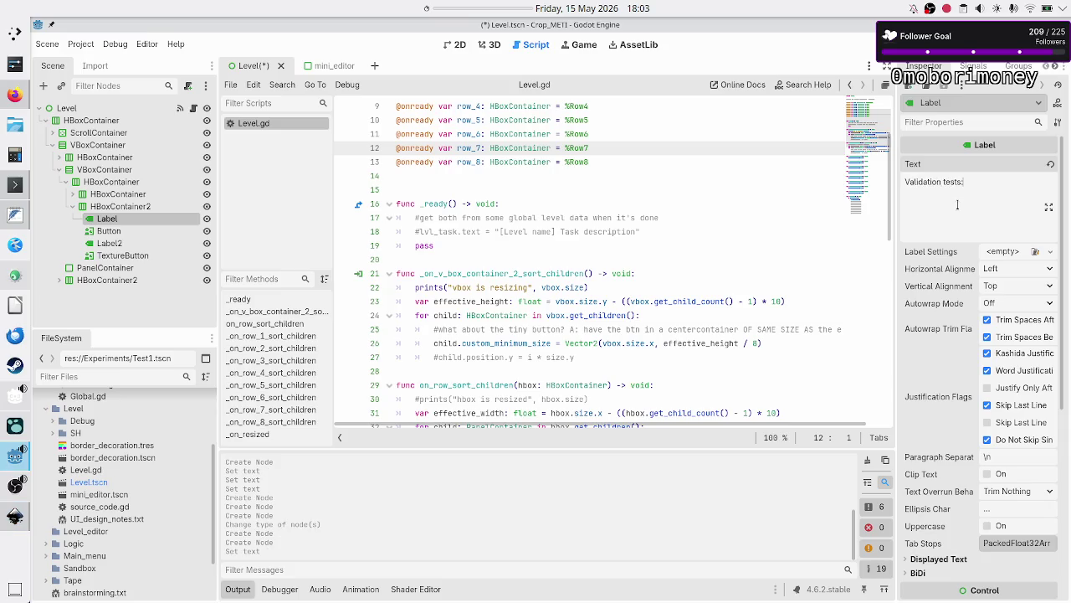
{"action": "left_click", "coordinate": [119, 230]}
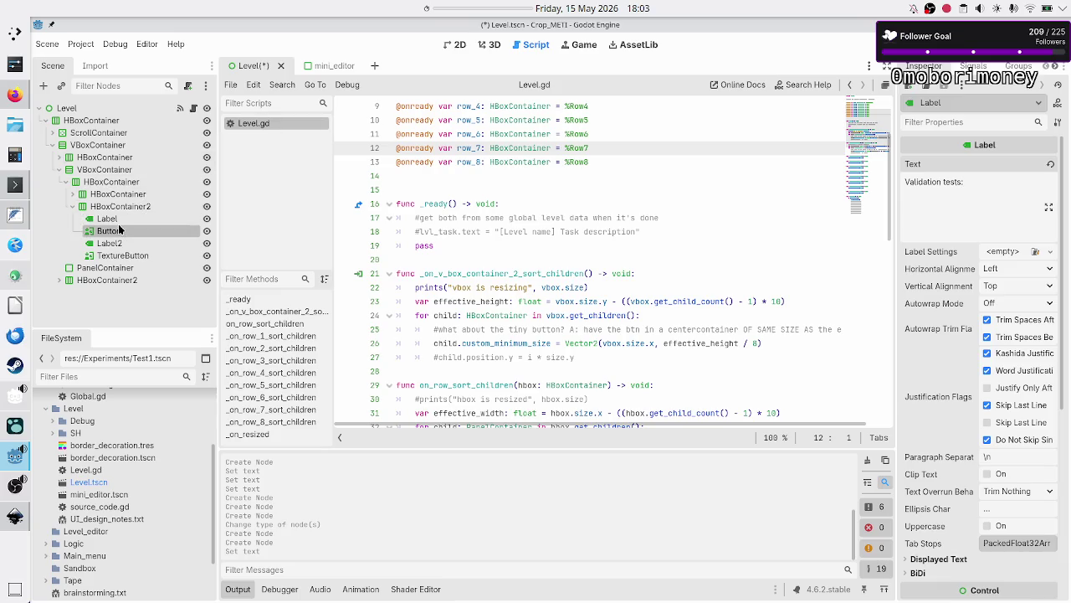
{"action": "left_click", "coordinate": [130, 242]}
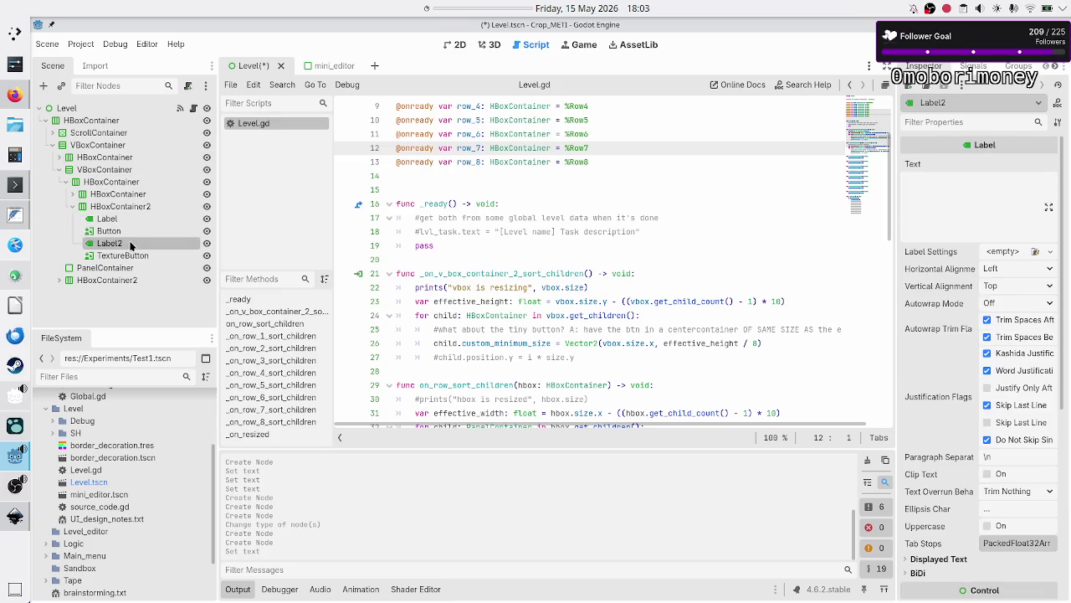
{"action": "left_click", "coordinate": [942, 208]}
{"action": "type", "text": "1/"}
{"action": "key", "text": "alt+Tab"}
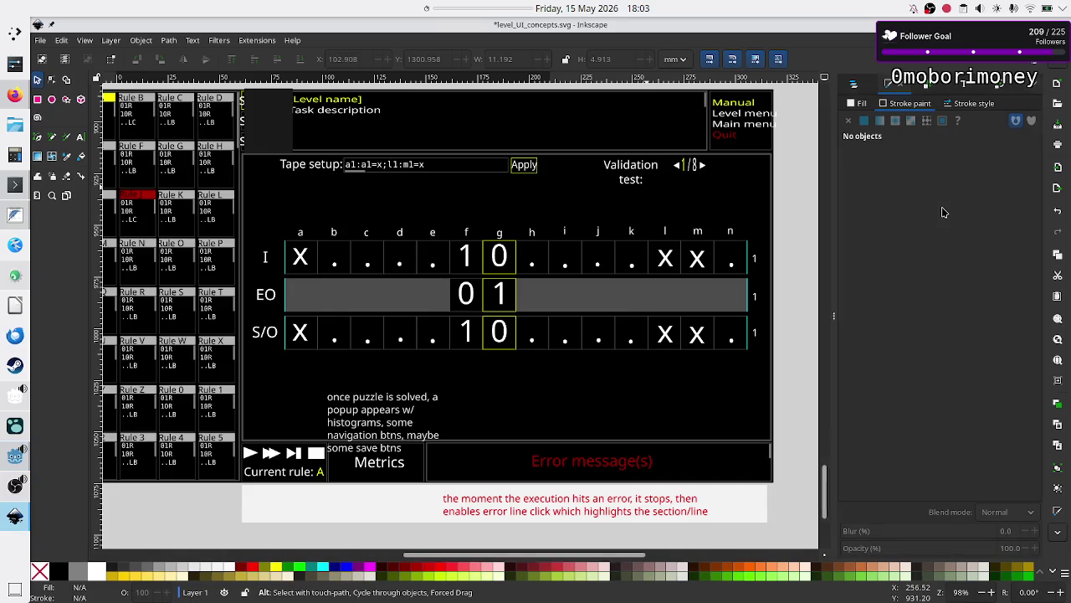
{"action": "key", "text": "alt+Tab"}
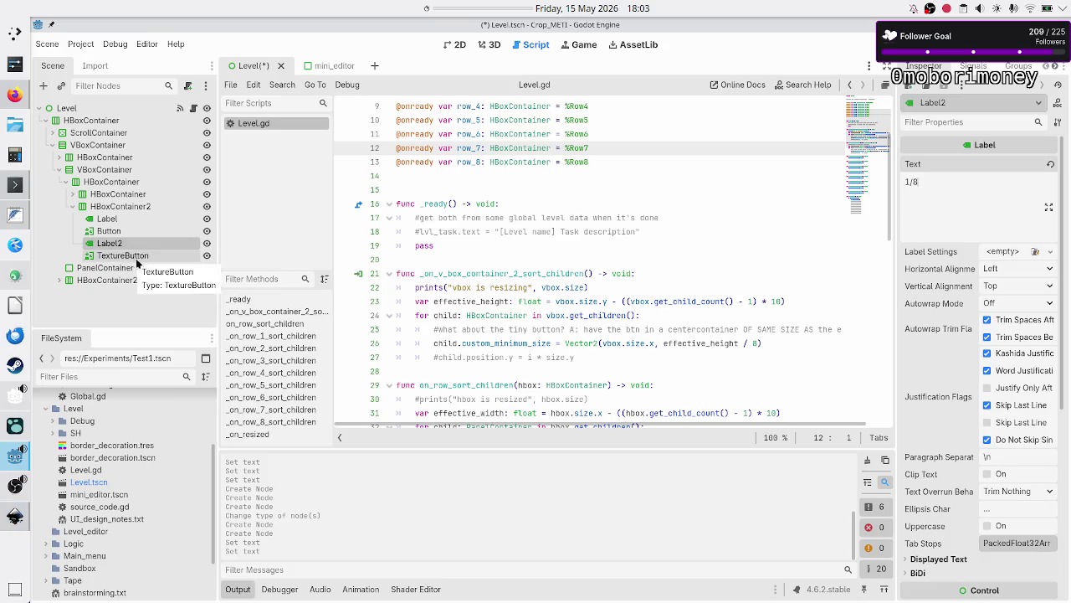
{"action": "left_click", "coordinate": [73, 206]}
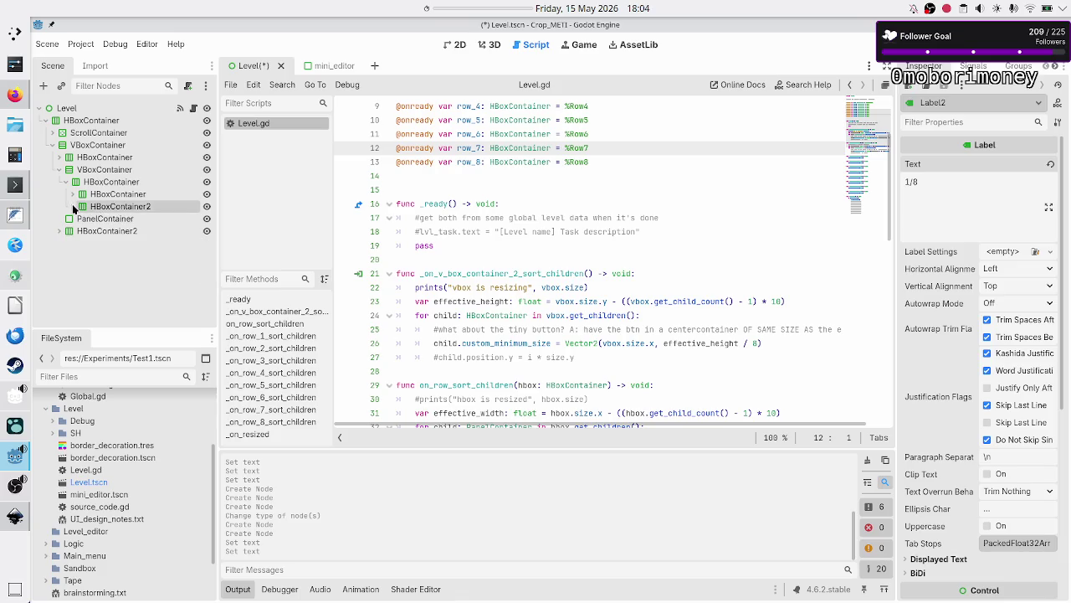
- Rename the top HBoxContainer to 'Header' and HBoxContainer2 to 'footer'
{"action": "left_click", "coordinate": [66, 181]}
{"action": "left_click", "coordinate": [58, 169]}
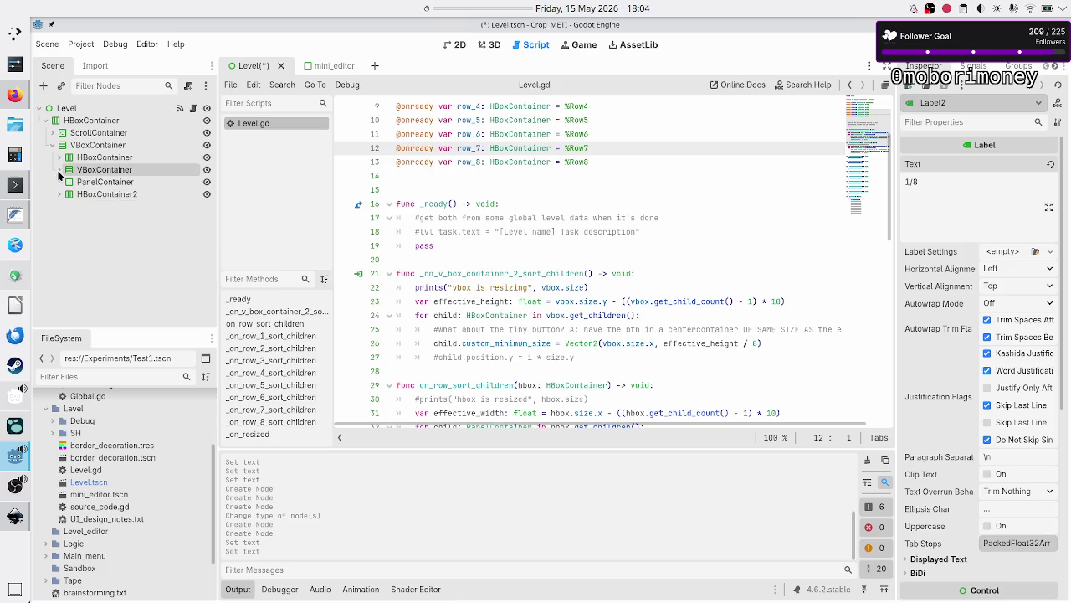
{"action": "left_click", "coordinate": [59, 171]}
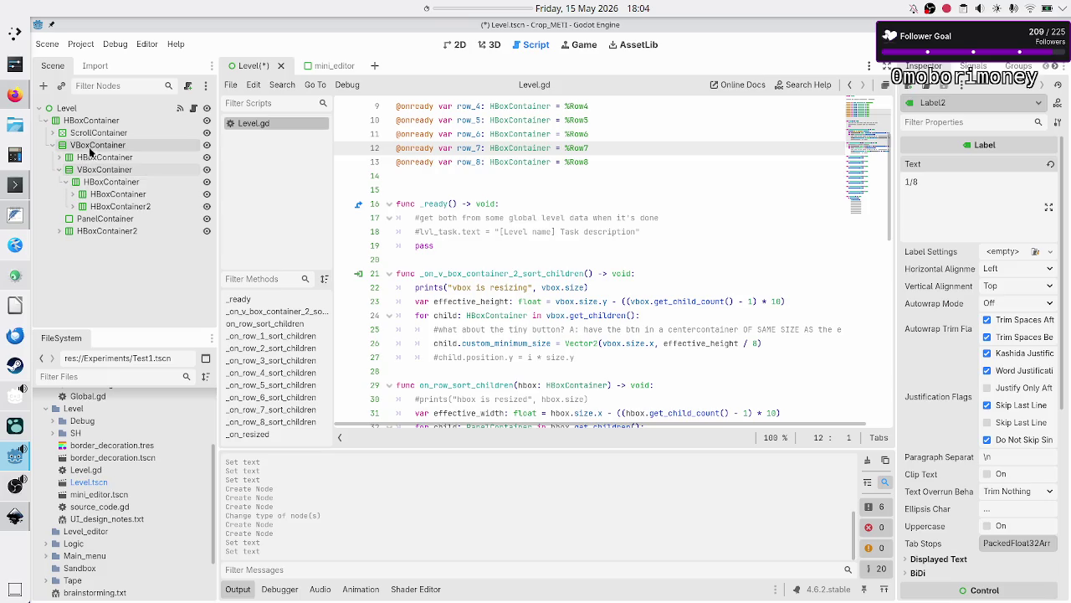
{"action": "double_click", "coordinate": [104, 159]}
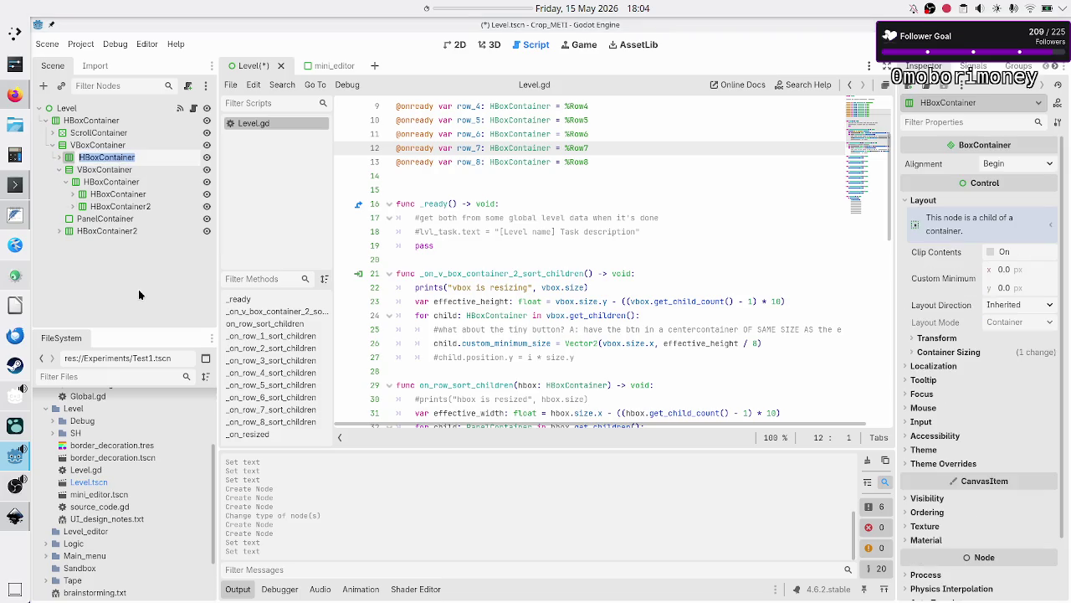
{"action": "type", "text": "Header"}
{"action": "key", "text": "Return"}
{"action": "key", "text": "alt+Tab"}
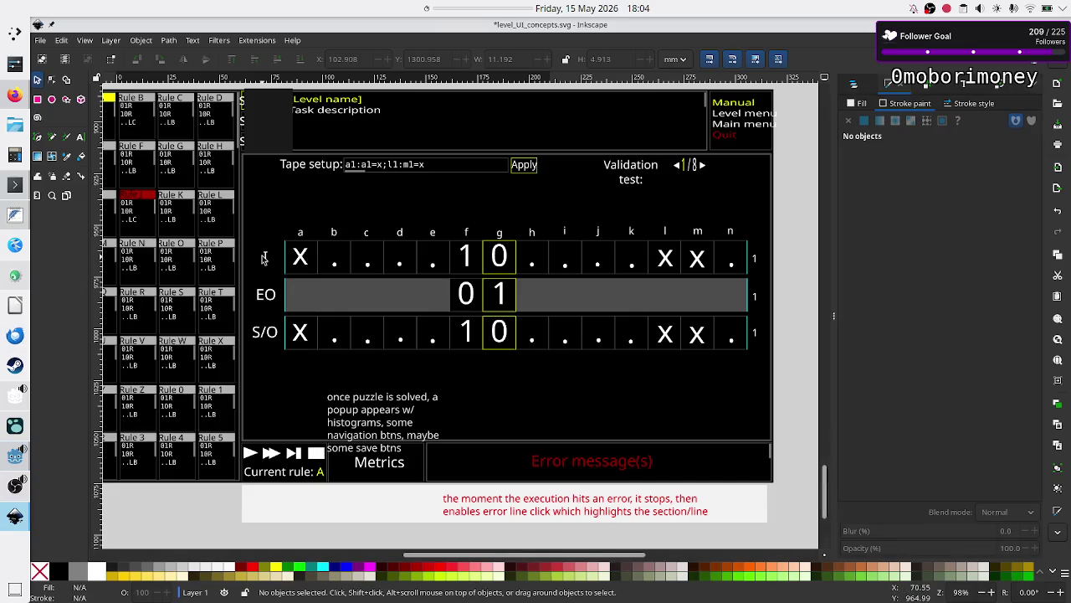
{"action": "key", "text": "alt+Tab"}
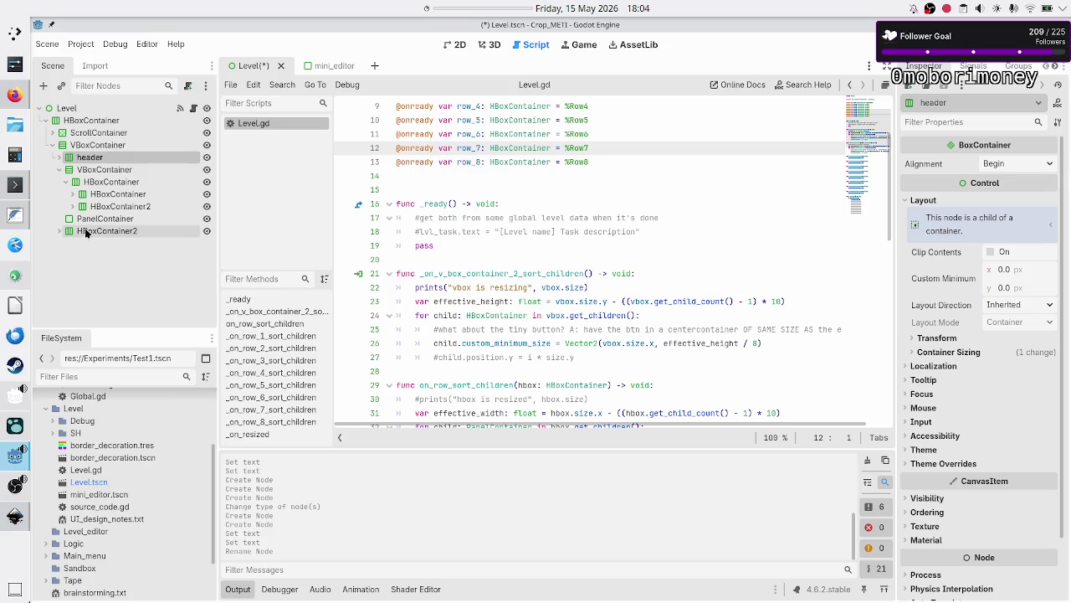
{"action": "left_click", "coordinate": [59, 169]}
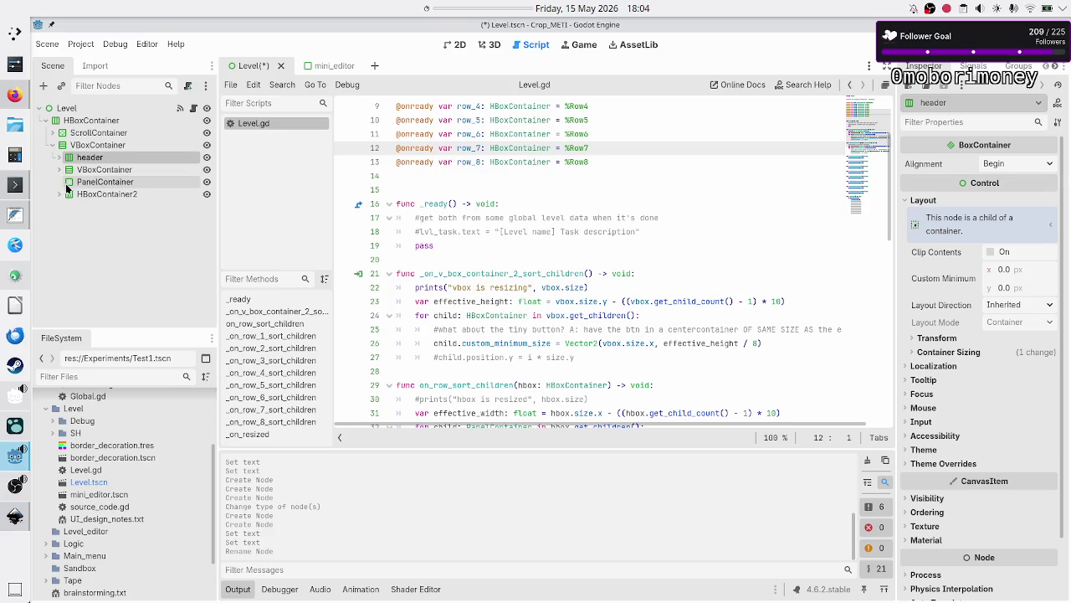
{"action": "left_click", "coordinate": [82, 195]}
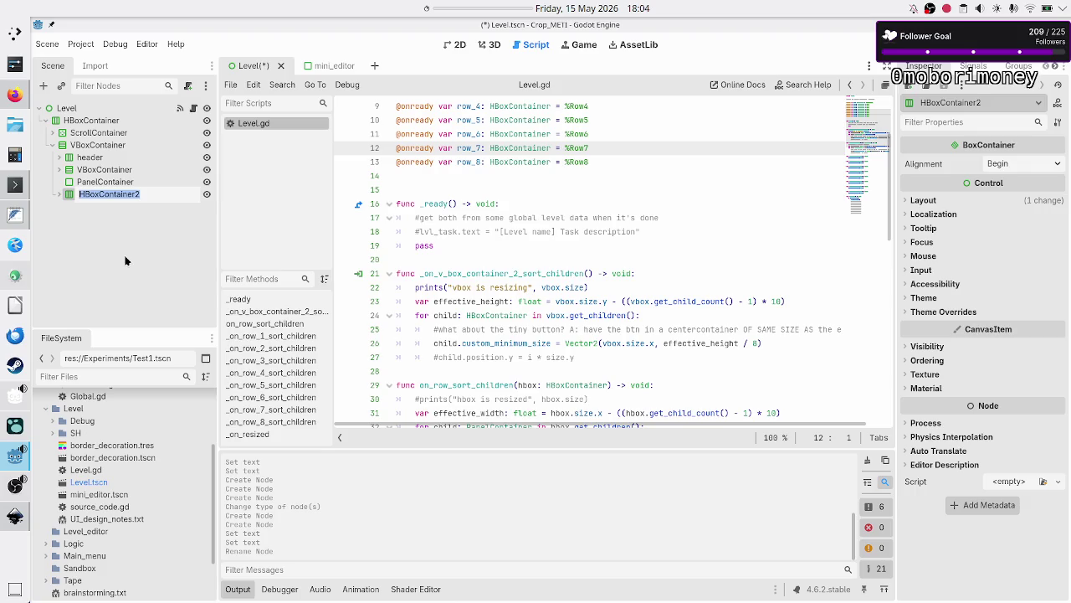
{"action": "type", "text": "footer"}
{"action": "key", "text": "Return"}
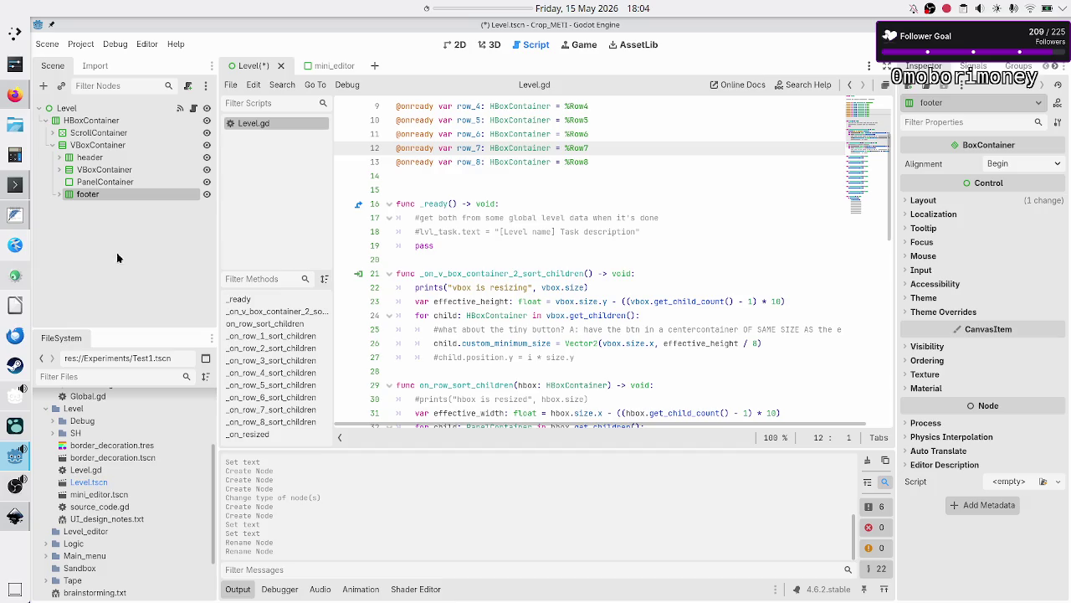
- Delete the PanelContainer and rename the inner VBoxContainer to 'center'
{"action": "left_click", "coordinate": [123, 182]}
{"action": "key", "text": "Delete"}
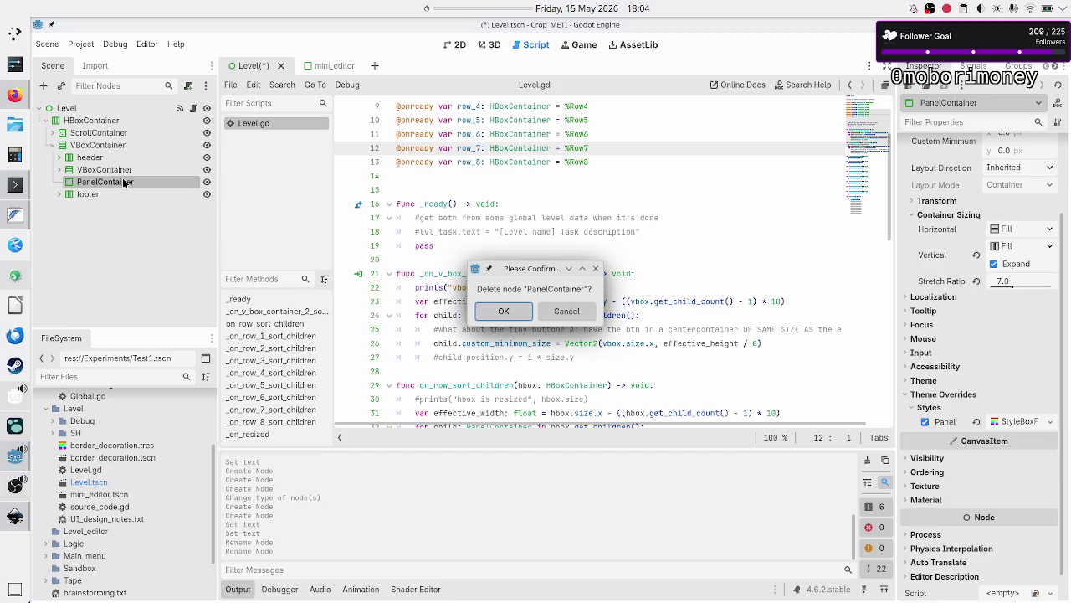
{"action": "key", "text": "Return"}
{"action": "double_click", "coordinate": [105, 169]}
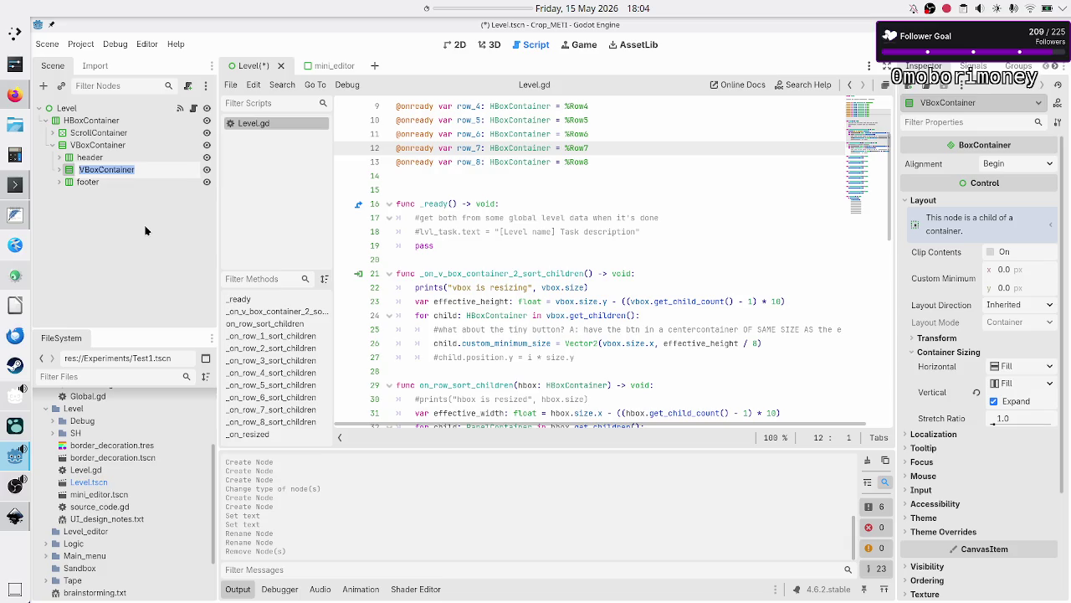
{"action": "type", "text": "center"}
{"action": "key", "text": "Return"}
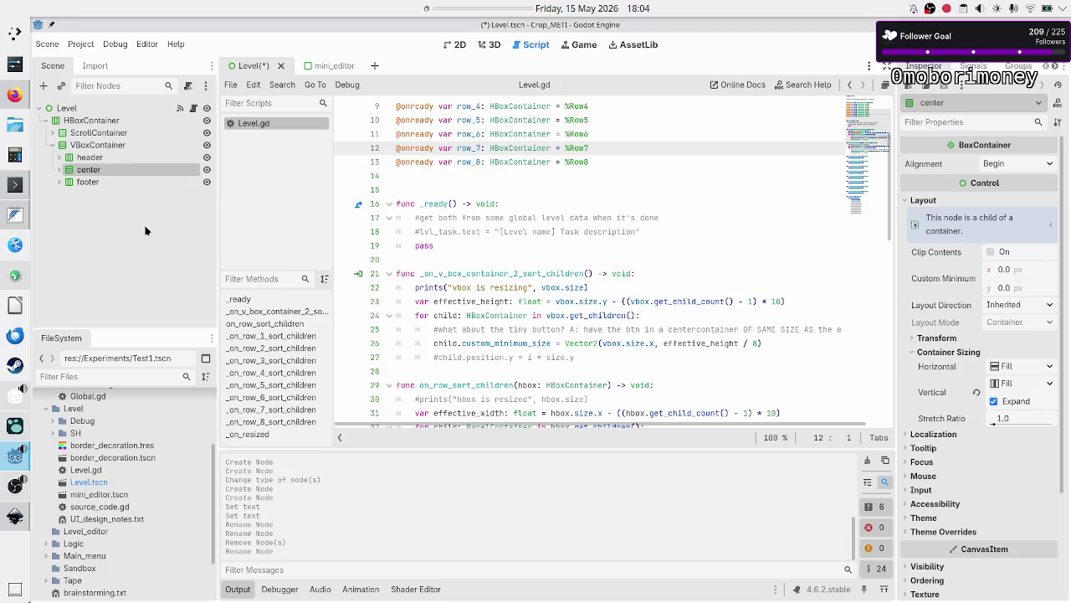
{"action": "left_click", "coordinate": [61, 170]}
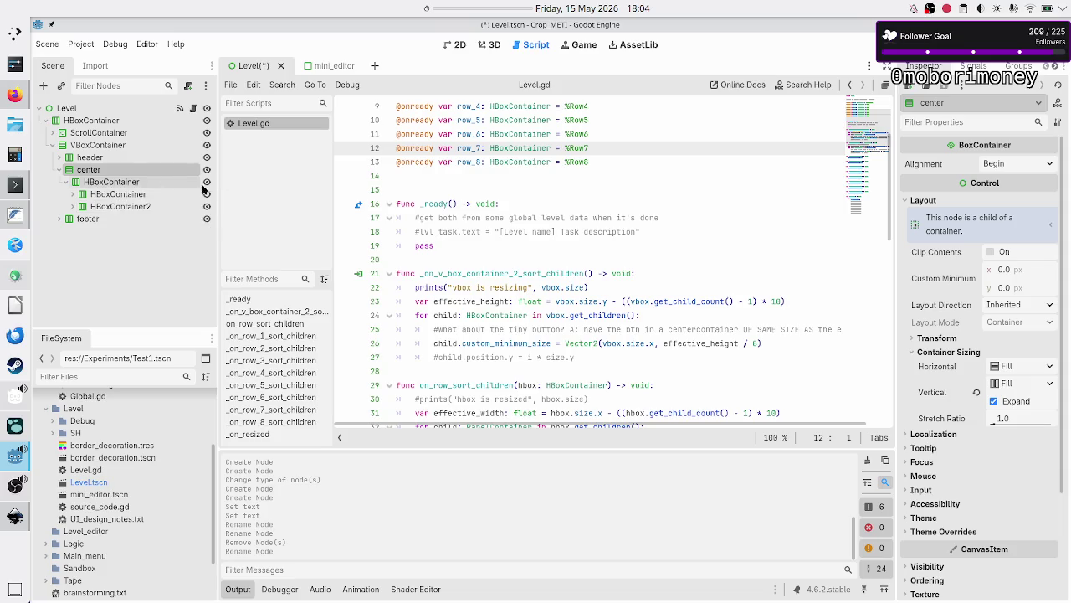
- Select center's HBoxContainer, compare it with the Inkscape mockup, and start adding a child node
{"action": "left_click", "coordinate": [117, 184]}
{"action": "key", "text": "alt+Tab"}
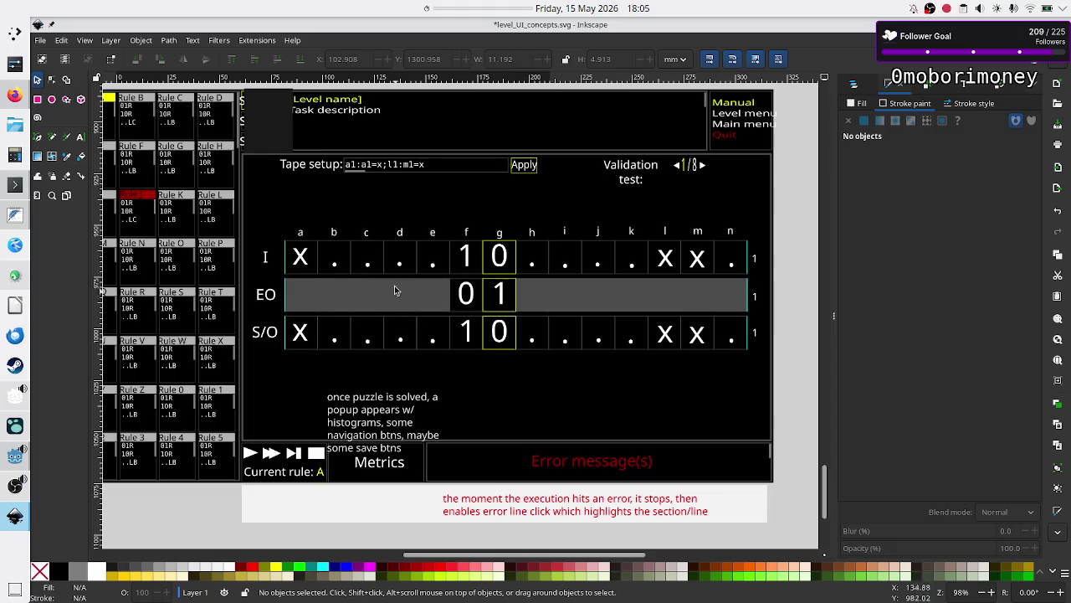
{"action": "key", "text": "alt+Tab"}
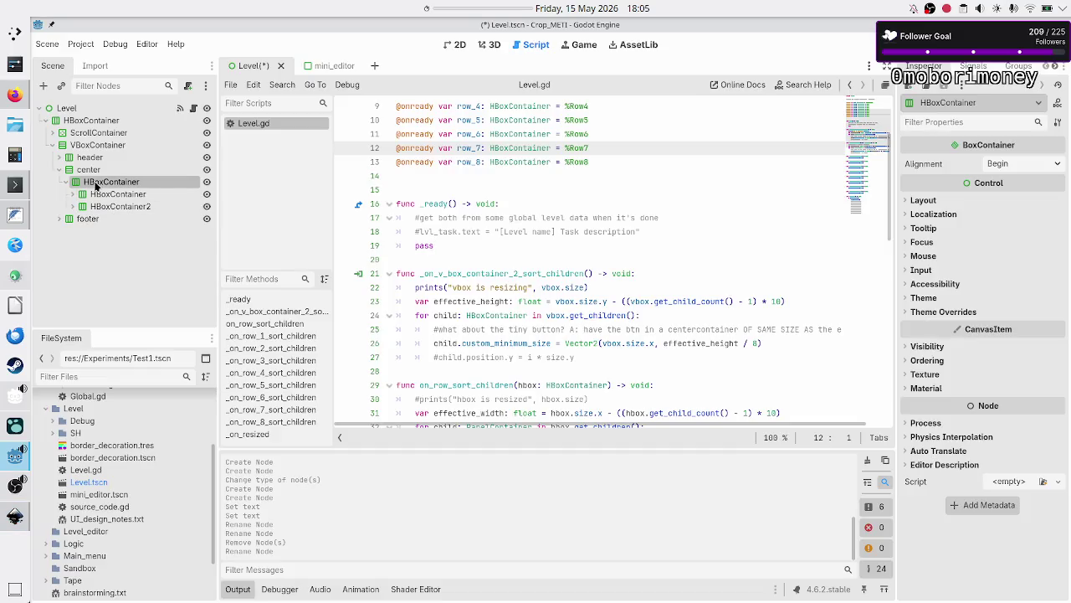
{"action": "left_click", "coordinate": [44, 86]}
- Add a PanelContainer with a new StyleBoxFlat panel style override, then run the scene to preview
{"action": "type", "text": "panelc"}
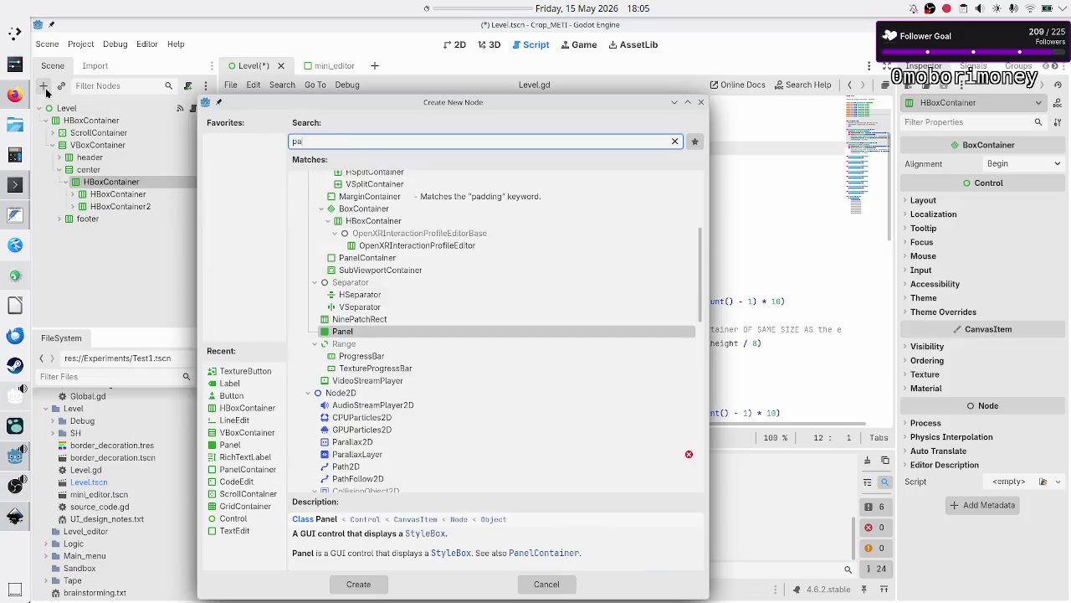
{"action": "key", "text": "Return"}
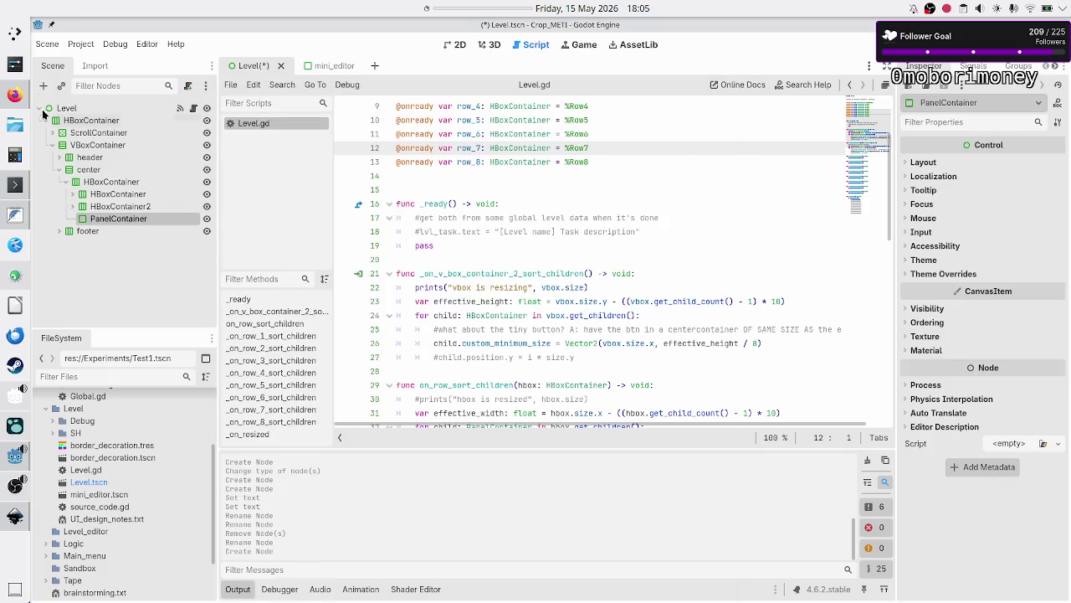
{"action": "left_click", "coordinate": [944, 277]}
{"action": "left_click", "coordinate": [931, 287]}
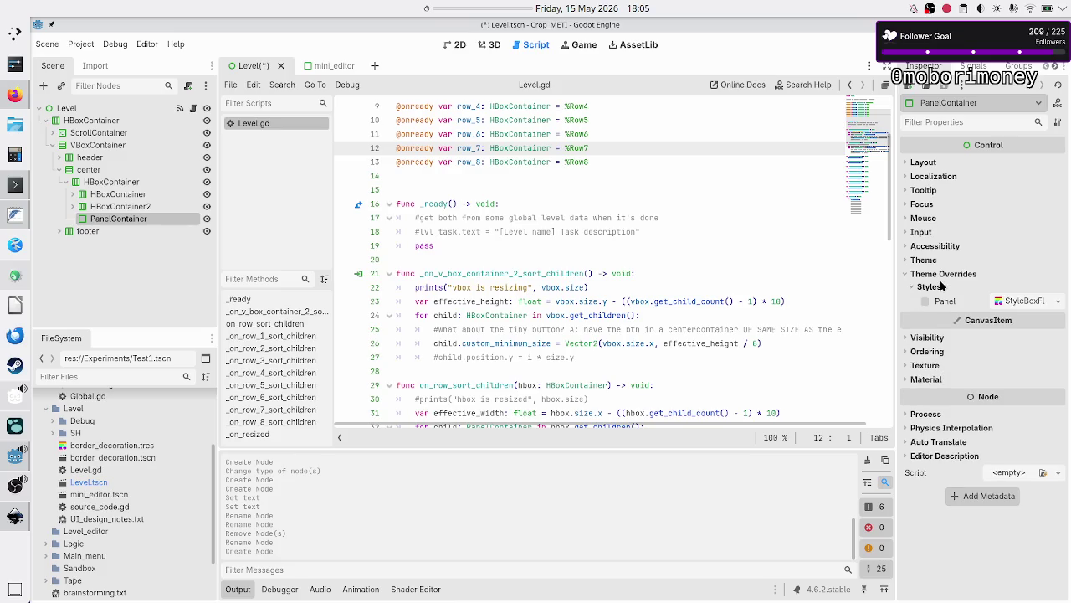
{"action": "left_click", "coordinate": [1057, 301]}
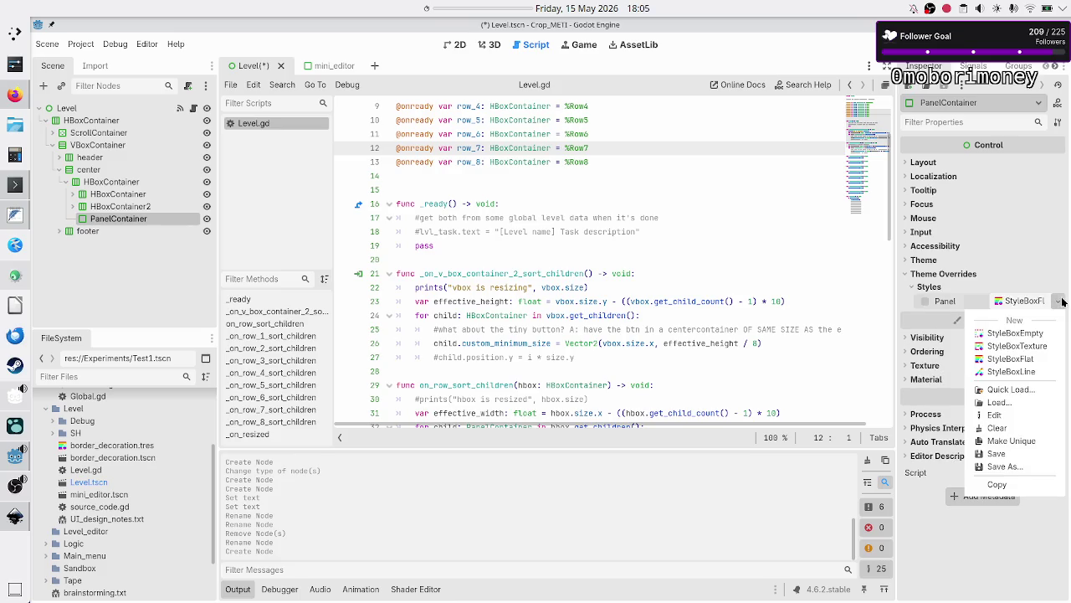
{"action": "left_click", "coordinate": [1018, 362]}
{"action": "key", "text": "F6"}
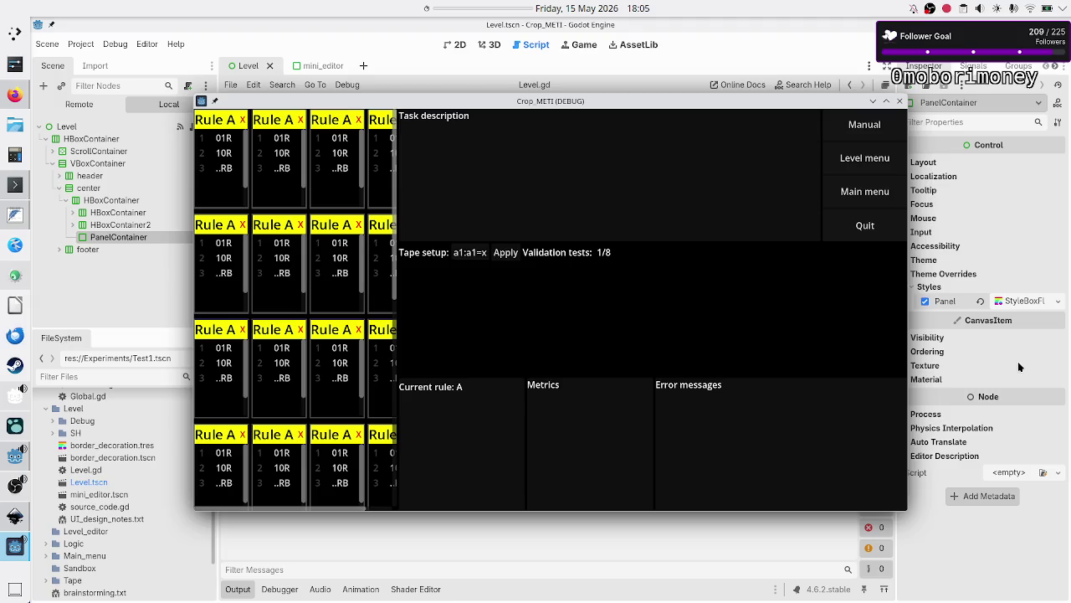
- Close the game, set center's Stretch Ratio to 5 then 7, and hide the Output panel
{"action": "left_click", "coordinate": [900, 101]}
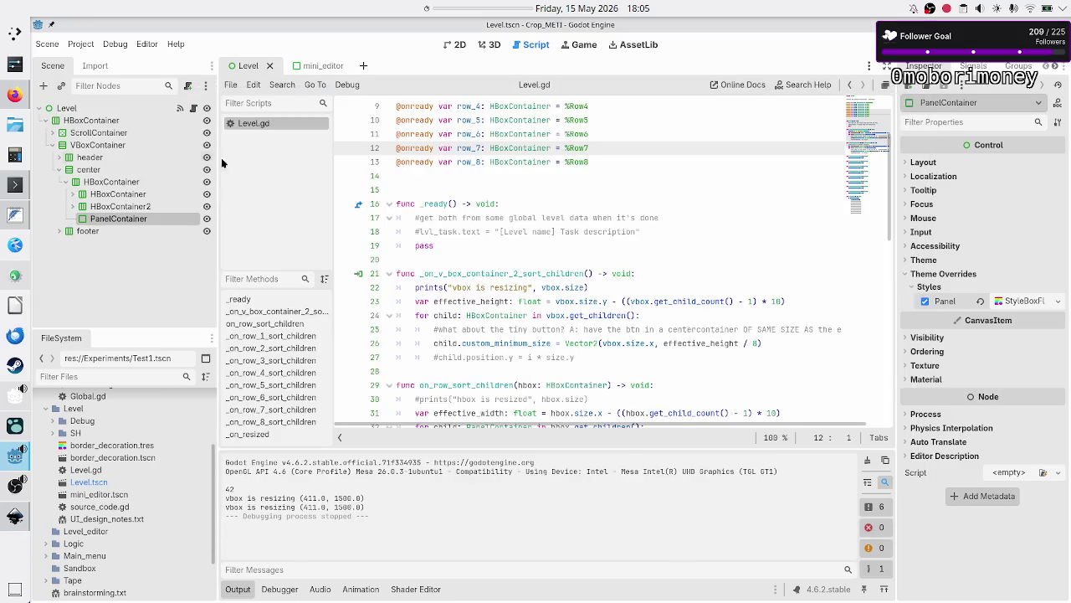
{"action": "left_click", "coordinate": [122, 171]}
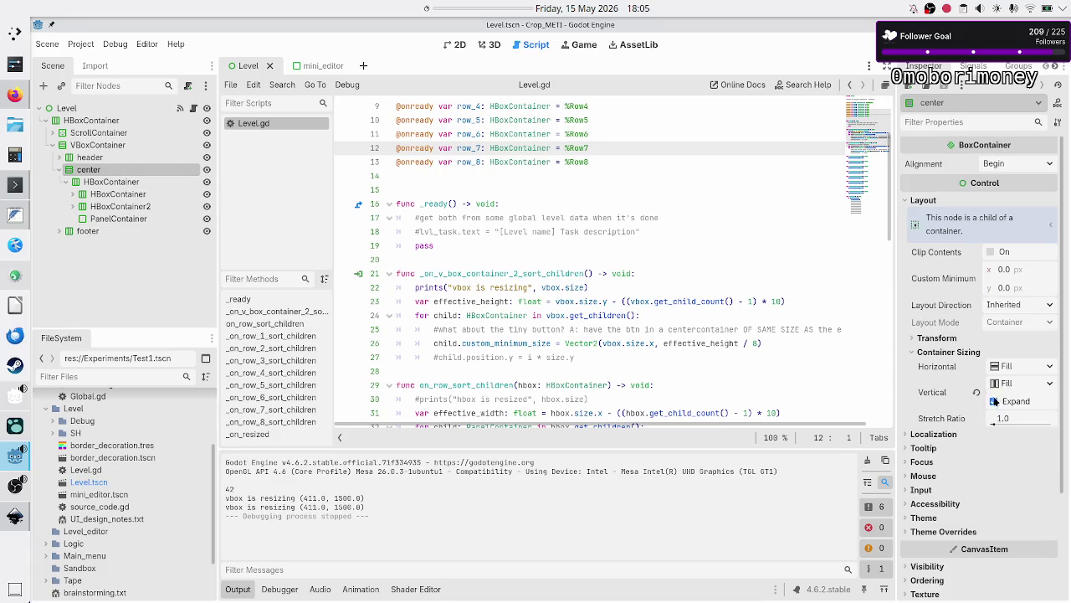
{"action": "left_click", "coordinate": [1013, 420]}
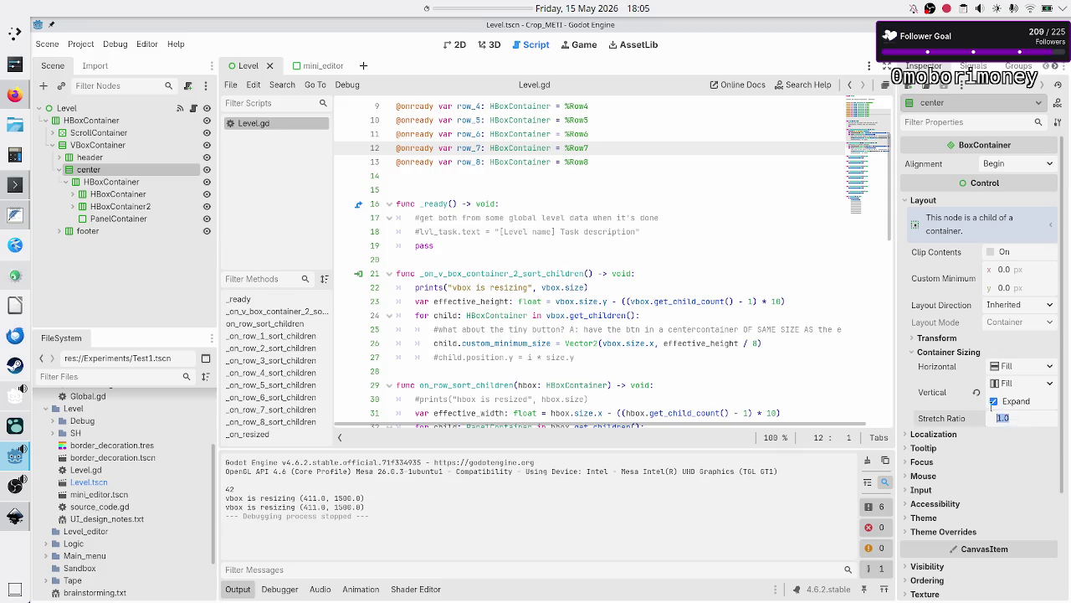
{"action": "left_click", "coordinate": [460, 45]}
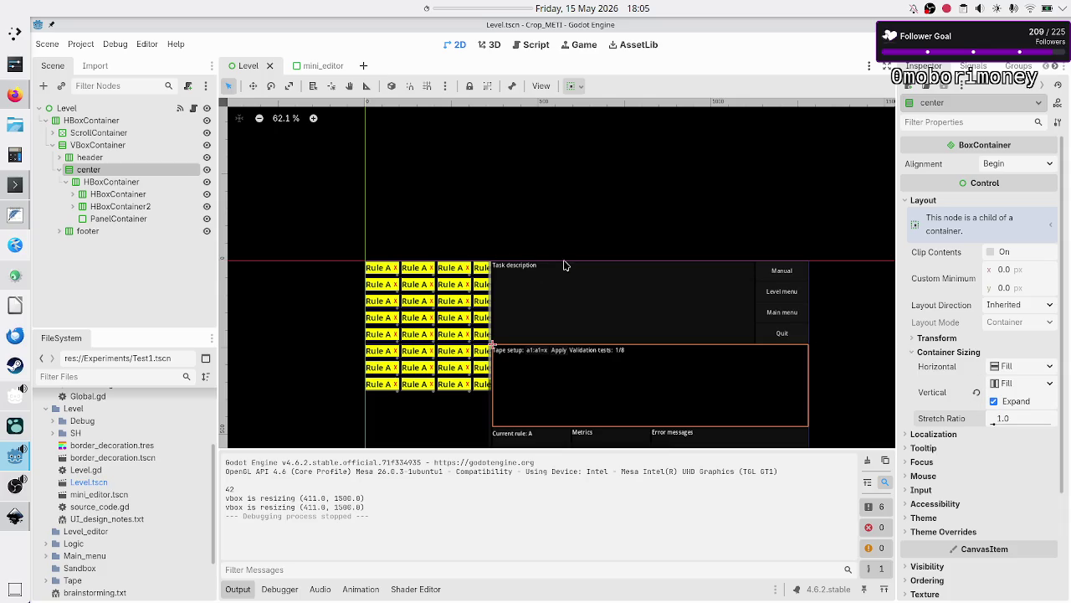
{"action": "left_click", "coordinate": [1020, 423]}
{"action": "type", "text": "5"}
{"action": "key", "text": "Return"}
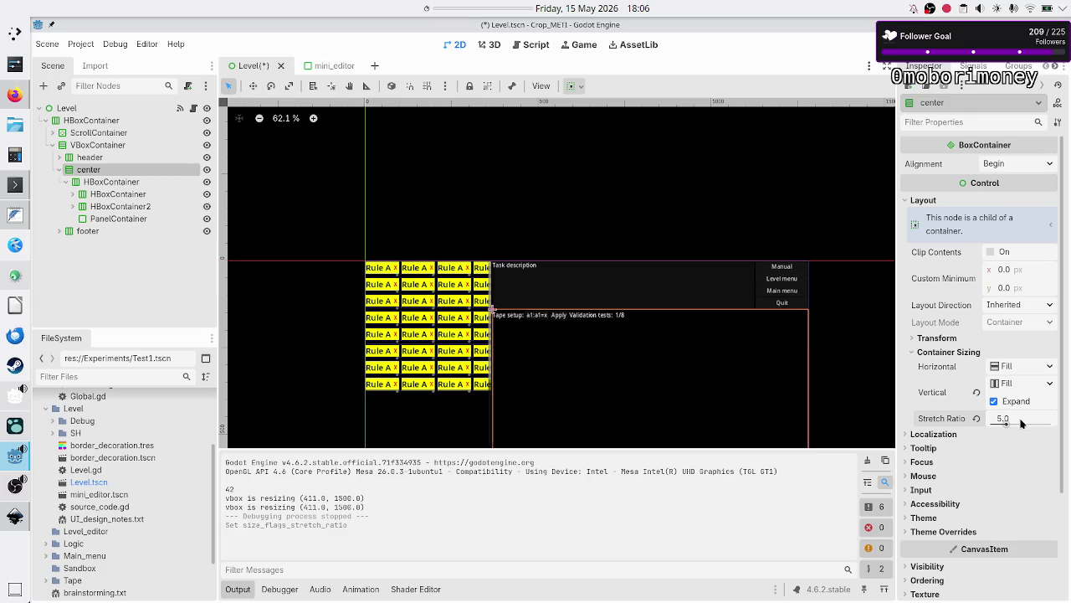
{"action": "left_click", "coordinate": [1031, 423]}
{"action": "type", "text": "7"}
{"action": "key", "text": "Return"}
{"action": "left_click", "coordinate": [244, 590]}
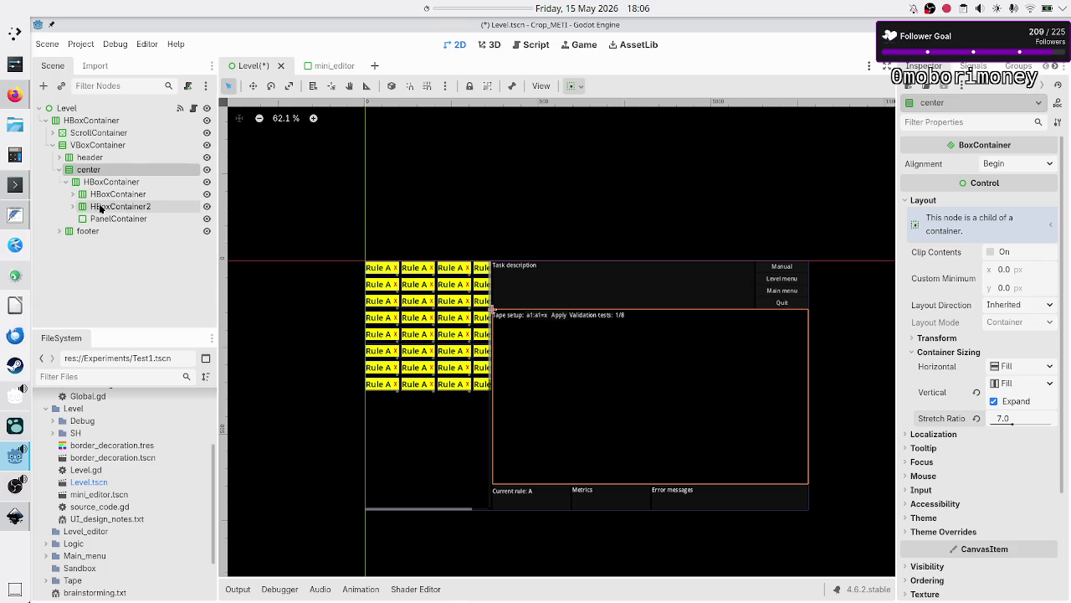
{"action": "left_click", "coordinate": [71, 193]}
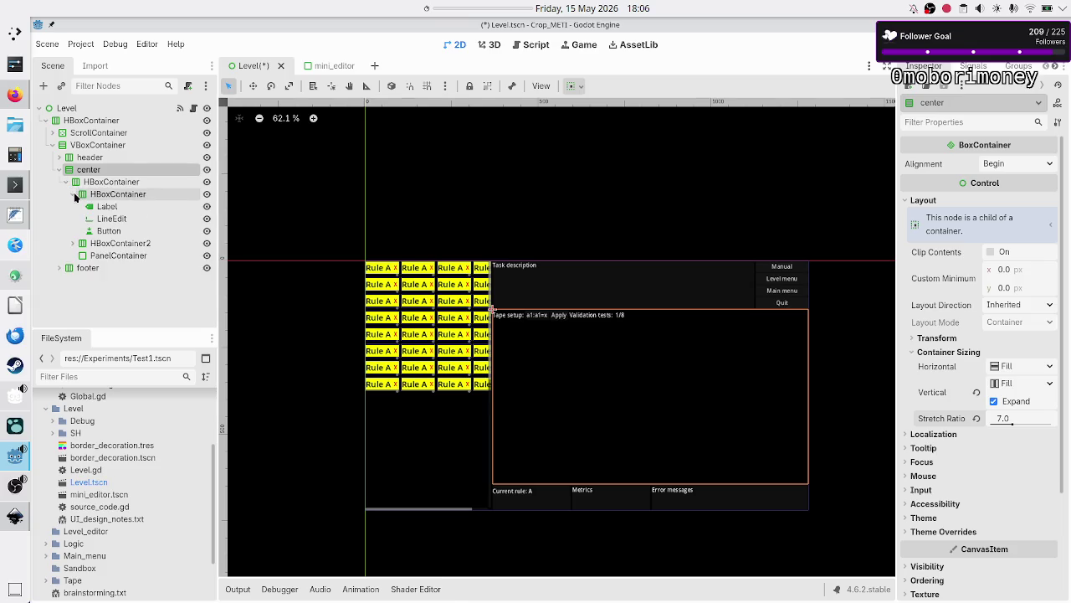
{"action": "left_click", "coordinate": [129, 205]}
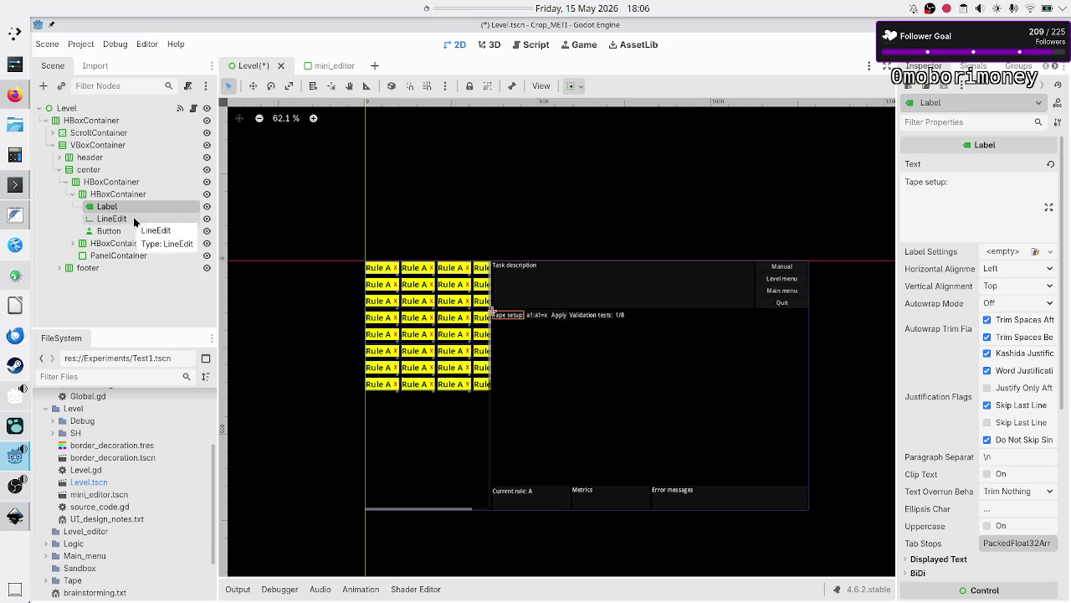
{"action": "left_click", "coordinate": [134, 218]}
{"action": "left_click", "coordinate": [122, 220]}
{"action": "left_click", "coordinate": [117, 231]}
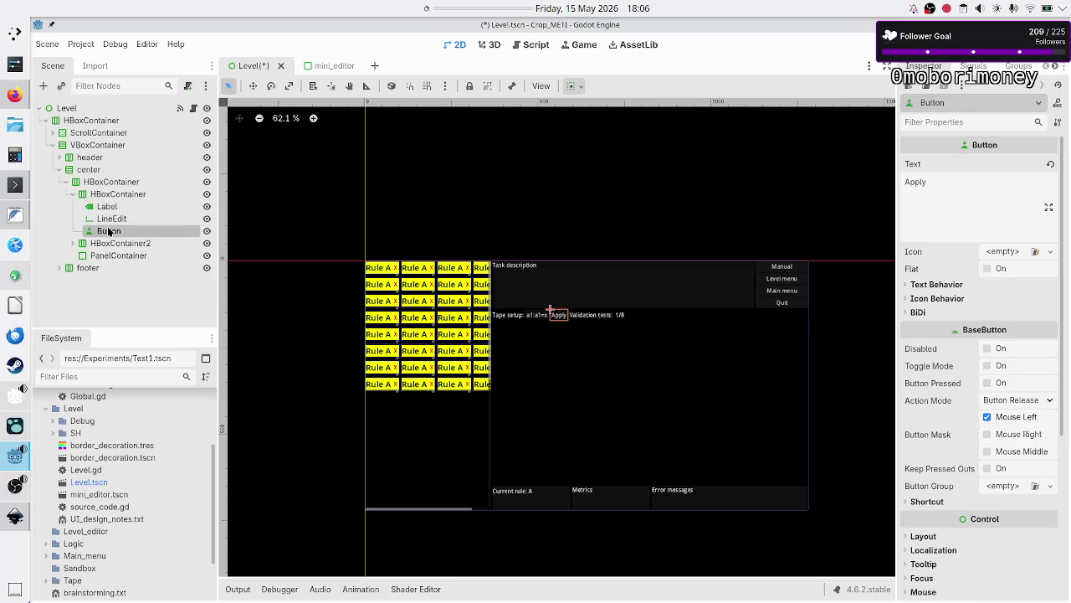
{"action": "left_click", "coordinate": [72, 194]}
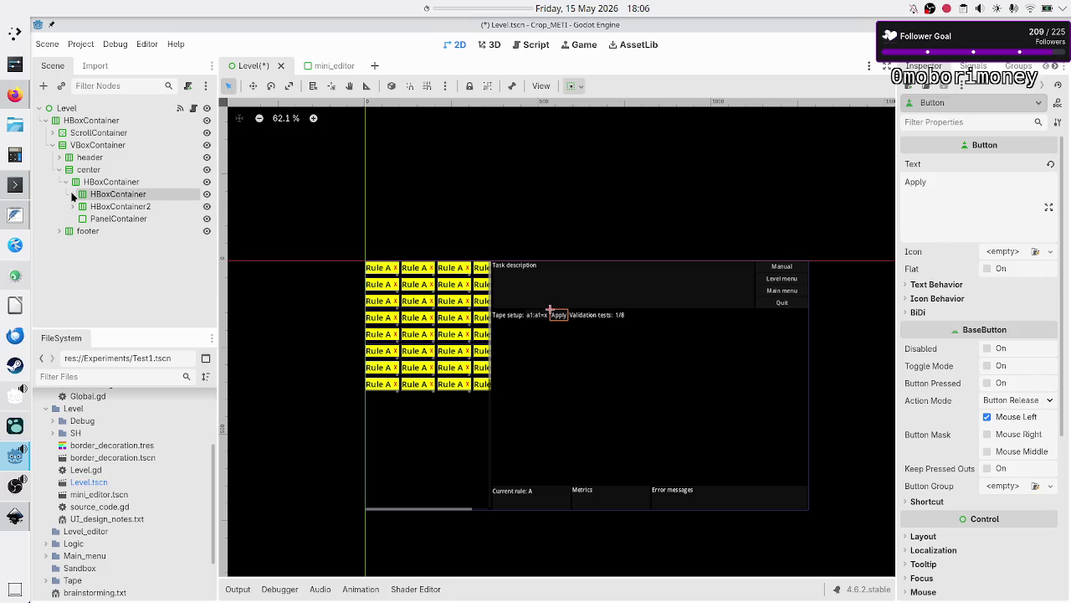
{"action": "left_click", "coordinate": [99, 208]}
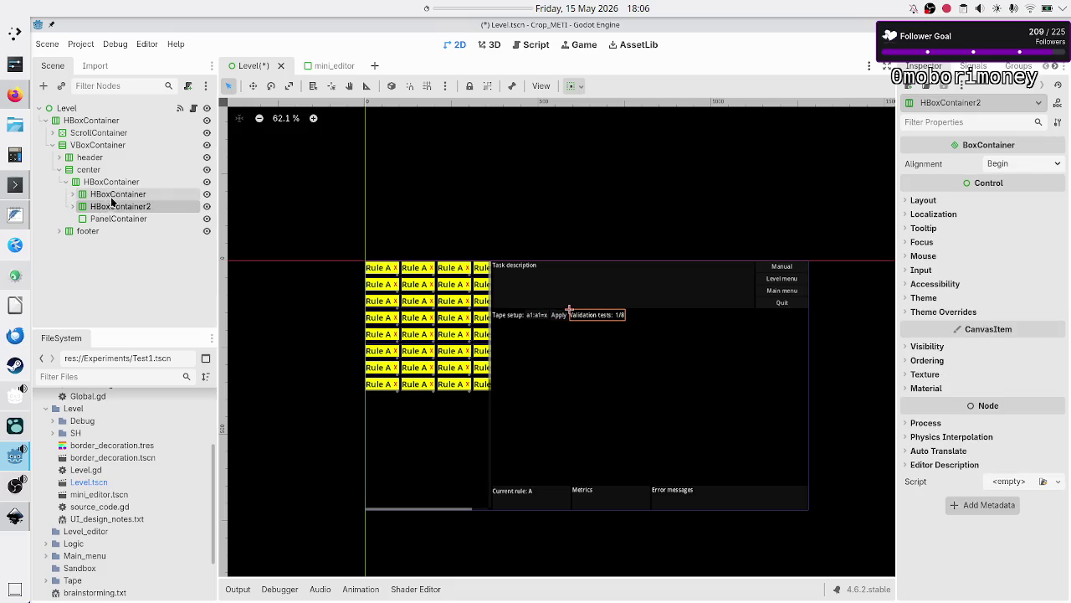
{"action": "left_click", "coordinate": [127, 184]}
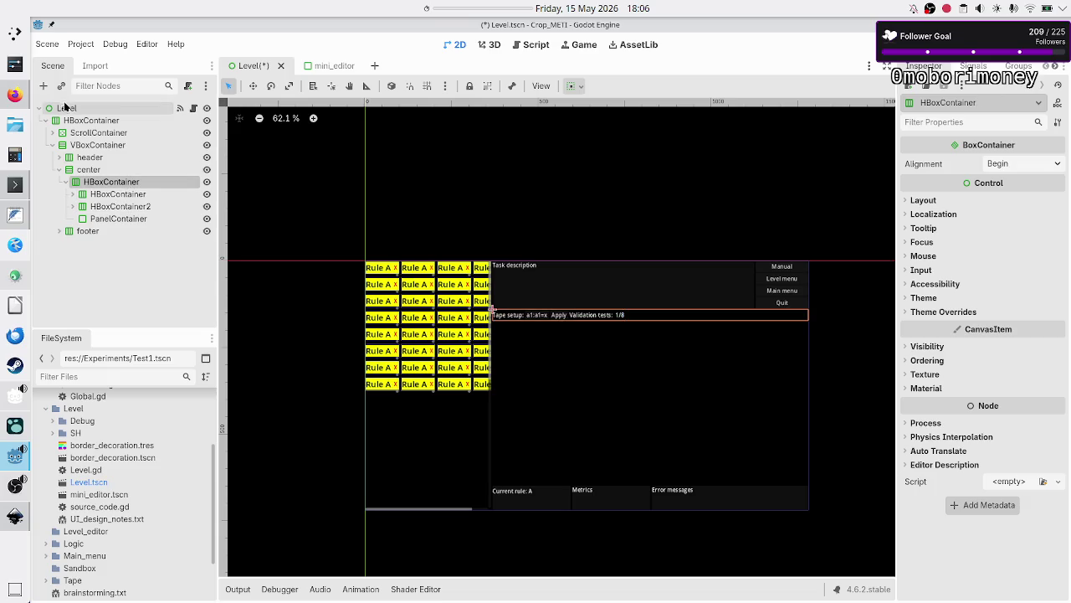
{"action": "left_click", "coordinate": [44, 86]}
- Add a Control node, move the PanelContainer under center, and place the Control between HBoxContainer and HBoxContainer2
{"action": "type", "text": "control"}
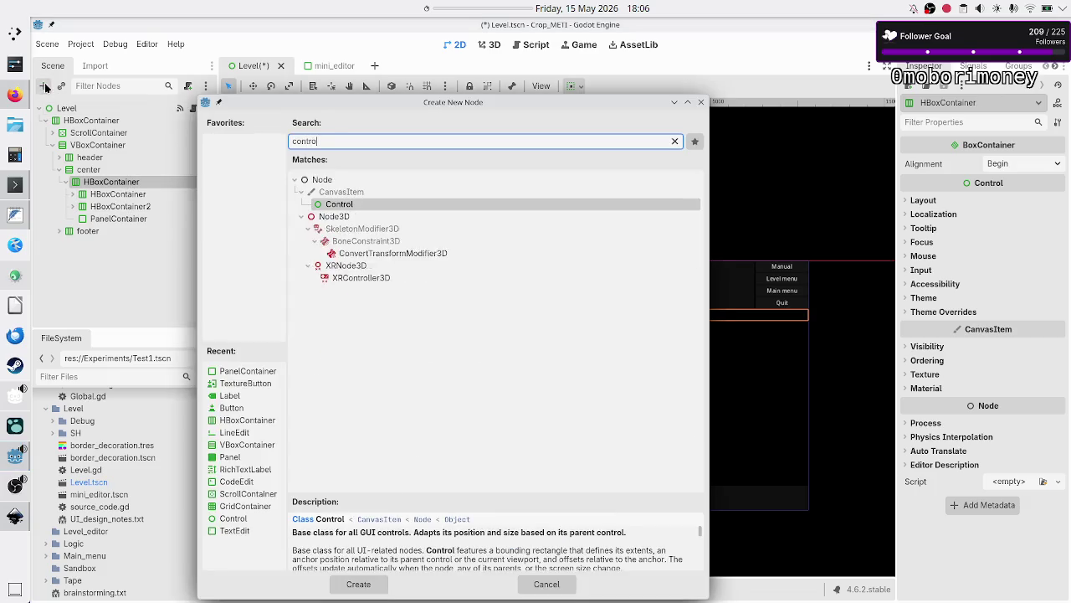
{"action": "key", "text": "Return"}
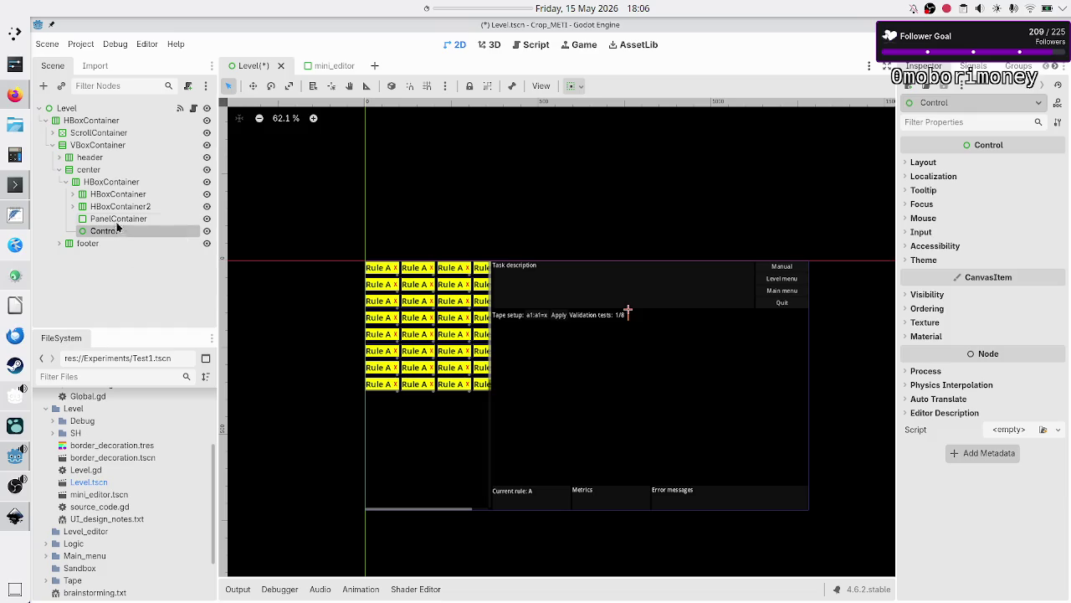
{"action": "left_click", "coordinate": [72, 195]}
{"action": "left_click", "coordinate": [71, 195]}
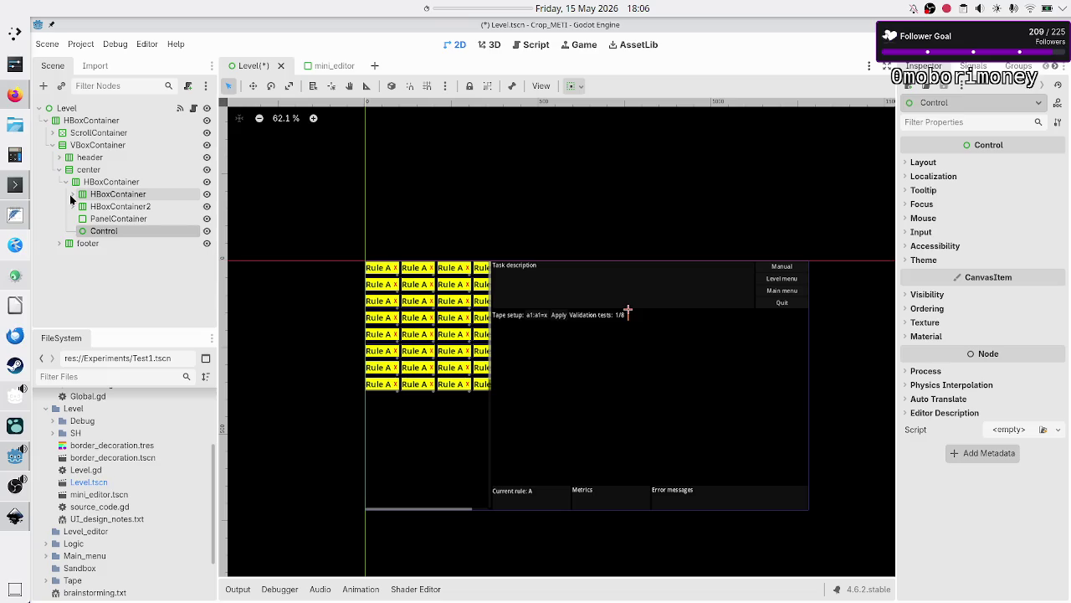
{"action": "left_click", "coordinate": [108, 222]}
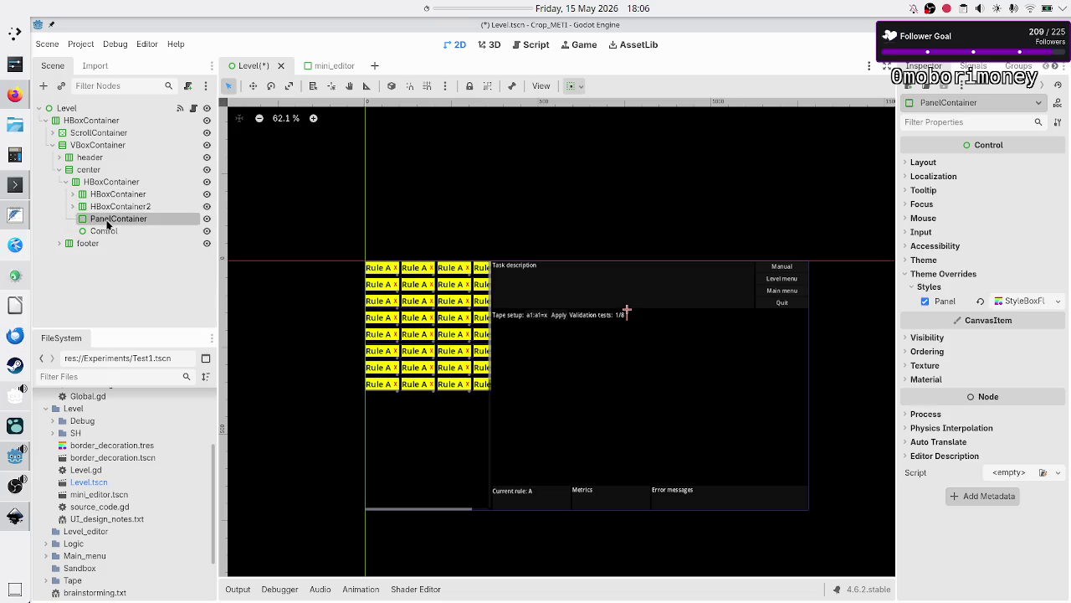
{"action": "left_click", "coordinate": [64, 180]}
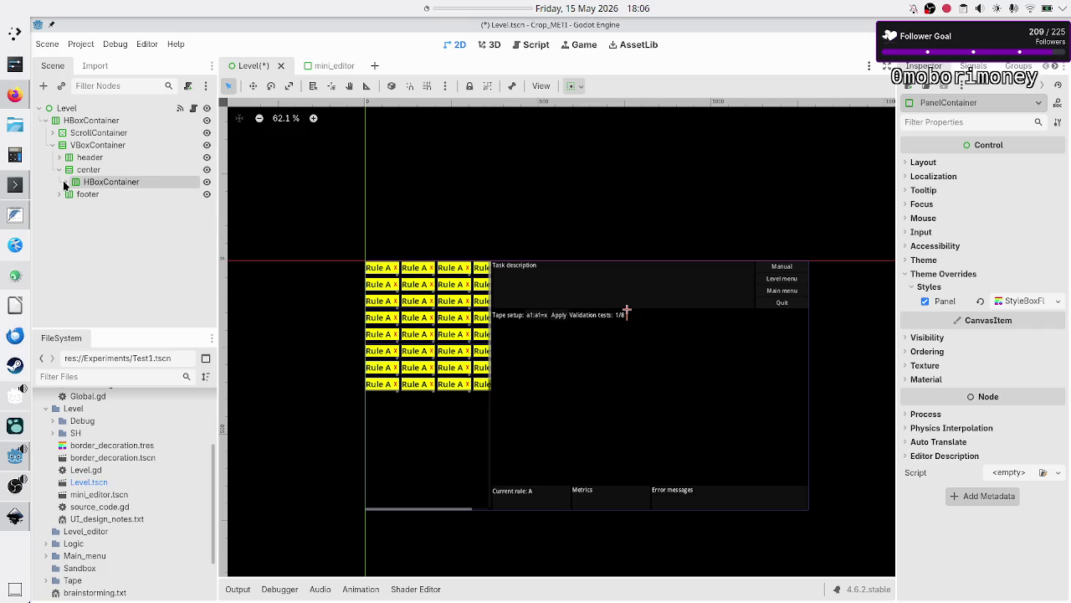
{"action": "left_click", "coordinate": [63, 181]}
{"action": "left_click_drag", "start_coordinate": [107, 220], "coordinate": [97, 172]}
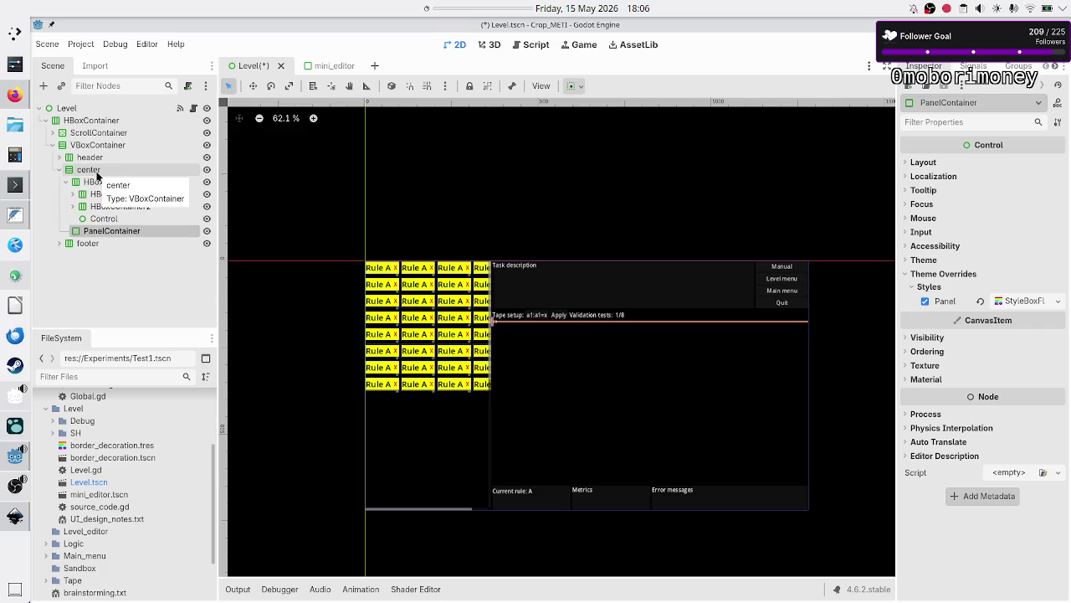
{"action": "left_click_drag", "start_coordinate": [104, 218], "coordinate": [99, 199]}
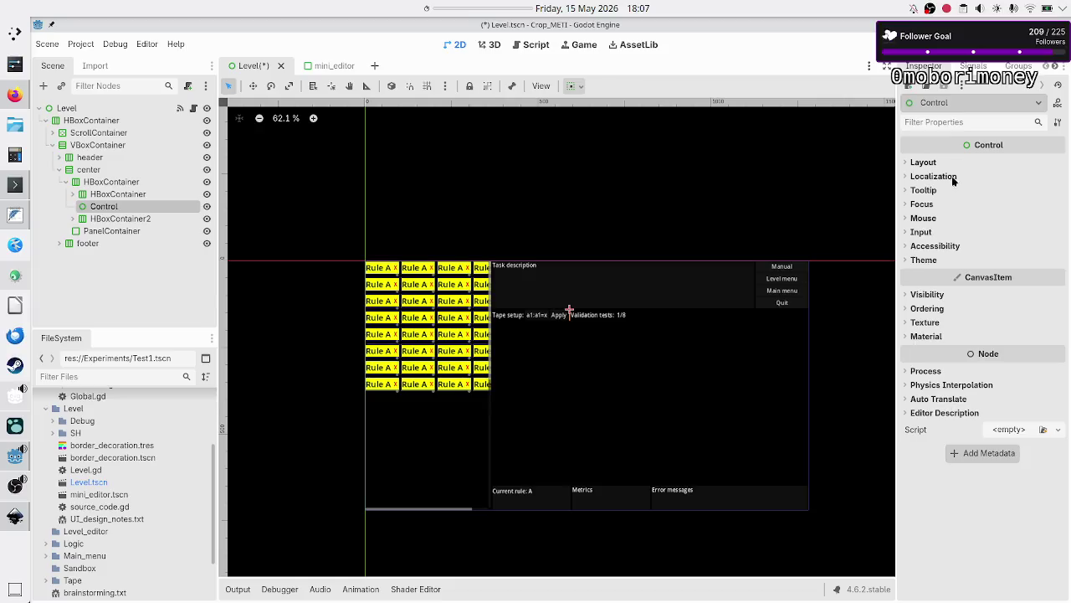
{"action": "left_click", "coordinate": [924, 161]}
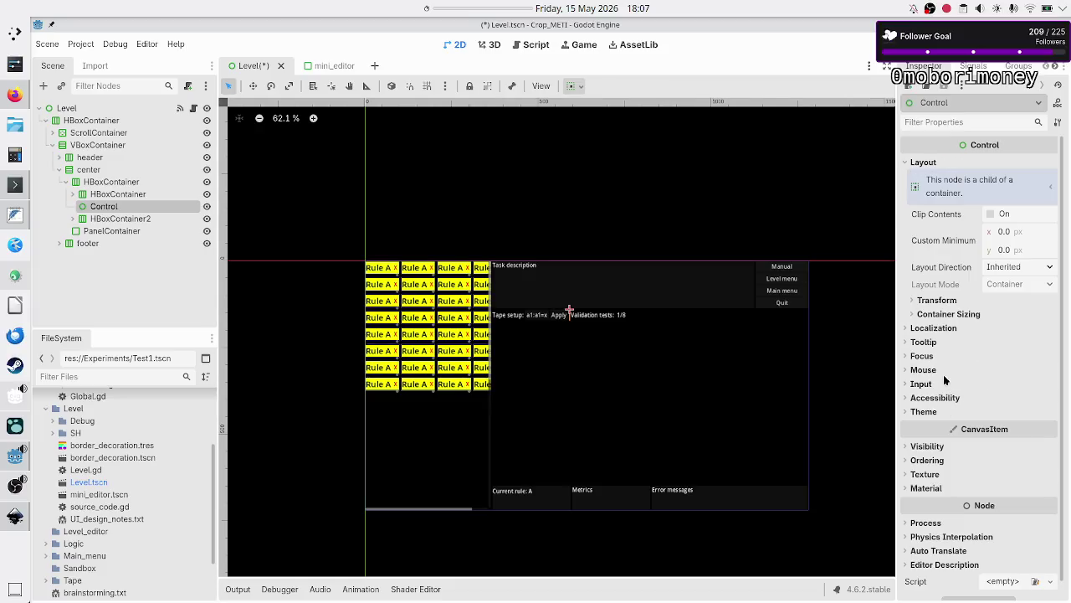
{"action": "left_click", "coordinate": [946, 314]}
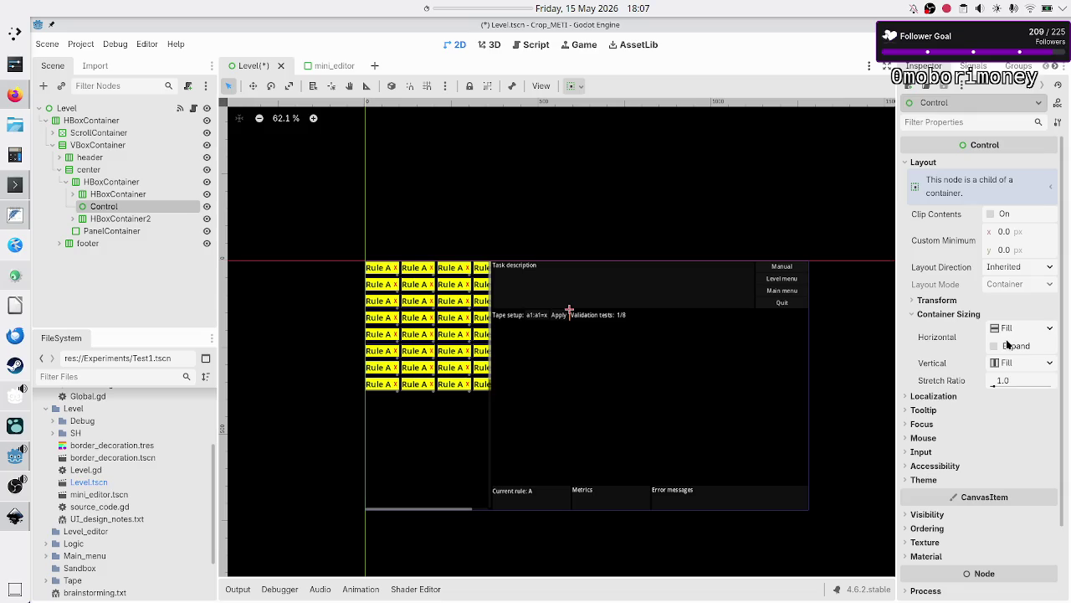
- Enable Horizontal Expand on the spacer Control and edit its Stretch Ratio value
{"action": "left_click", "coordinate": [1008, 345]}
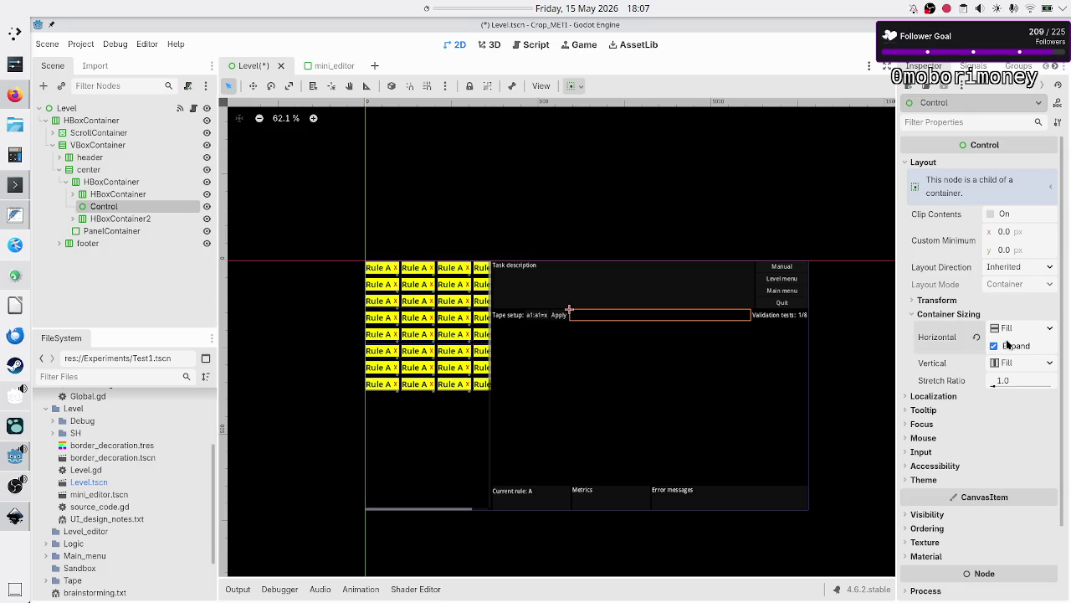
{"action": "left_click", "coordinate": [1027, 383]}
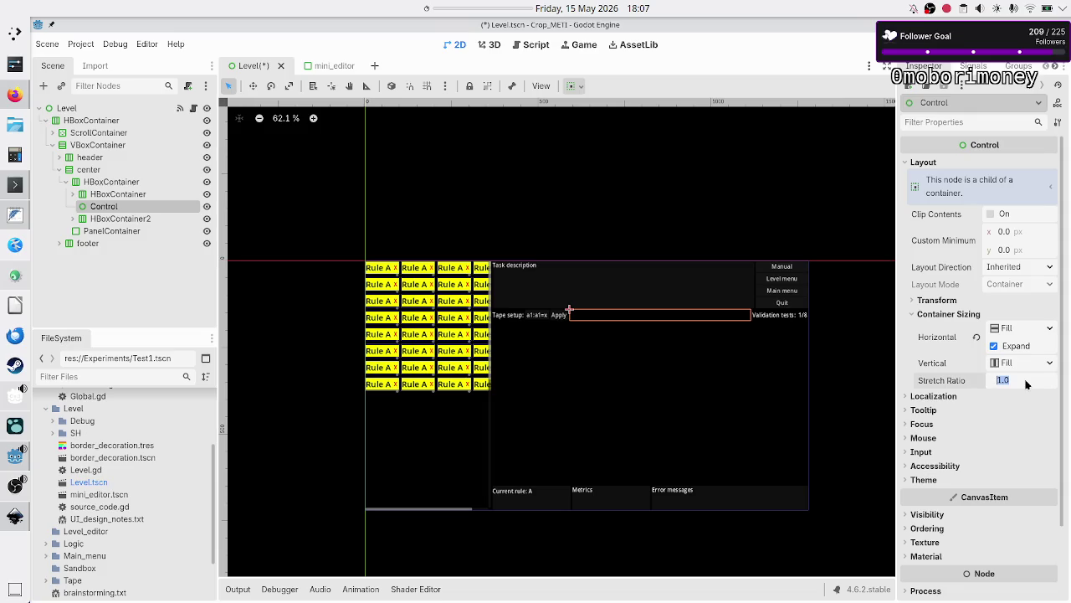
{"action": "type", "text": "0"}
{"action": "key", "text": "Return"}
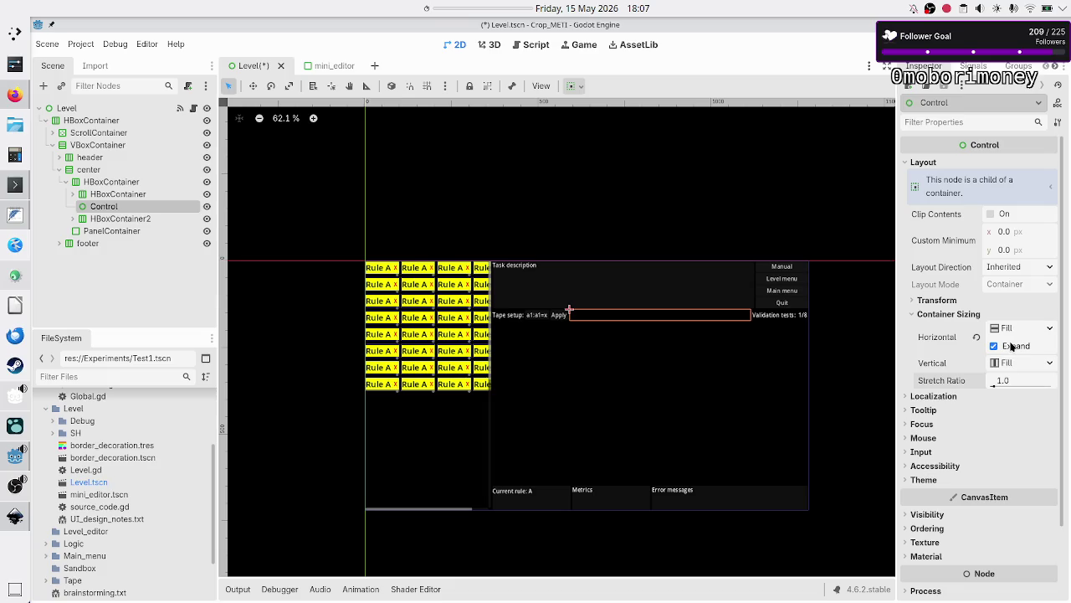
- Turn on Horizontal Expand for the tape setup row container
{"action": "left_click", "coordinate": [138, 194]}
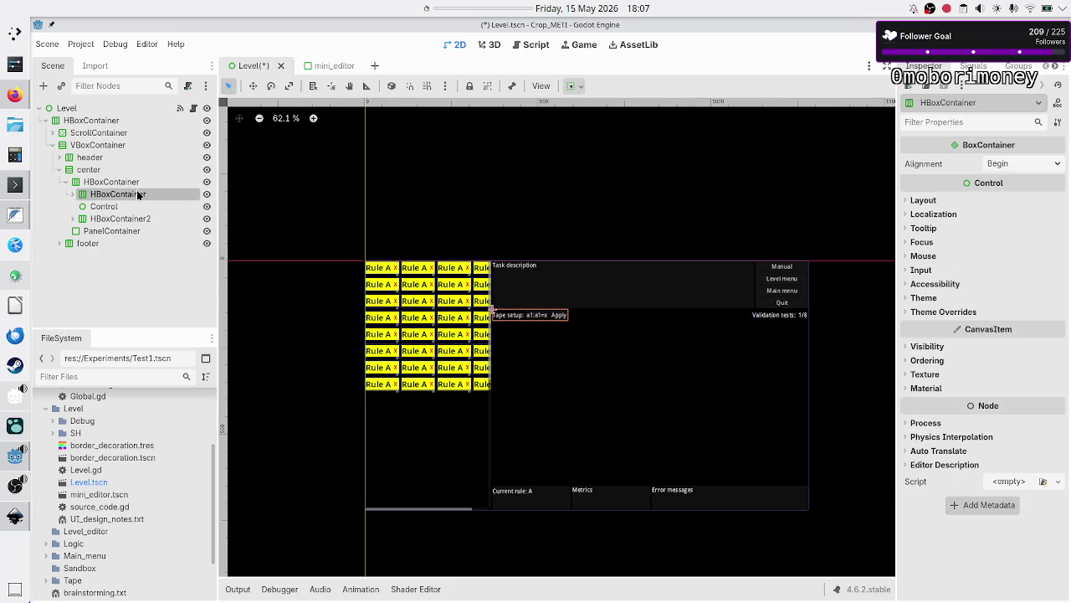
{"action": "left_click", "coordinate": [959, 216]}
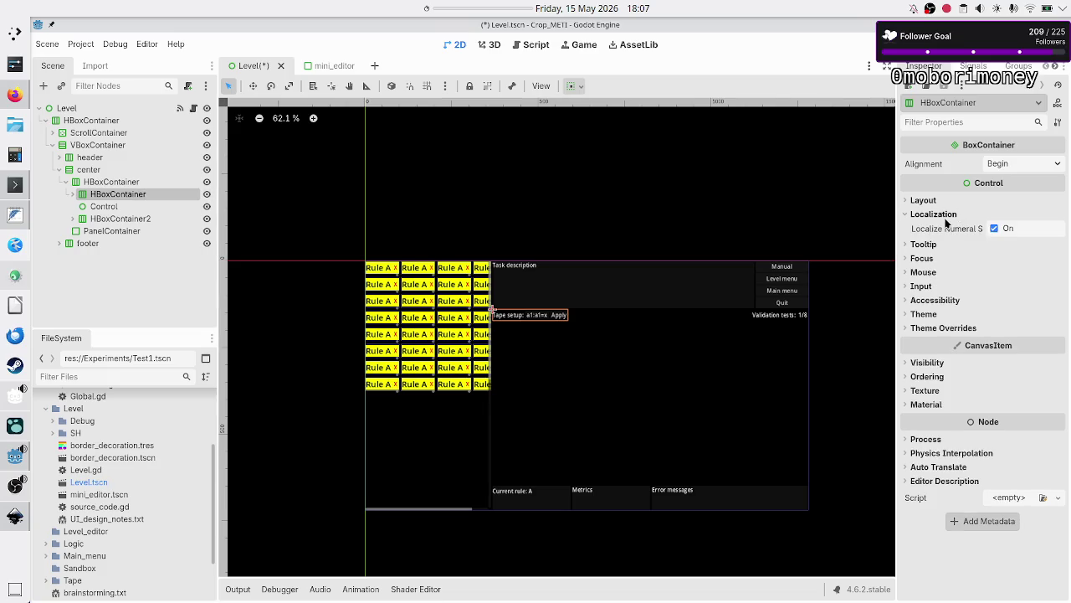
{"action": "left_click", "coordinate": [948, 215]}
{"action": "left_click", "coordinate": [941, 202]}
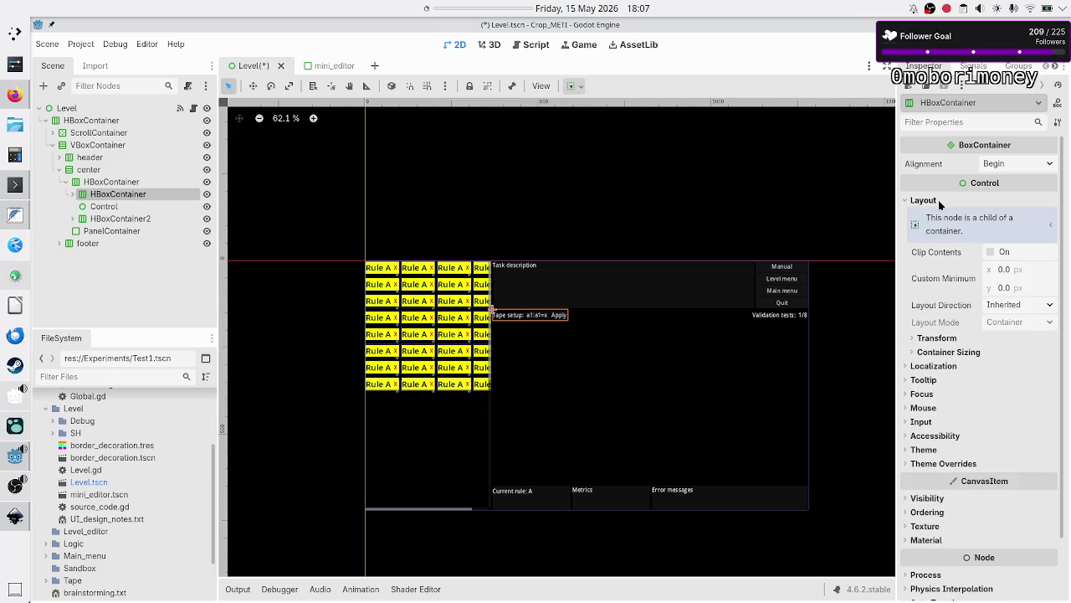
{"action": "left_click", "coordinate": [949, 353]}
{"action": "left_click", "coordinate": [996, 384]}
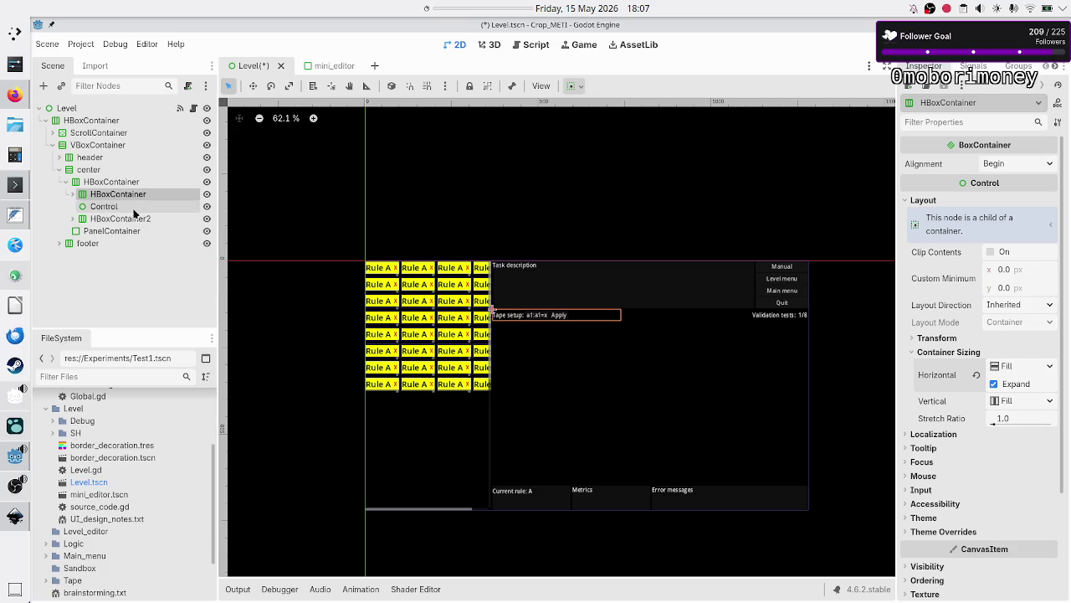
- Turn on Horizontal Expand for the validation tests row container
{"action": "left_click", "coordinate": [120, 218]}
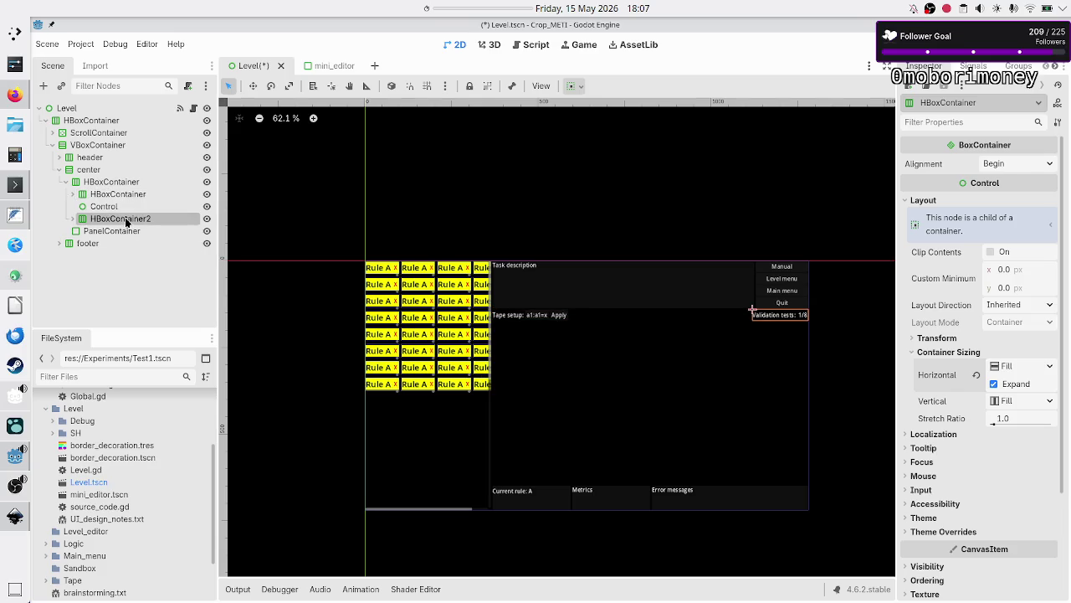
{"action": "left_click", "coordinate": [931, 200]}
{"action": "left_click", "coordinate": [948, 353]}
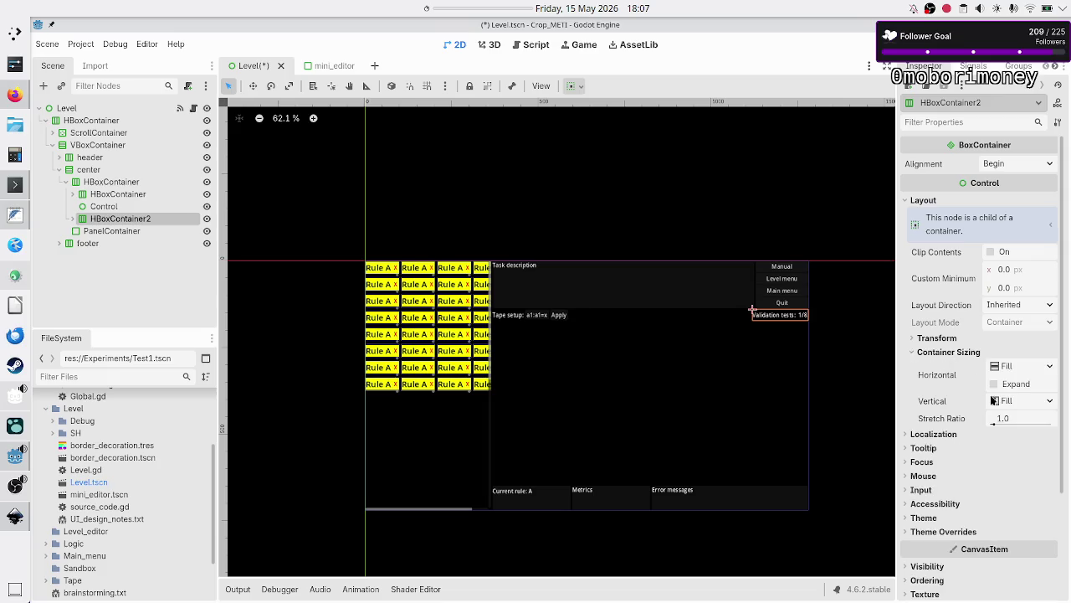
{"action": "left_click", "coordinate": [1017, 384]}
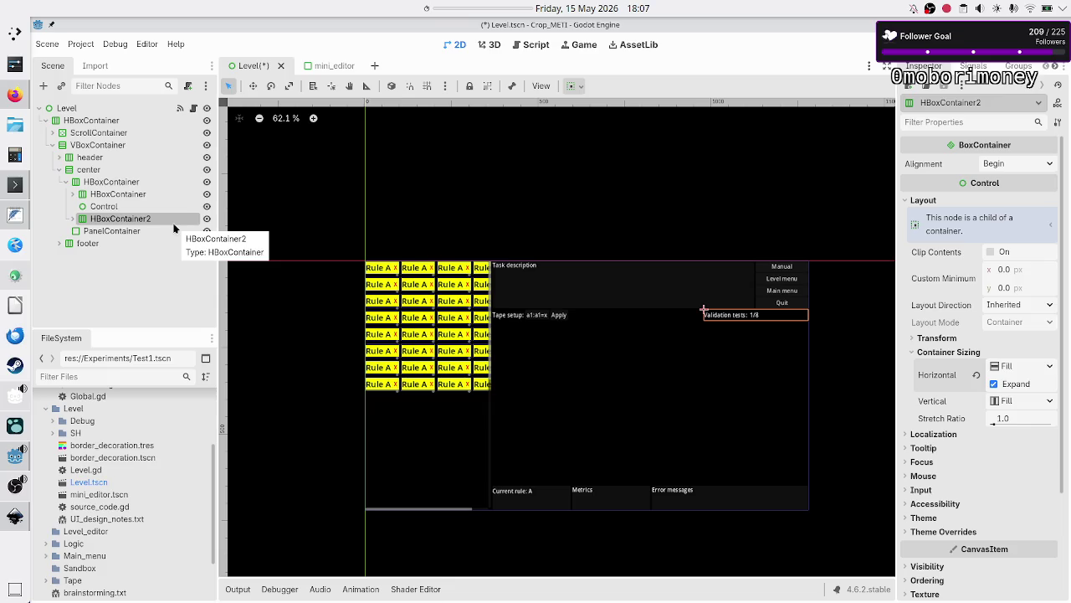
- Give the spacer Control a 0.1 stretch ratio, then expand the tape setup container's children
{"action": "left_click", "coordinate": [139, 205]}
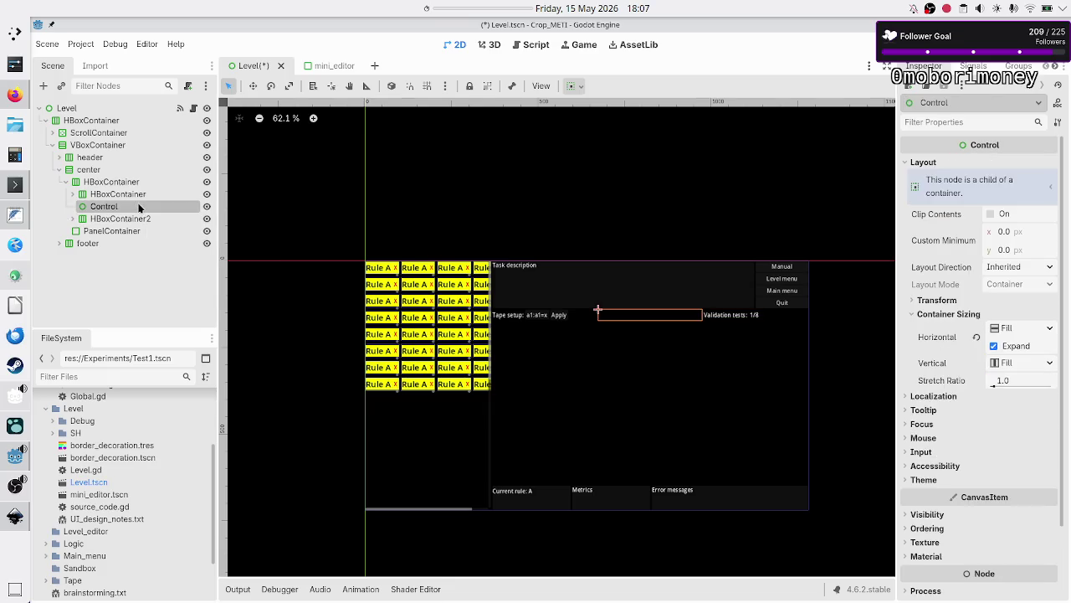
{"action": "left_click", "coordinate": [1015, 381]}
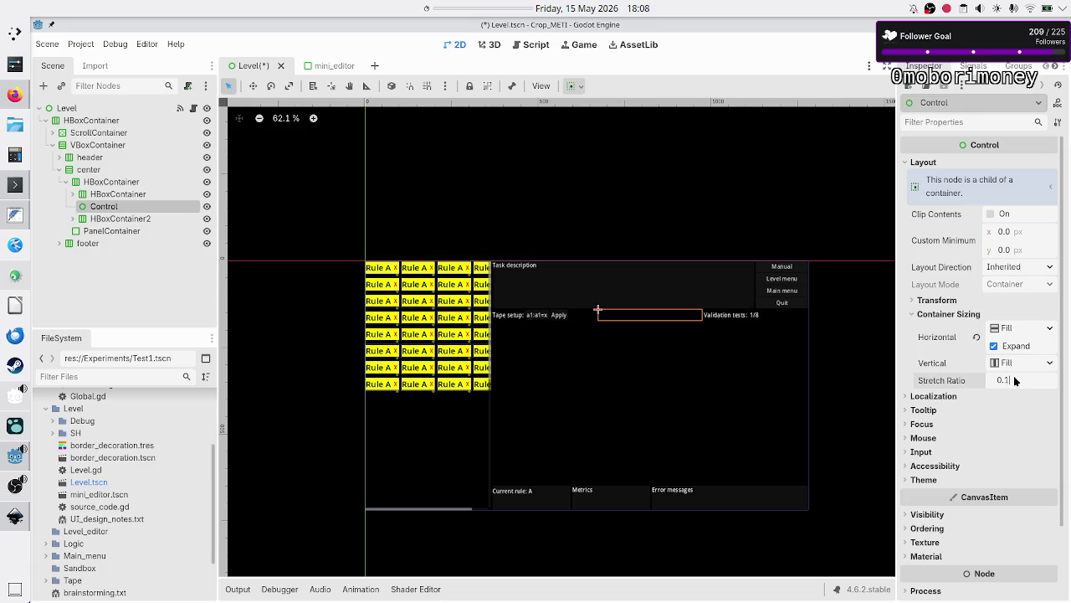
{"action": "key", "text": "Return"}
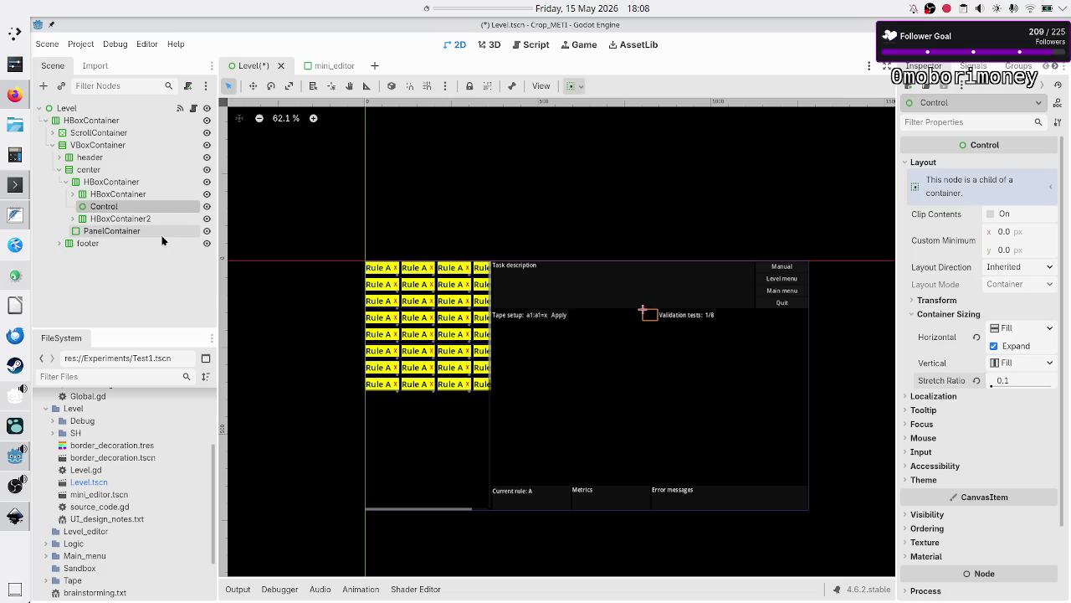
{"action": "left_click", "coordinate": [135, 196]}
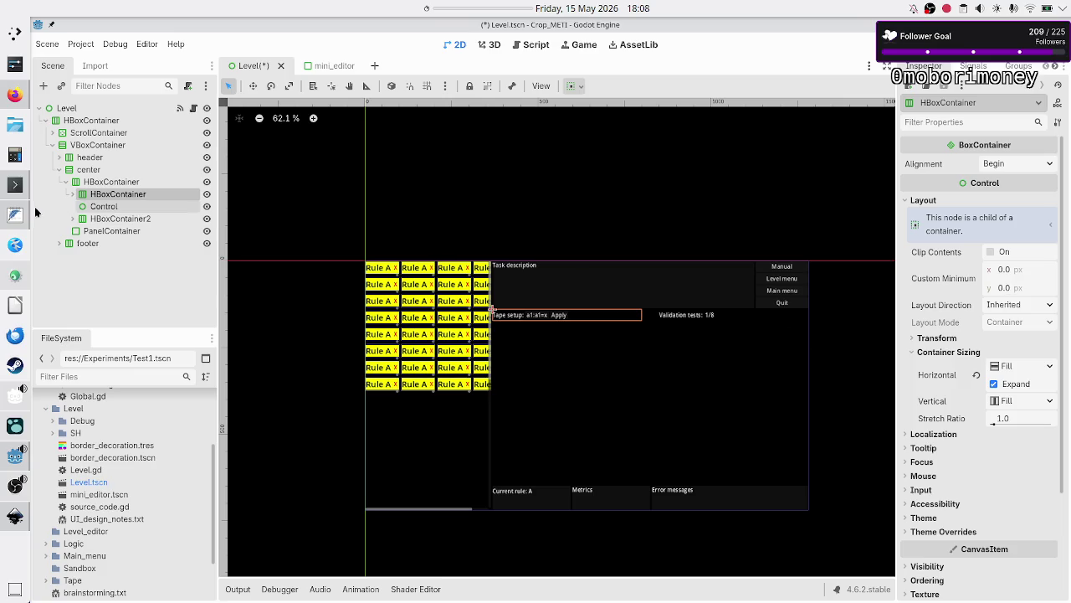
{"action": "left_click", "coordinate": [73, 193]}
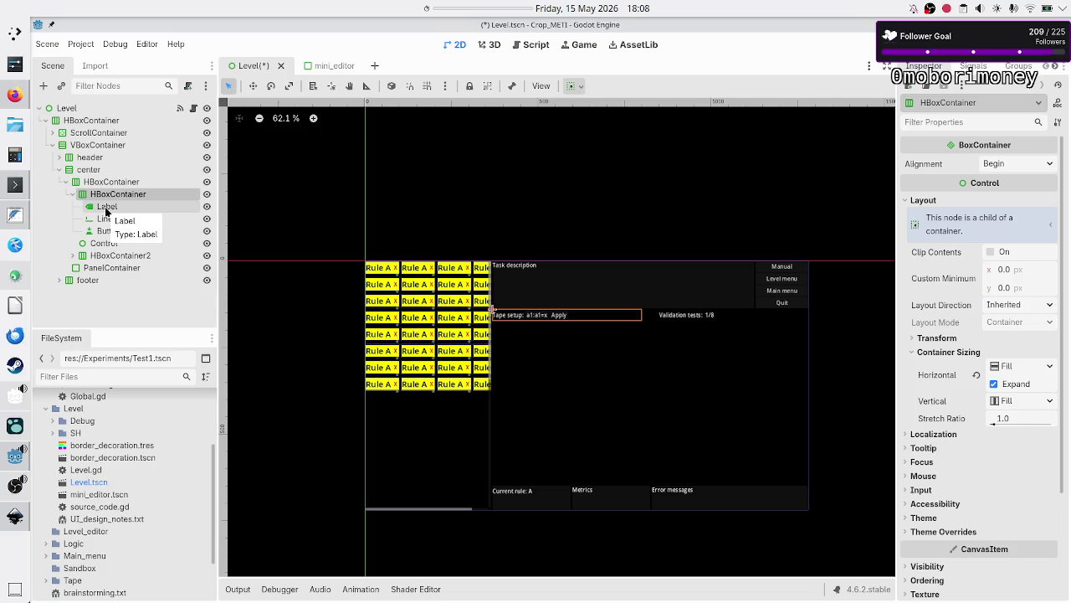
- Set Horizontal Expand on the Tape setup Label, LineEdit and Apply button, then save and run
{"action": "left_click", "coordinate": [106, 208]}
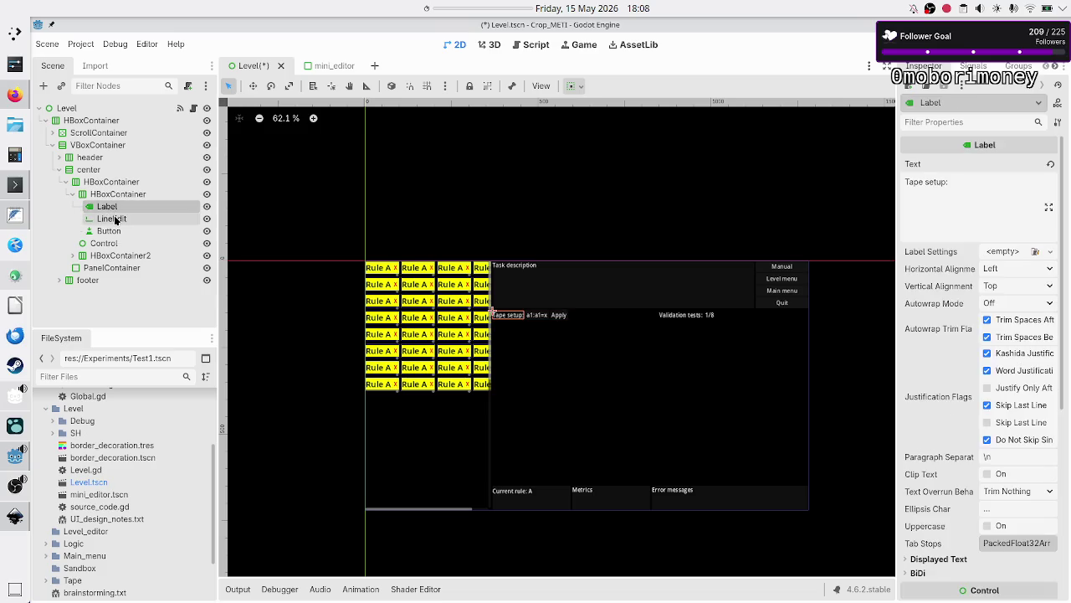
{"action": "left_click", "coordinate": [115, 219]}
{"action": "left_click", "coordinate": [116, 231]}
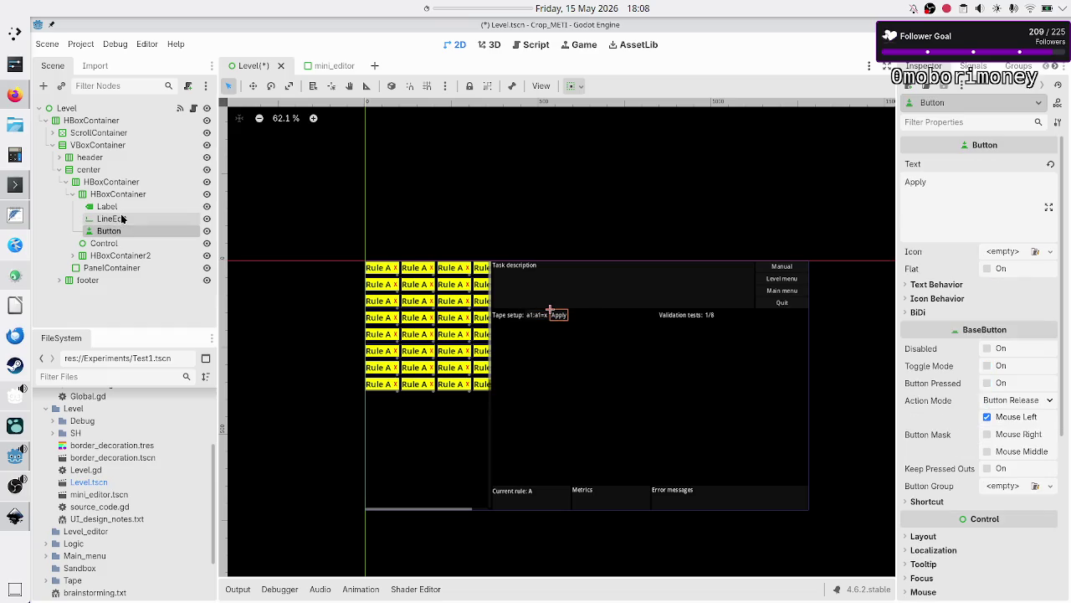
{"action": "left_click", "coordinate": [118, 209], "text": "shift"}
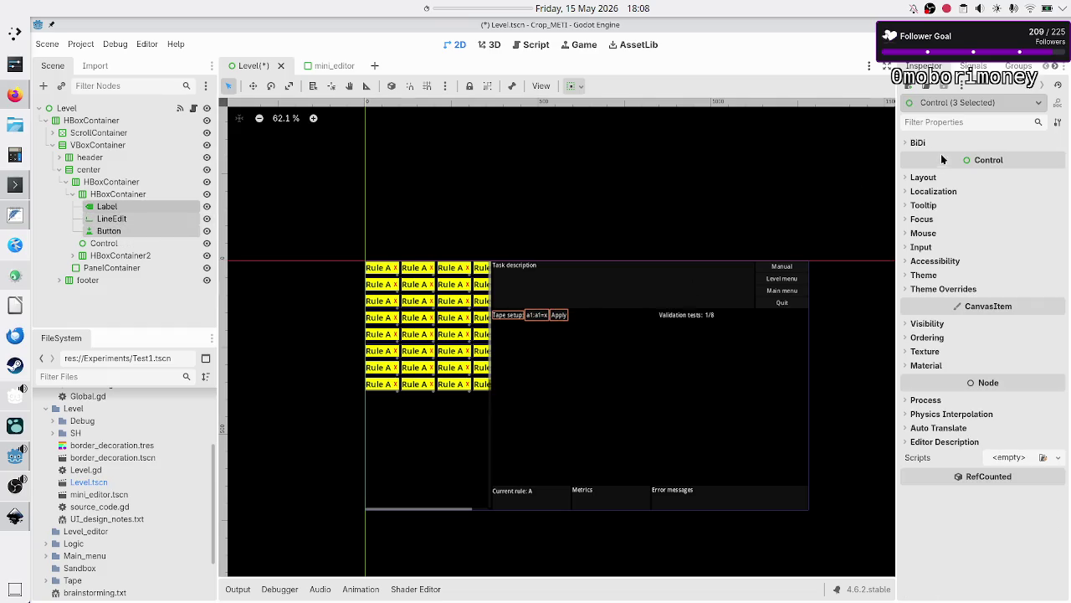
{"action": "left_click", "coordinate": [924, 177]}
{"action": "left_click", "coordinate": [954, 292]}
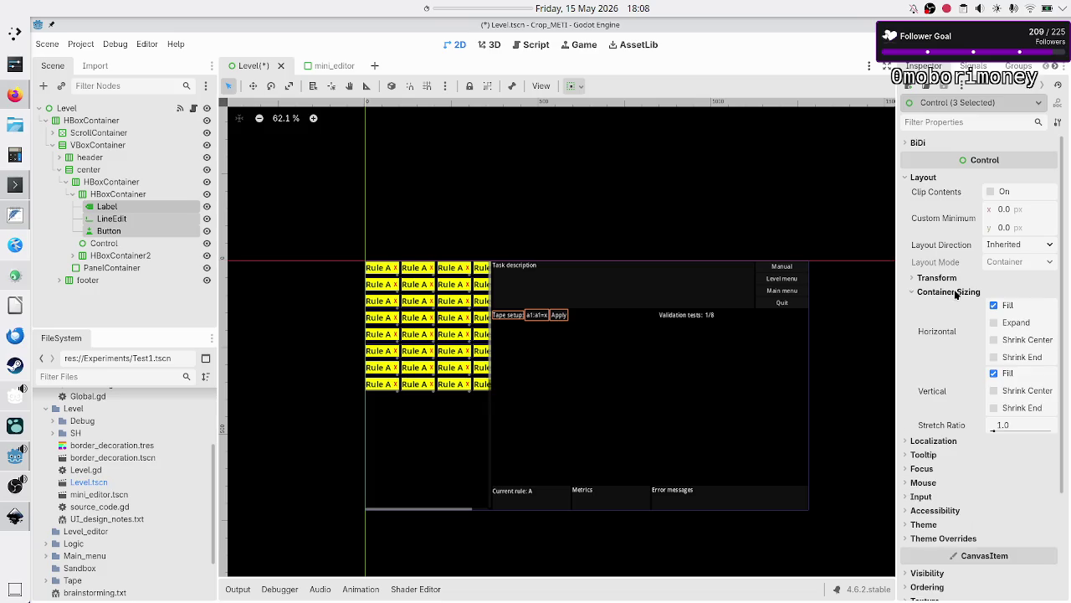
{"action": "left_click", "coordinate": [994, 323]}
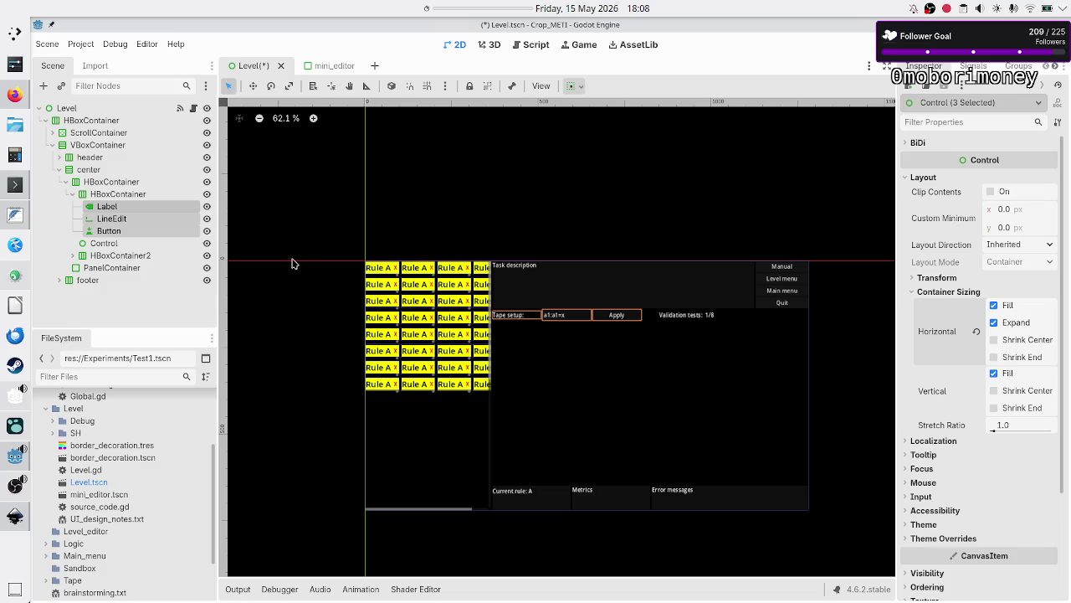
{"action": "left_click", "coordinate": [126, 208]}
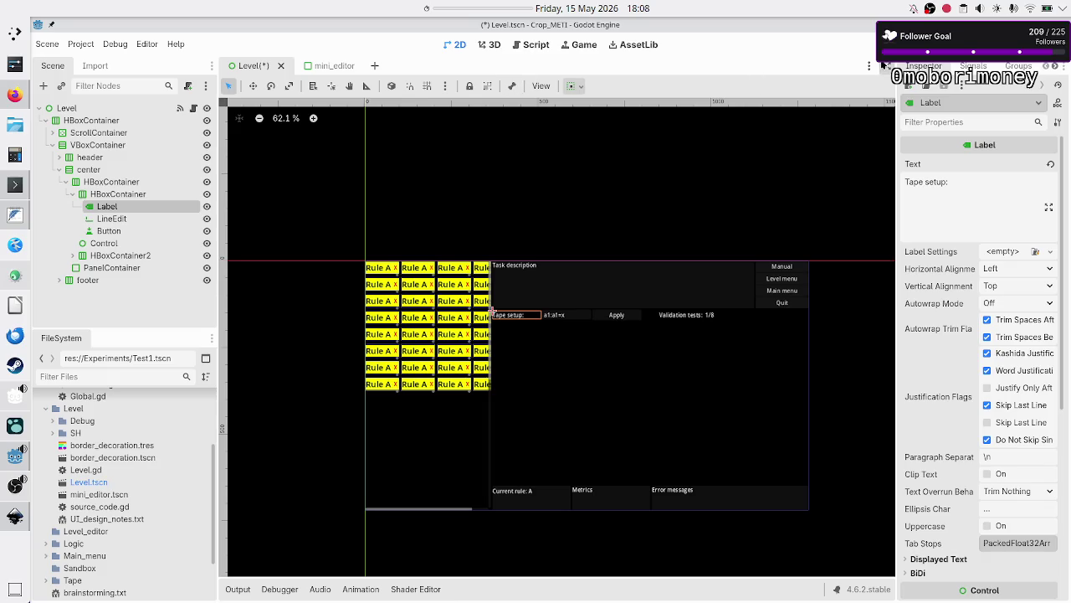
{"action": "left_click", "coordinate": [889, 44]}
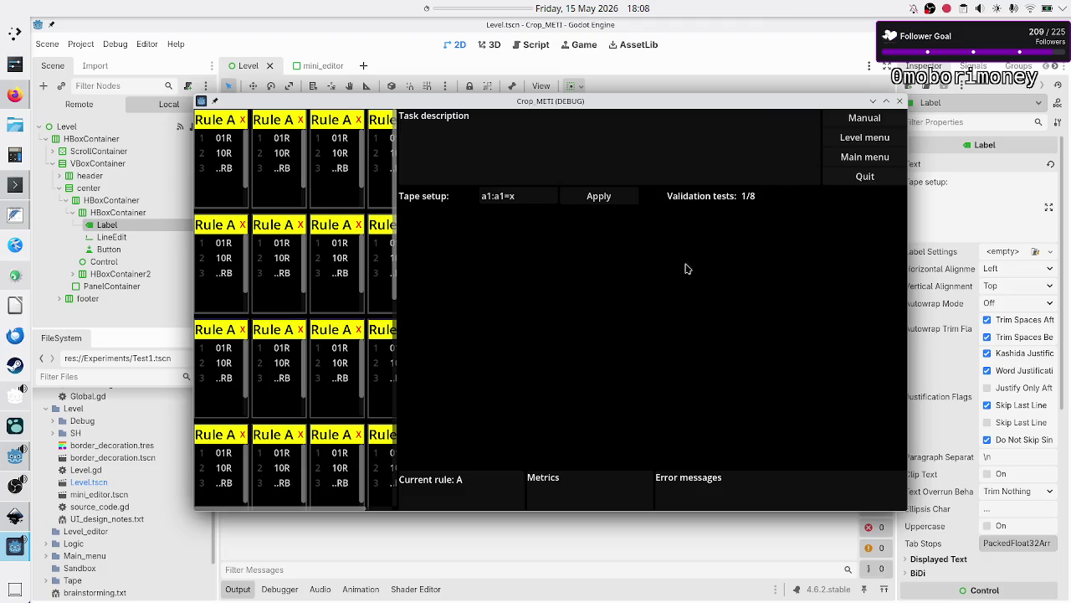
- Close the game and turn on Vertical Expand for the center PanelContainer
{"action": "left_click", "coordinate": [901, 101]}
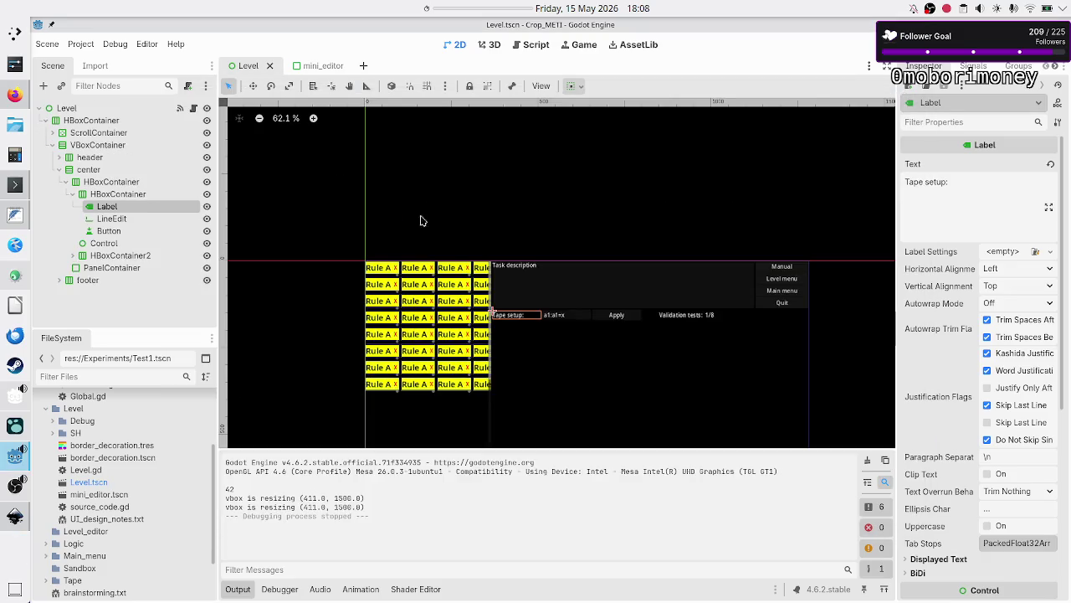
{"action": "left_click", "coordinate": [91, 271]}
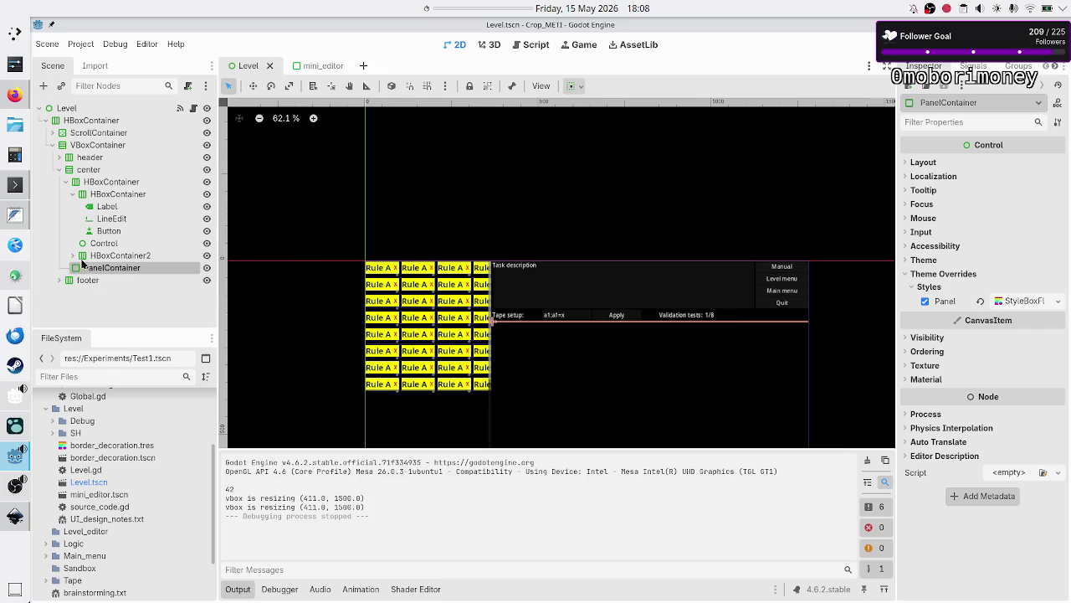
{"action": "left_click", "coordinate": [72, 193]}
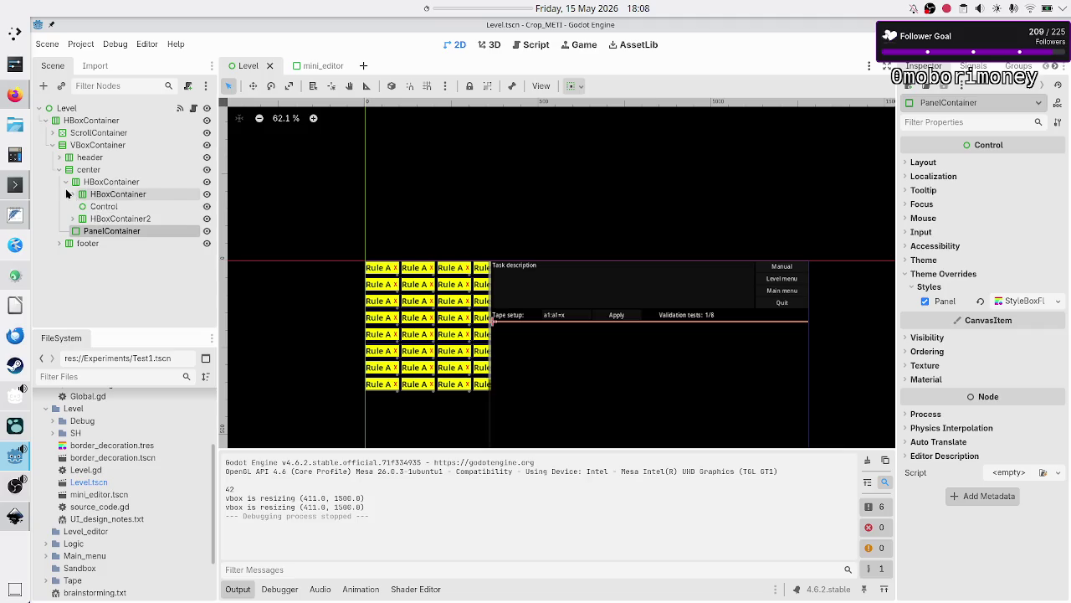
{"action": "left_click", "coordinate": [66, 180]}
{"action": "left_click", "coordinate": [88, 170]}
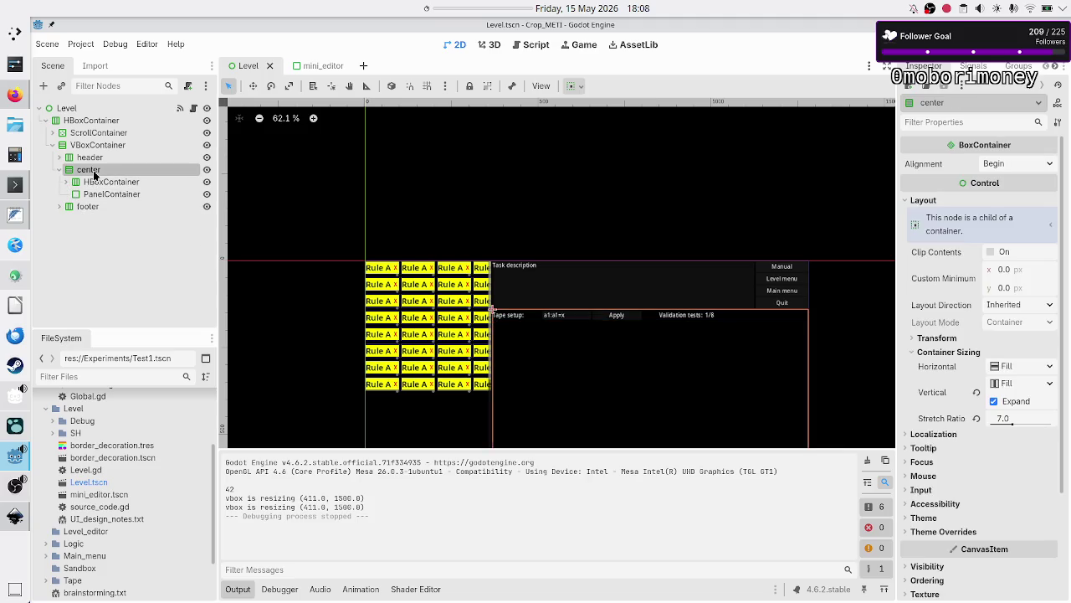
{"action": "left_click", "coordinate": [115, 181]}
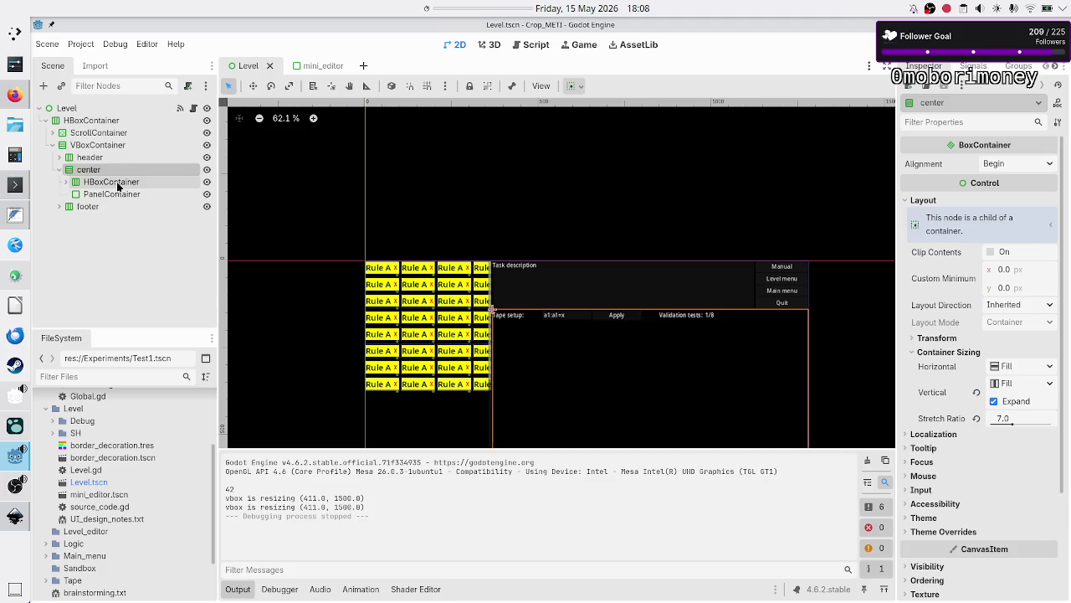
{"action": "left_click", "coordinate": [124, 198]}
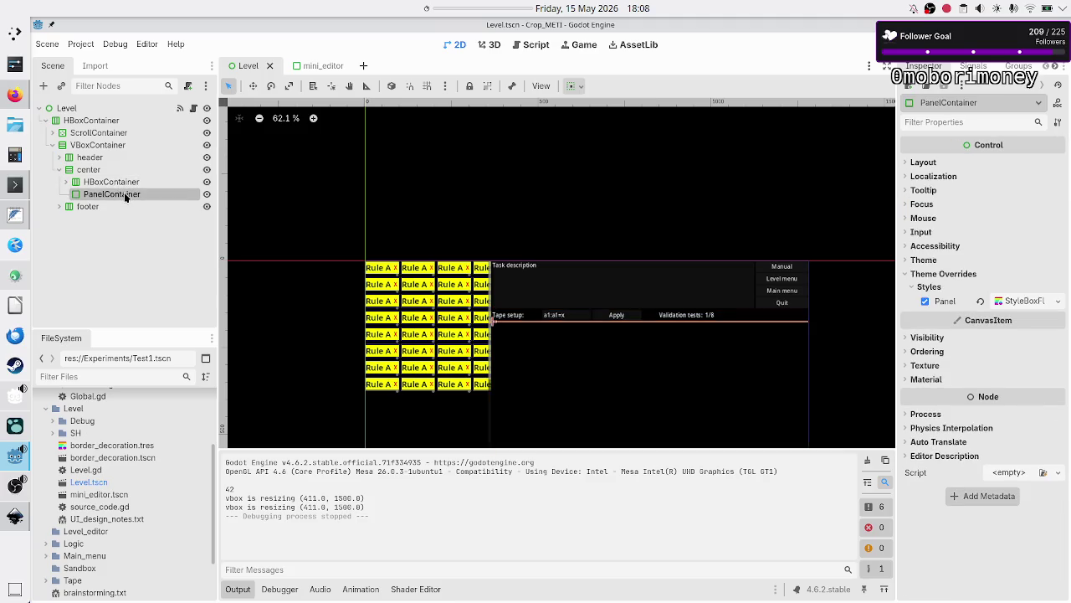
{"action": "left_click", "coordinate": [926, 163]}
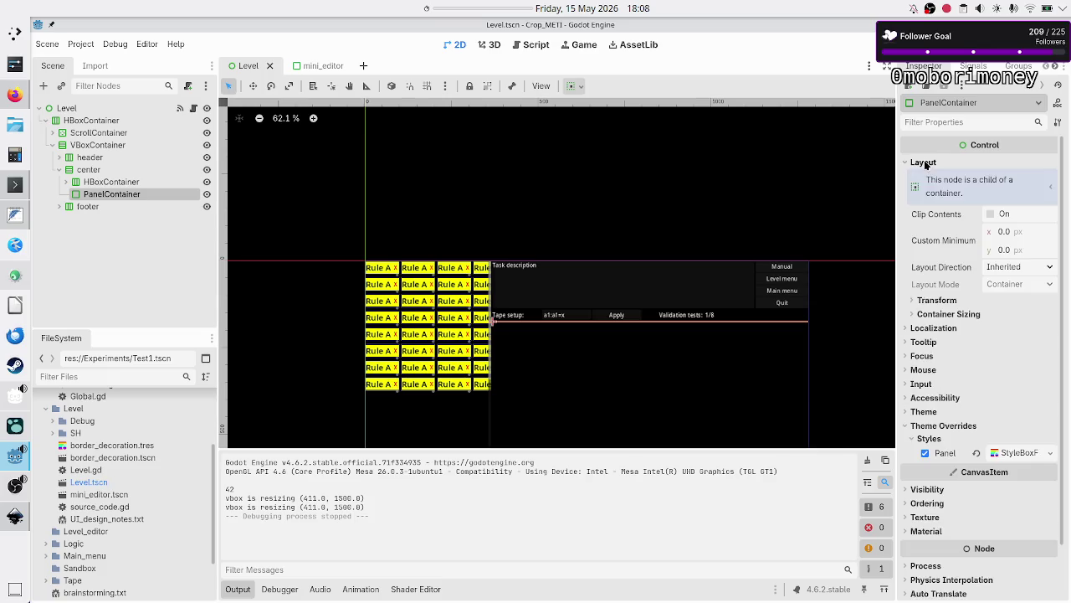
{"action": "left_click", "coordinate": [949, 313]}
{"action": "left_click", "coordinate": [1010, 366]}
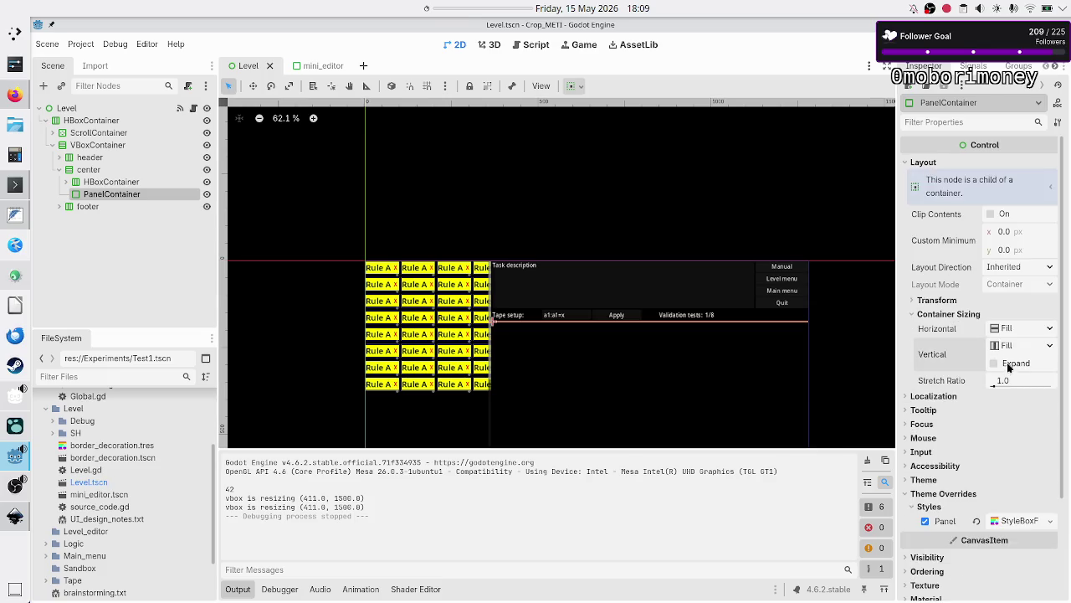
- Run the scene with F6 and select all text in the Tape setup field
{"action": "key", "text": "F6"}
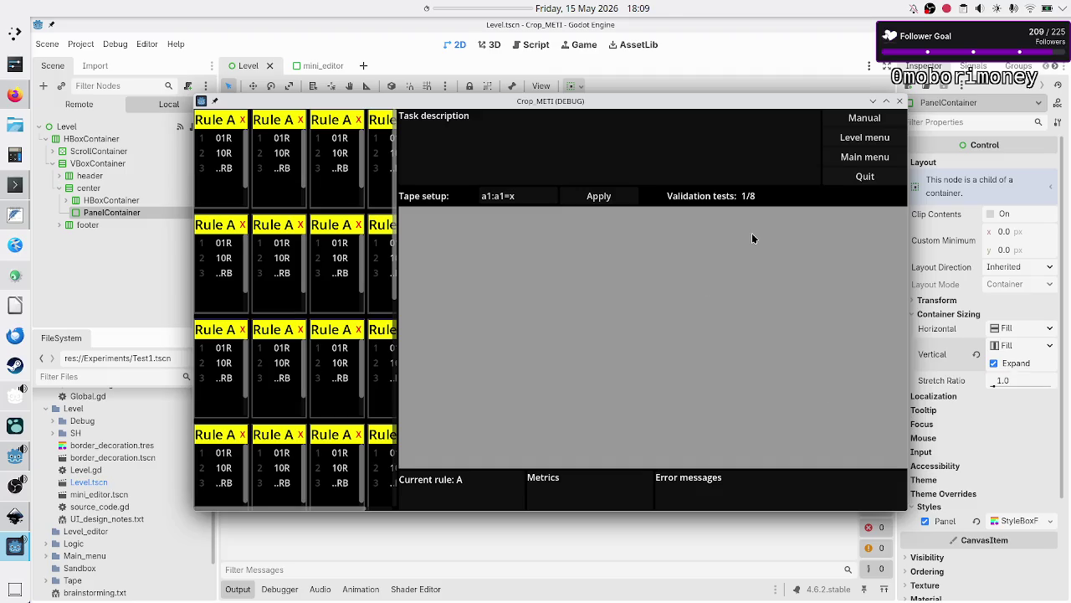
{"action": "left_click", "coordinate": [552, 199]}
{"action": "key", "text": "ctrl+a"}
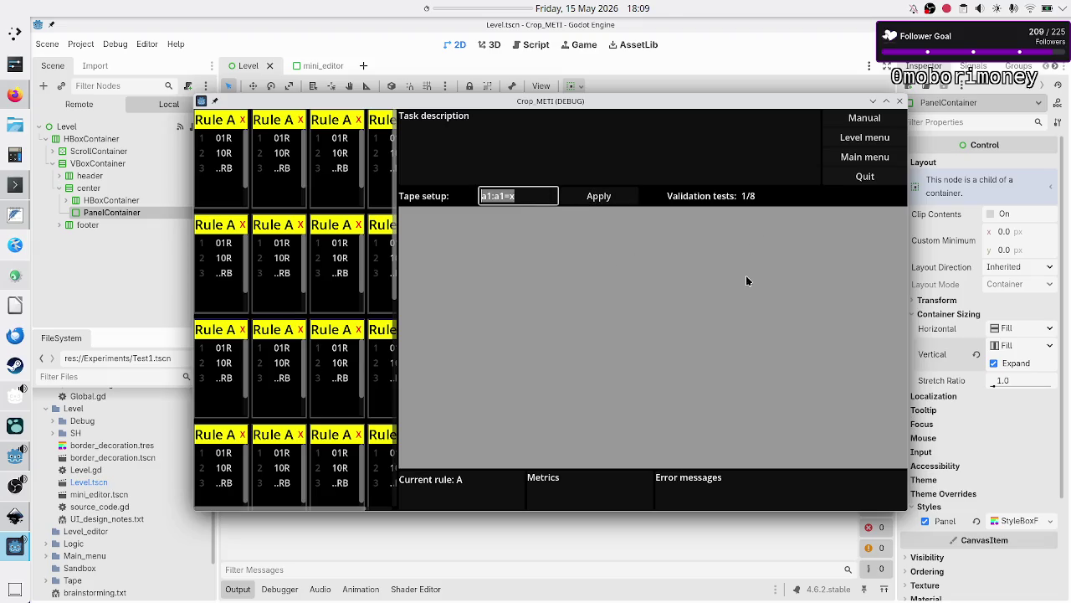
- Bring up the Inkscape level_UI_concepts.svg mockup and drag the Crop_METI debug window over its lower part
{"action": "key", "text": "alt+Tab"}
{"action": "key", "text": "alt+Tab"}
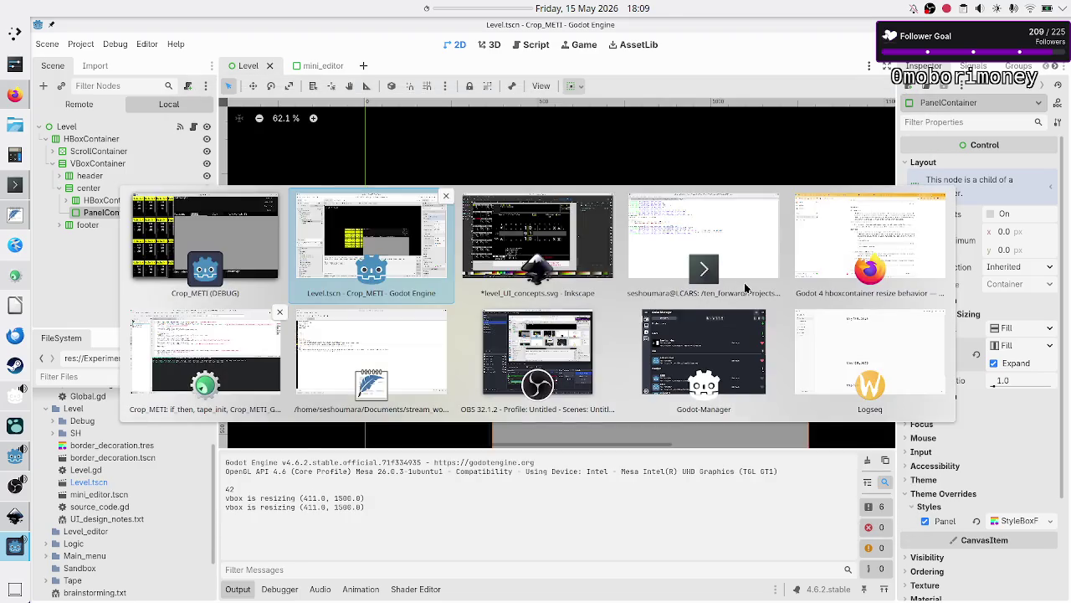
{"action": "key", "text": "alt+Tab"}
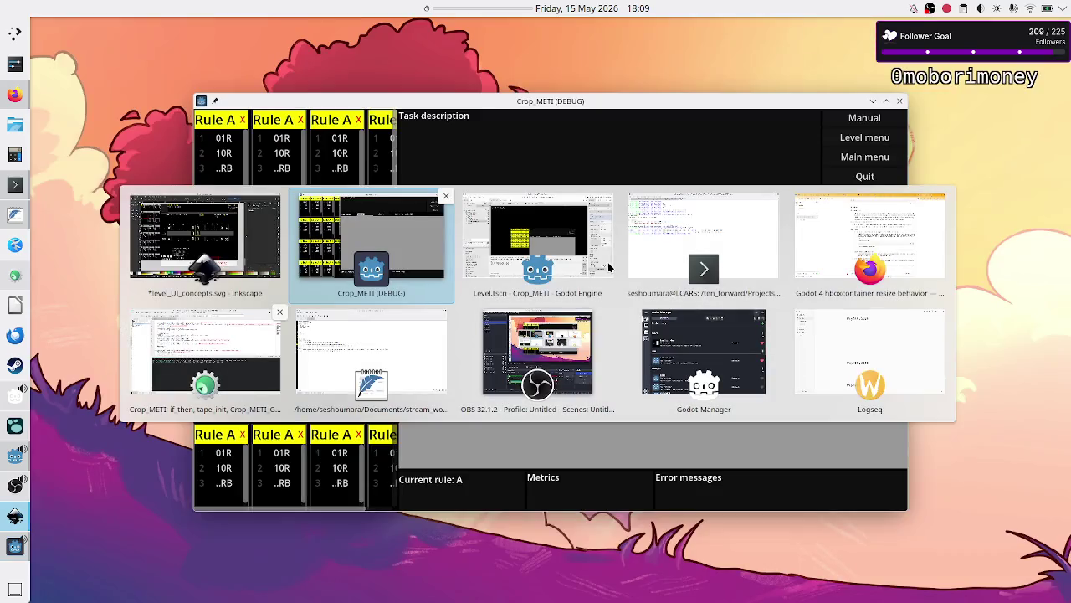
{"action": "key", "text": "alt+Tab"}
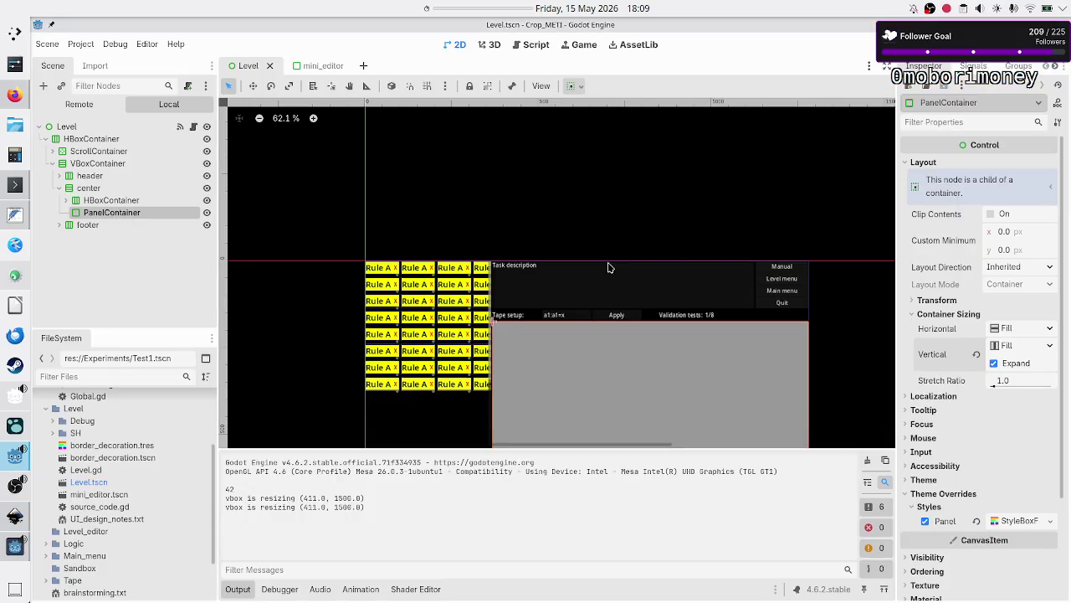
{"action": "key", "text": "alt+Tab"}
{"action": "key", "text": "alt+Tab"}
{"action": "key", "text": "alt+Tab"}
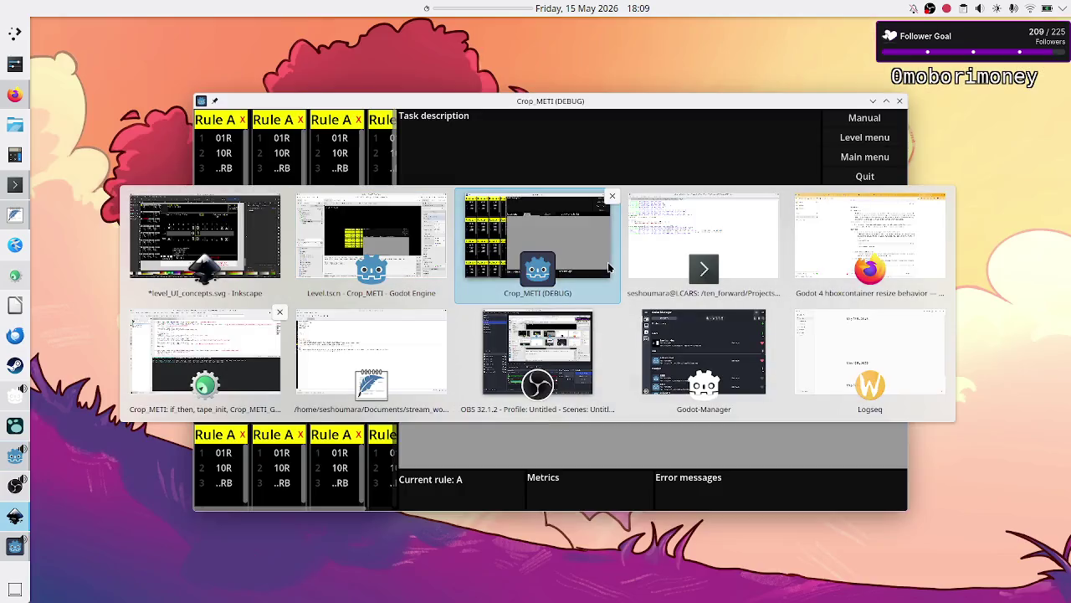
{"action": "key", "text": "alt+Tab"}
{"action": "key", "text": "alt+Tab"}
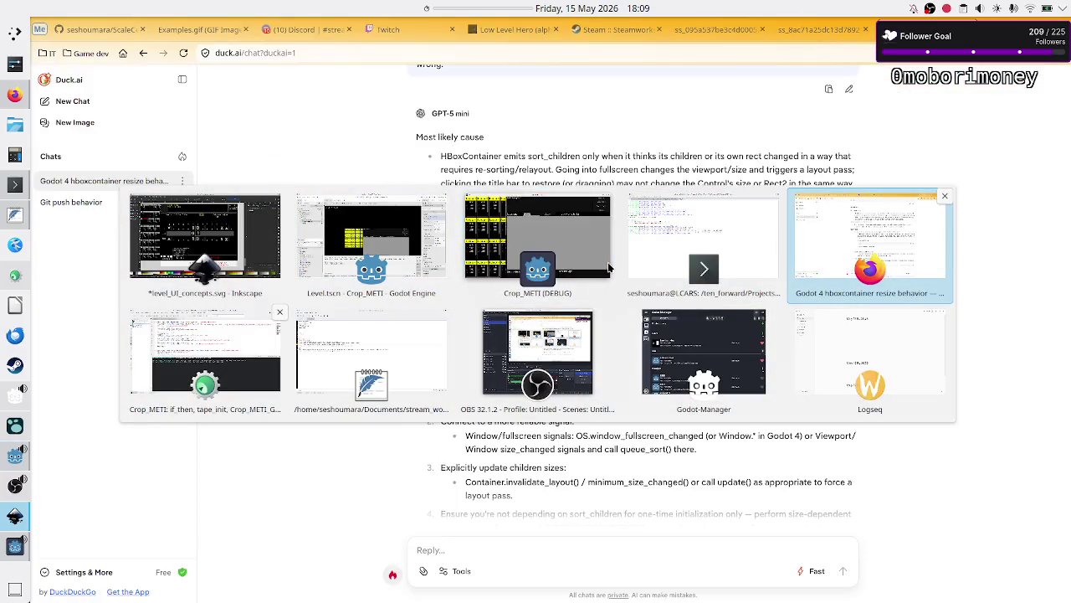
{"action": "key", "text": "alt+Tab"}
{"action": "key", "text": "alt+Tab"}
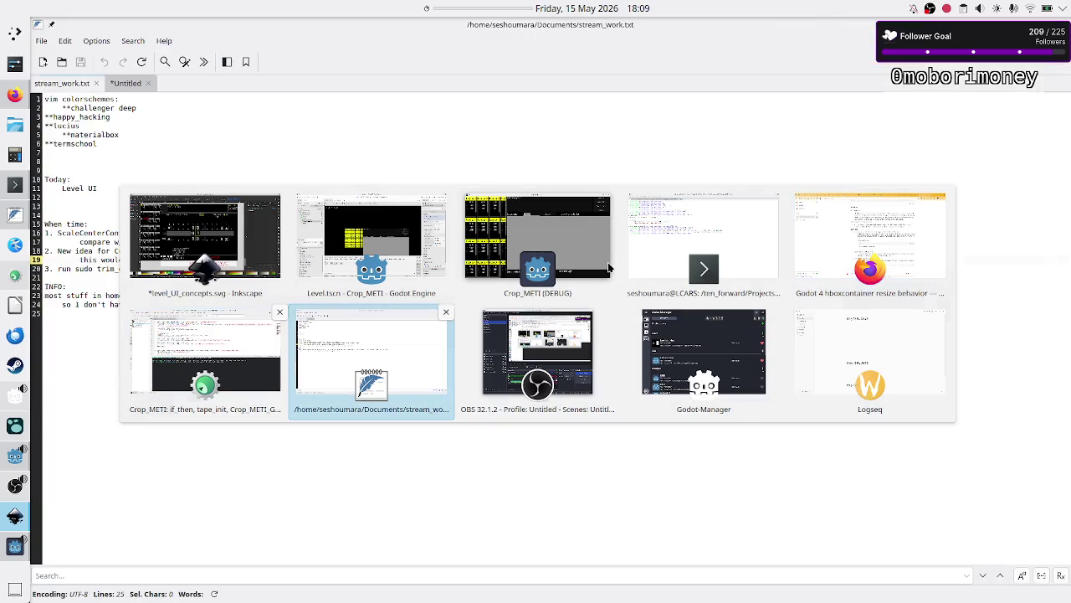
{"action": "key", "text": "alt+Tab"}
{"action": "key", "text": "alt+Tab"}
{"action": "key", "text": "alt+Tab"}
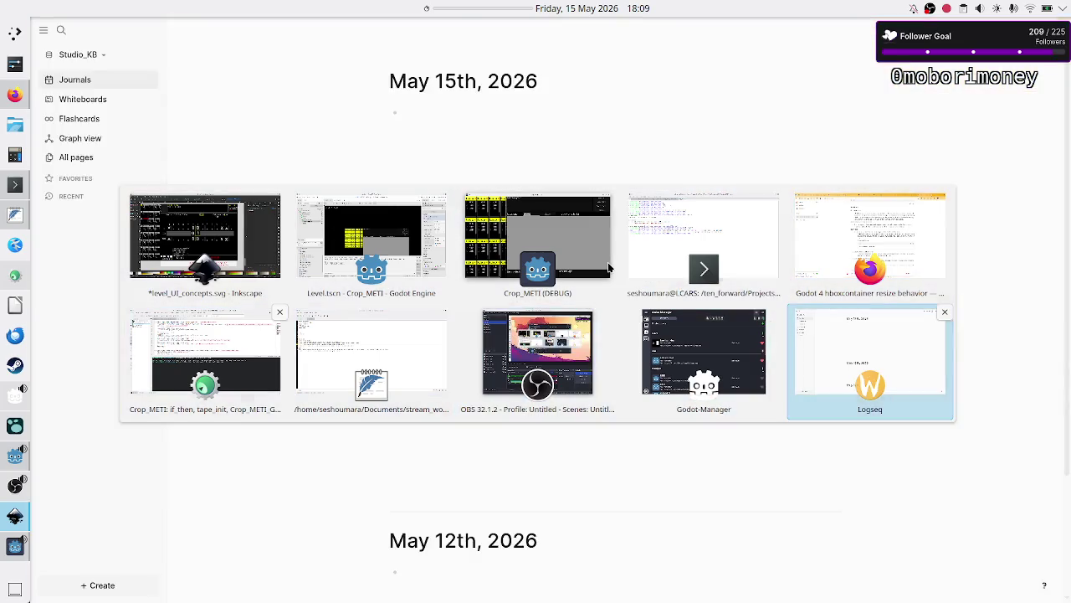
{"action": "key", "text": "alt+Tab"}
{"action": "key", "text": "alt+Tab"}
{"action": "key", "text": "alt+Tab"}
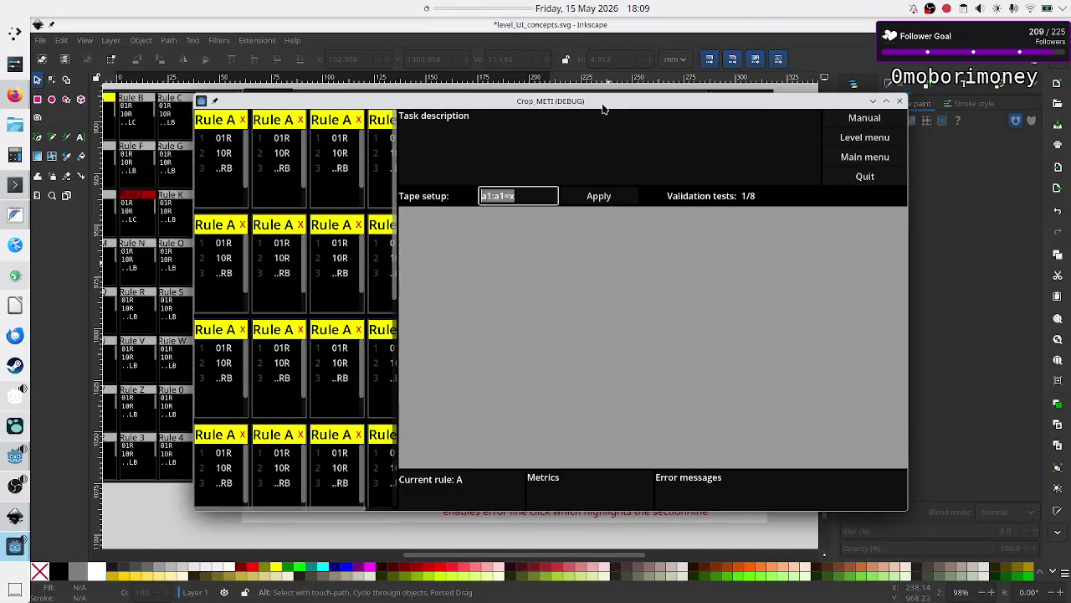
{"action": "mouse_move", "coordinate": [603, 106]}
{"action": "left_mouse_down"}
{"action": "mouse_move", "coordinate": [800, 120]}
{"action": "mouse_move", "coordinate": [700, 205]}
{"action": "mouse_move", "coordinate": [703, 442]}
{"action": "mouse_move", "coordinate": [703, 421]}
{"action": "mouse_move", "coordinate": [675, 395]}
{"action": "left_mouse_up"}
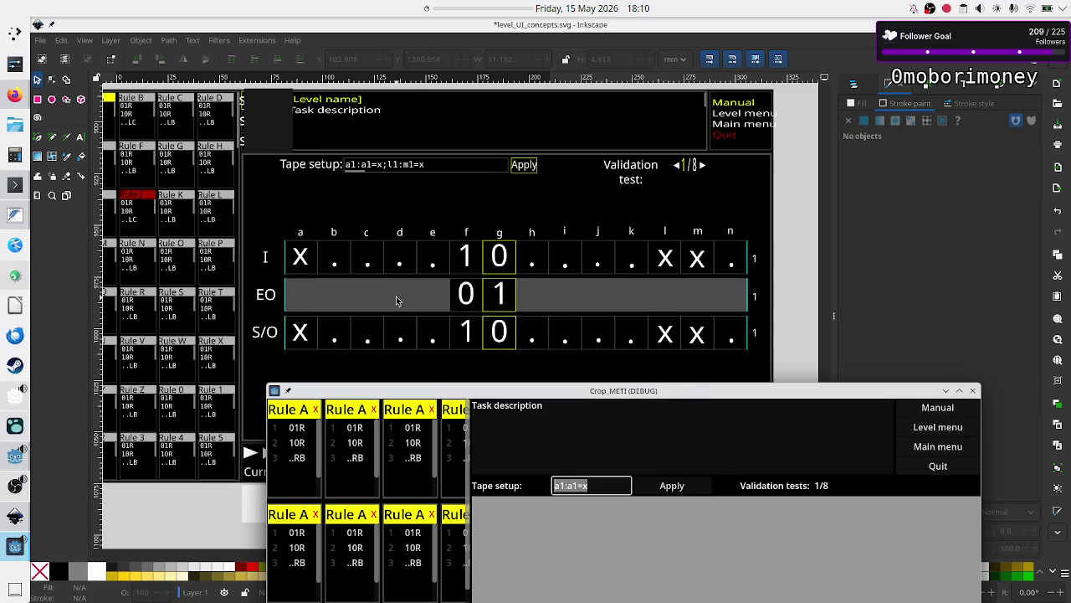
- Compare the running Crop_METI window against the Inkscape mockup, then close it and return to Godot
{"action": "mouse_move", "coordinate": [575, 393]}
{"action": "left_mouse_down"}
{"action": "mouse_move", "coordinate": [443, 368]}
{"action": "mouse_move", "coordinate": [475, 322]}
{"action": "mouse_move", "coordinate": [512, 390]}
{"action": "left_mouse_up"}
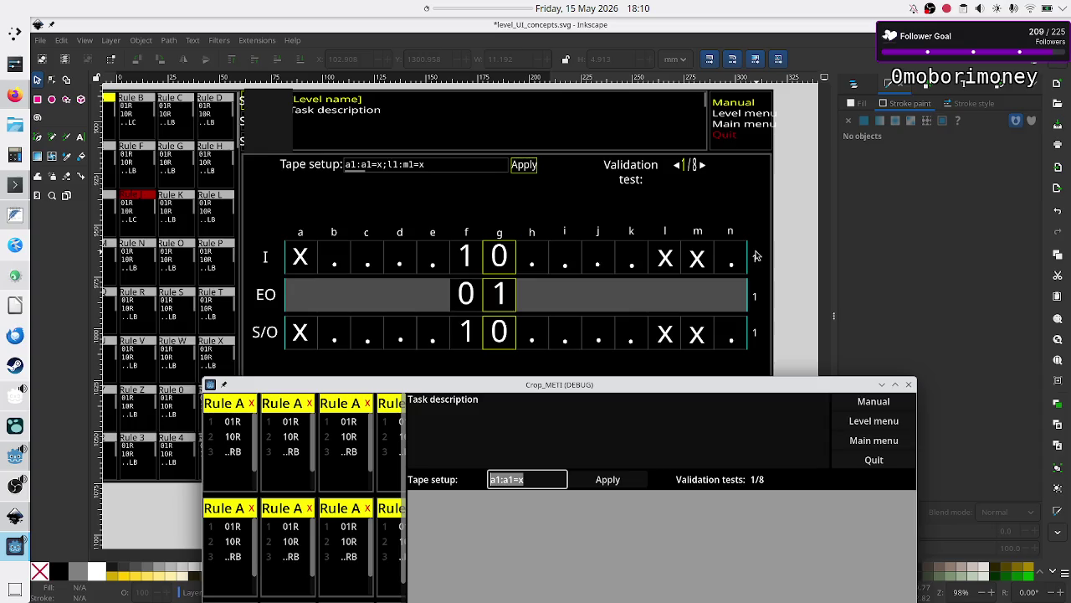
{"action": "left_click_drag", "start_coordinate": [737, 392], "coordinate": [718, 223]}
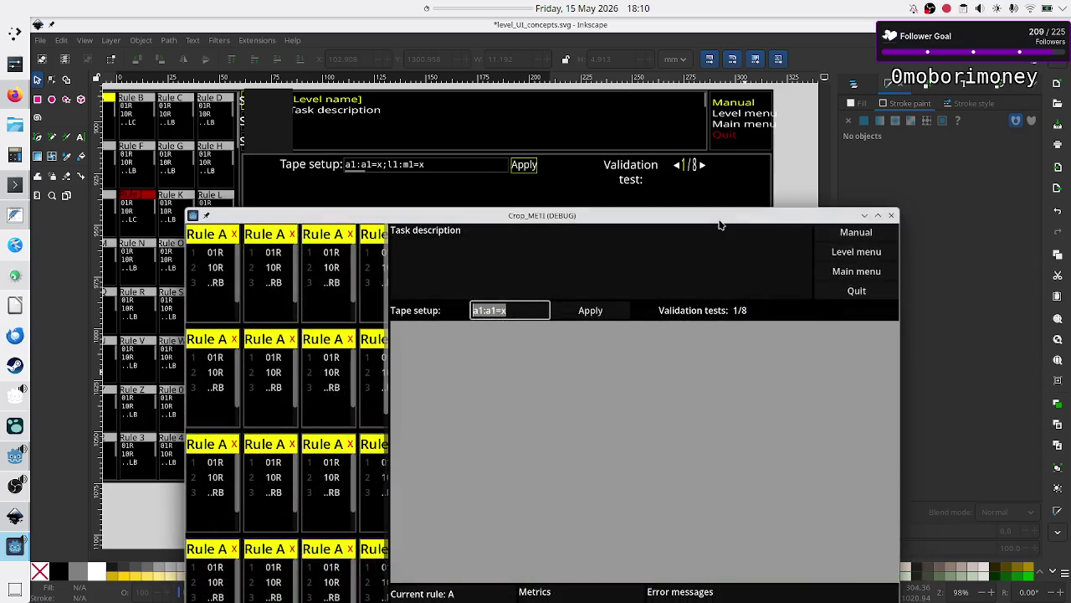
{"action": "left_click", "coordinate": [891, 216]}
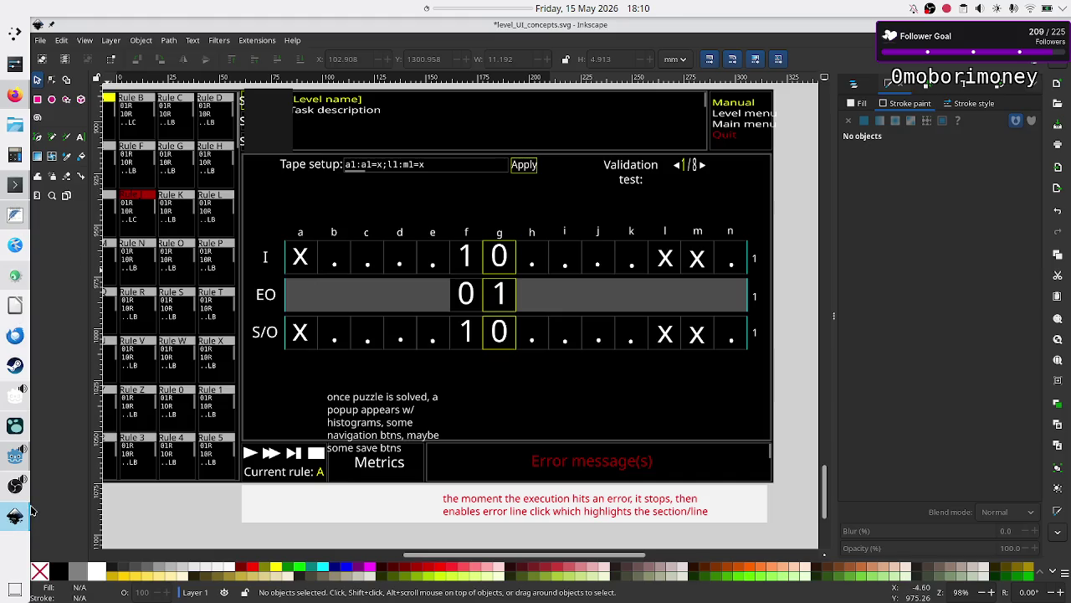
{"action": "left_click", "coordinate": [17, 462]}
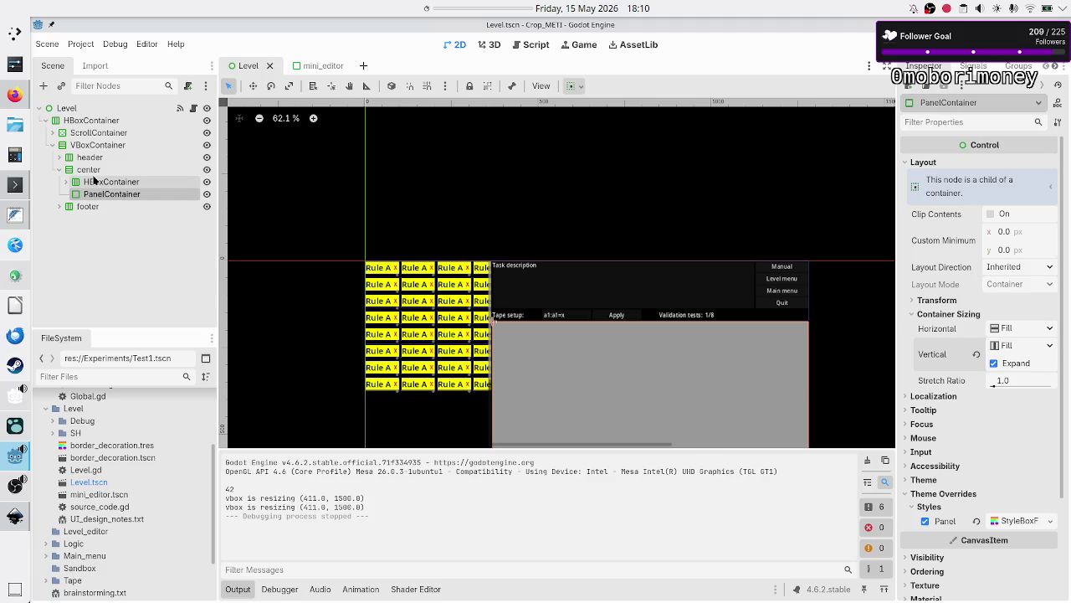
- Add a VBoxContainer under center and move the PanelContainer into it
{"action": "left_click", "coordinate": [88, 169]}
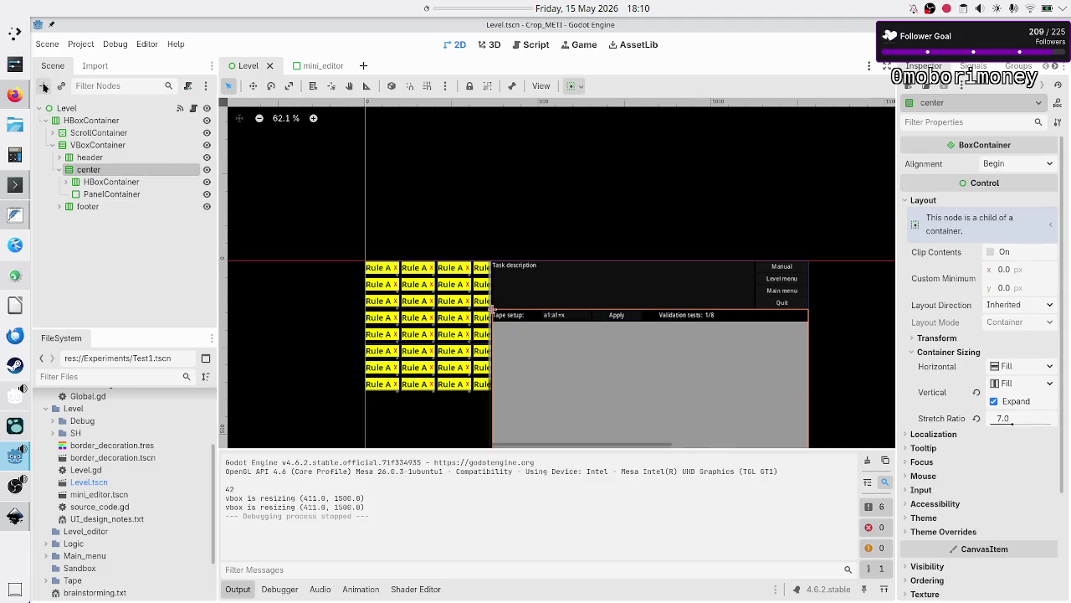
{"action": "left_click", "coordinate": [43, 85]}
{"action": "type", "text": "vbox"}
{"action": "key", "text": "Return"}
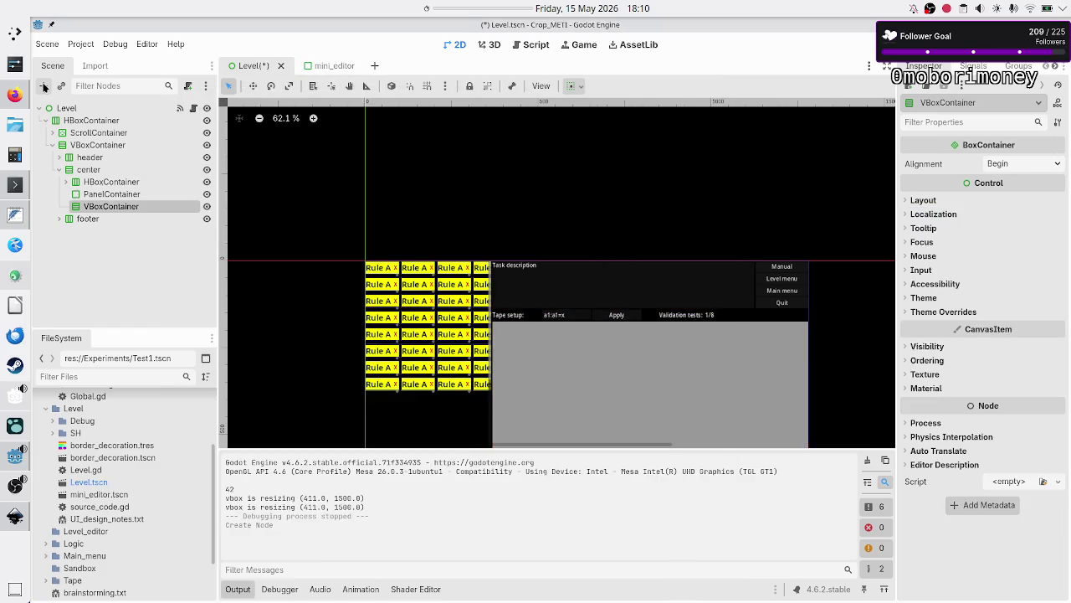
{"action": "left_click_drag", "start_coordinate": [132, 194], "coordinate": [131, 202]}
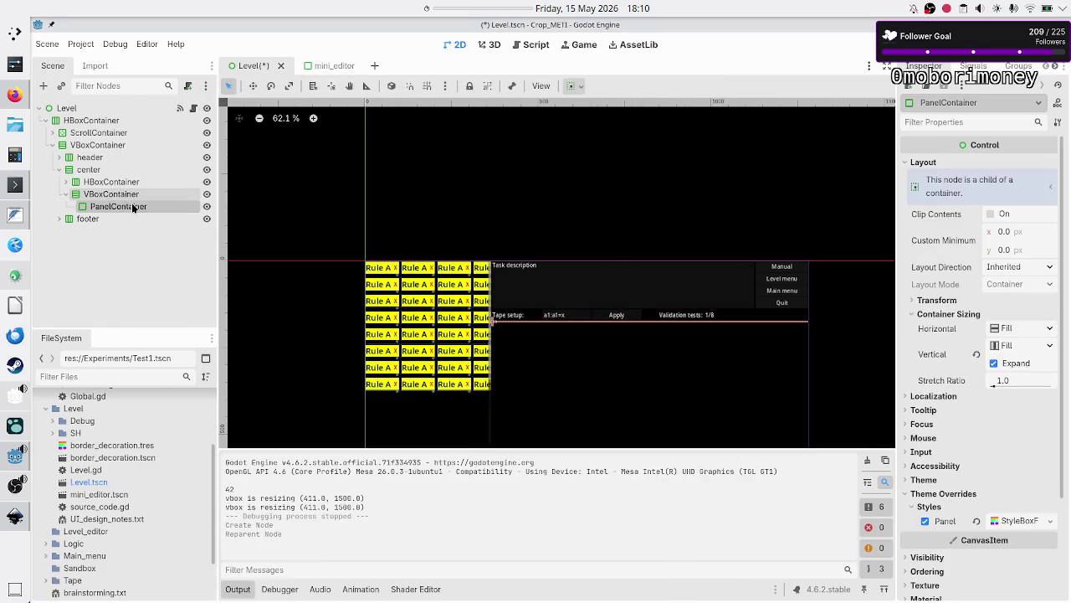
{"action": "left_click", "coordinate": [134, 200]}
- Duplicate the PanelContainer twice to get three stacked panels and check their sizing
{"action": "left_click", "coordinate": [134, 207]}
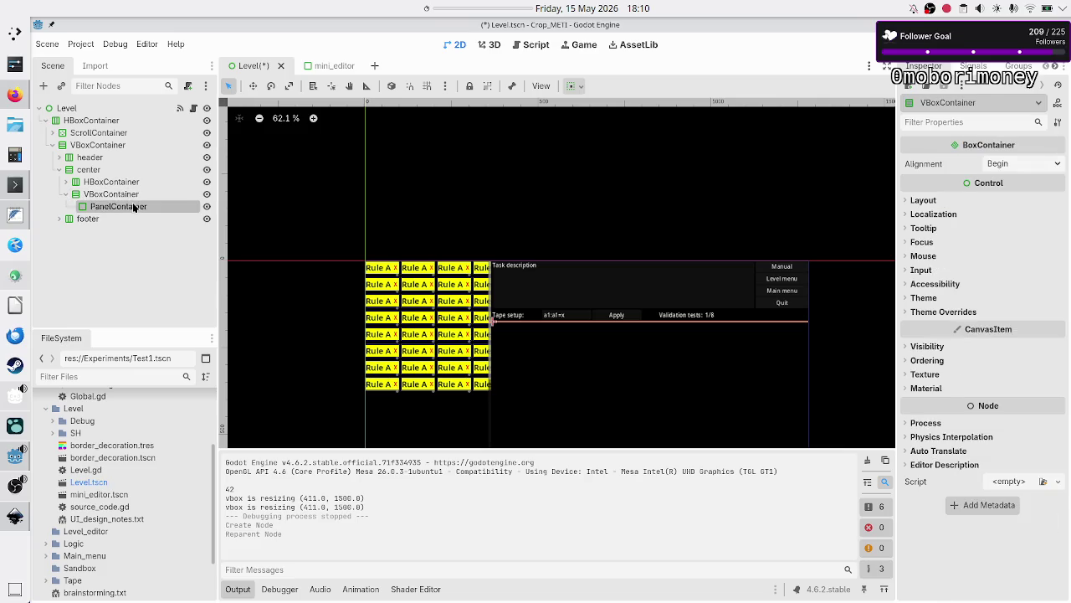
{"action": "key", "text": "ctrl+d"}
{"action": "key", "text": "ctrl+d"}
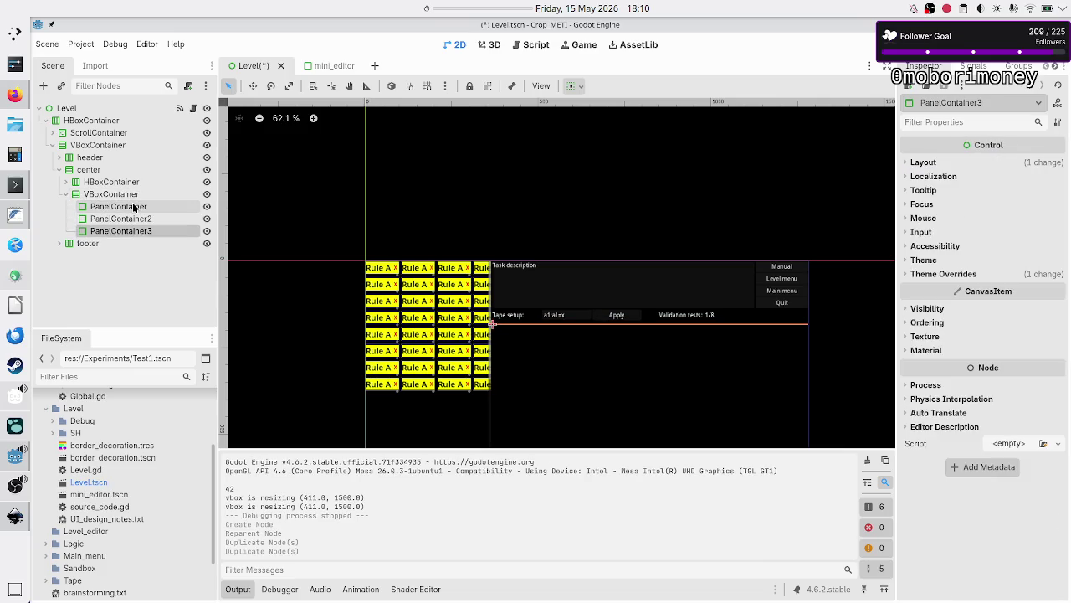
{"action": "left_click", "coordinate": [130, 206]}
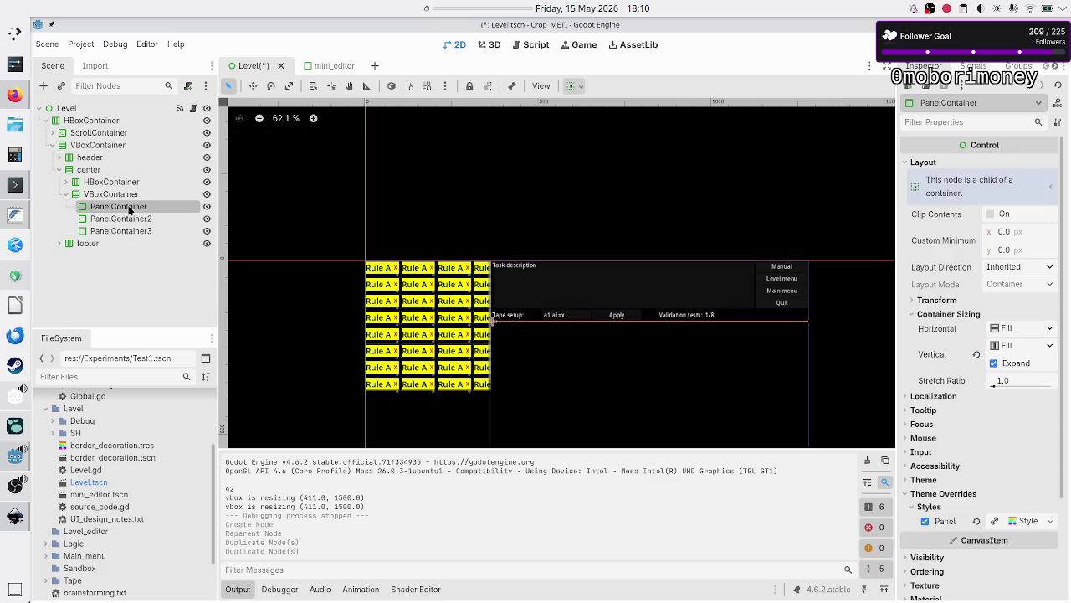
{"action": "left_click", "coordinate": [133, 231], "text": "shift"}
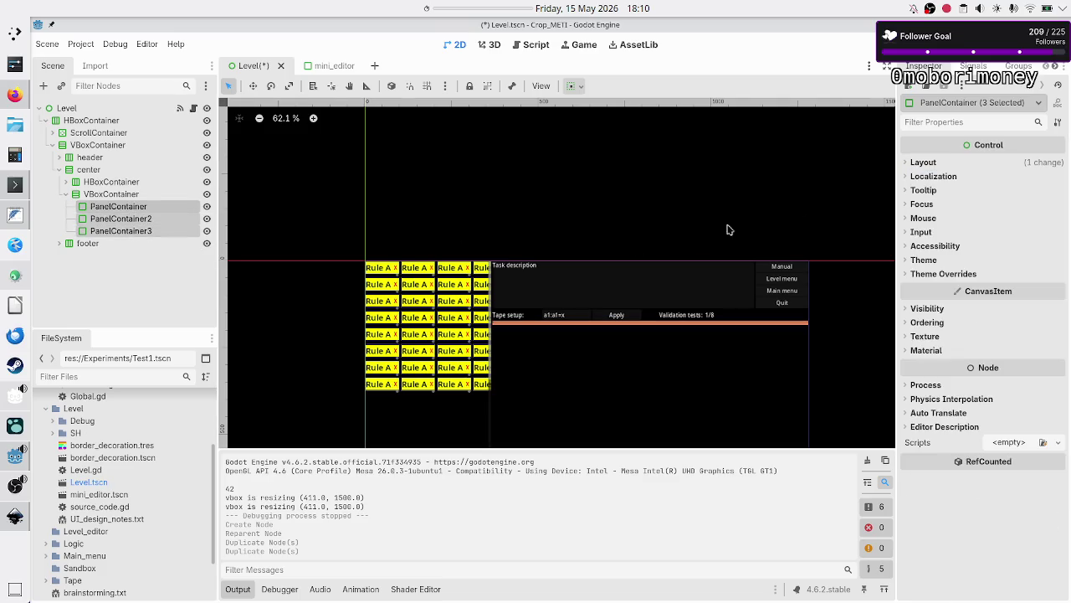
{"action": "left_click", "coordinate": [935, 164]}
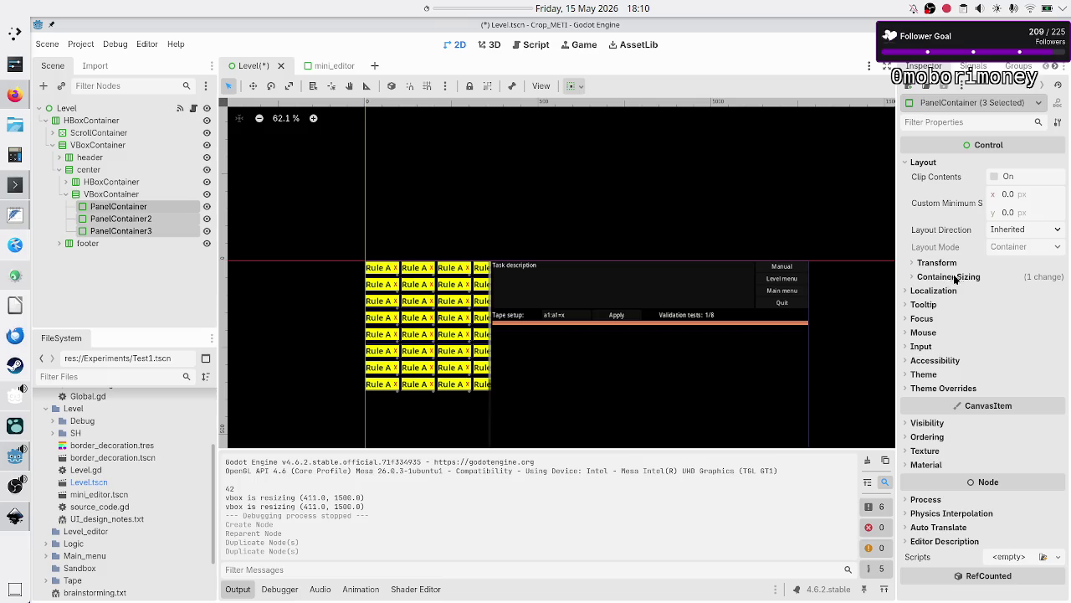
{"action": "left_click", "coordinate": [957, 277]}
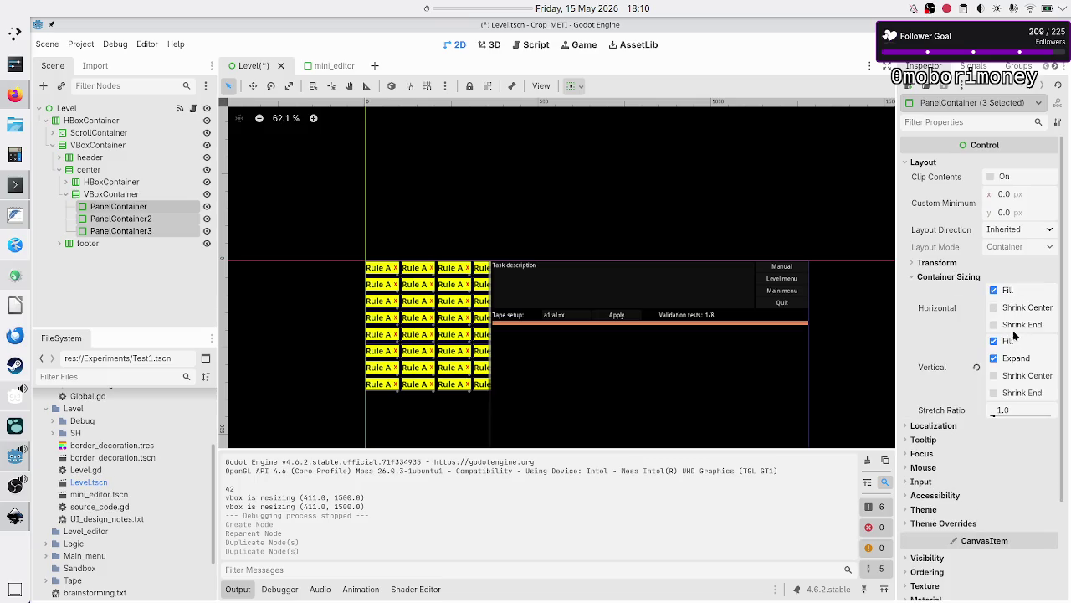
- Make the new VBoxContainer expand vertically, save Level.tscn, and run the level
{"action": "left_click", "coordinate": [123, 183]}
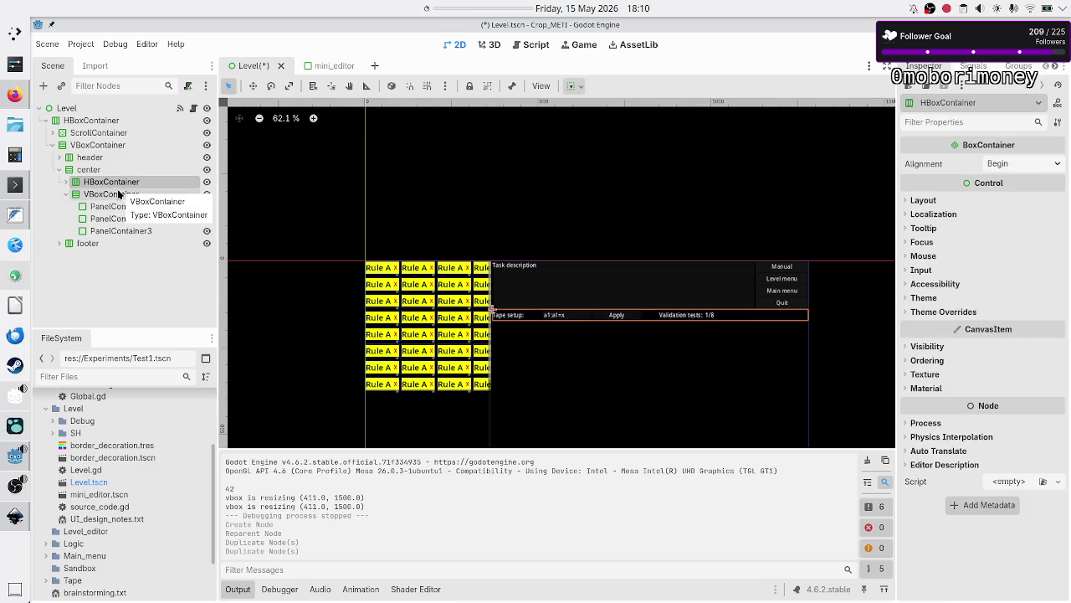
{"action": "left_click", "coordinate": [116, 194]}
{"action": "left_click", "coordinate": [927, 200]}
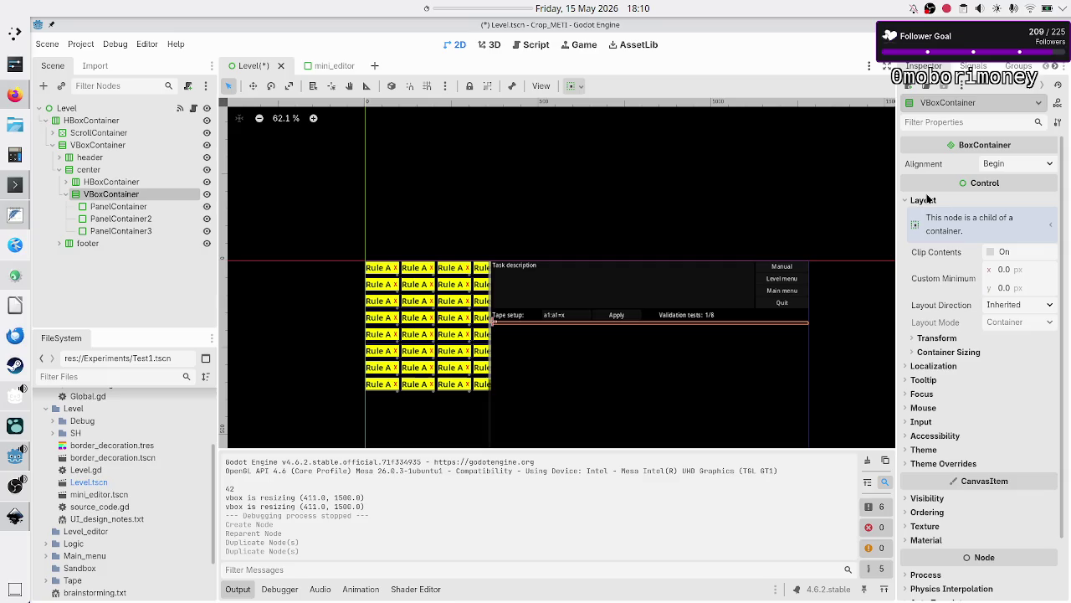
{"action": "left_click", "coordinate": [964, 352]}
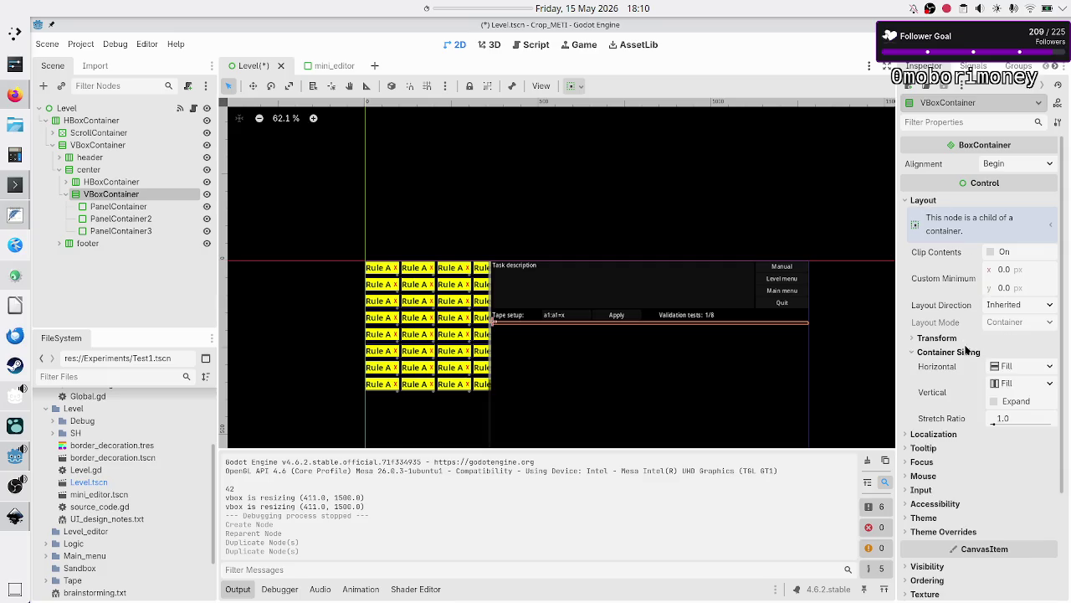
{"action": "left_click", "coordinate": [996, 402]}
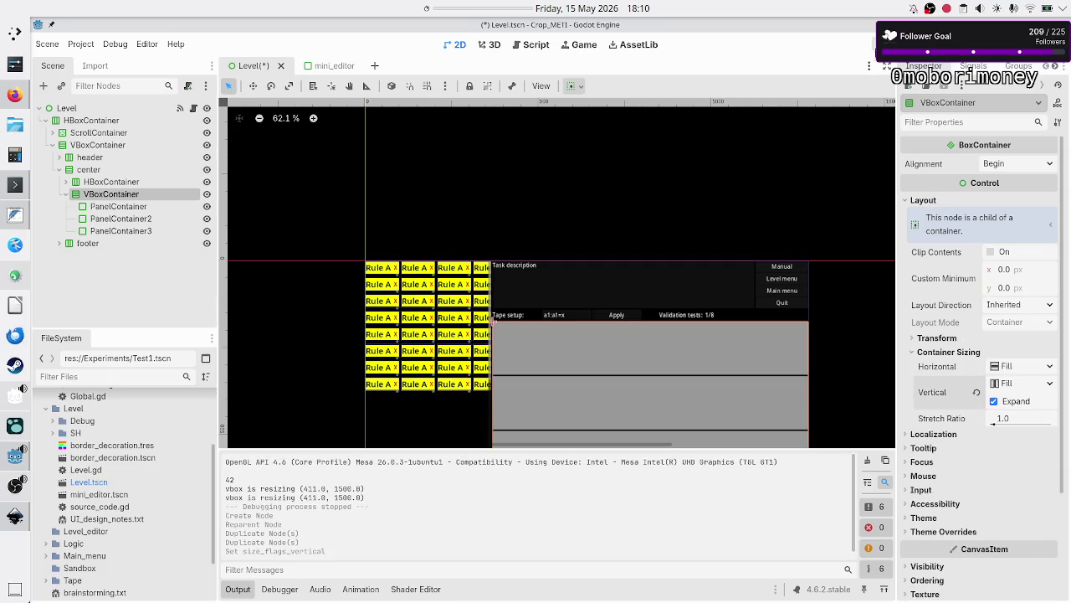
{"action": "key", "text": "ctrl+s"}
{"action": "key", "text": "F6"}
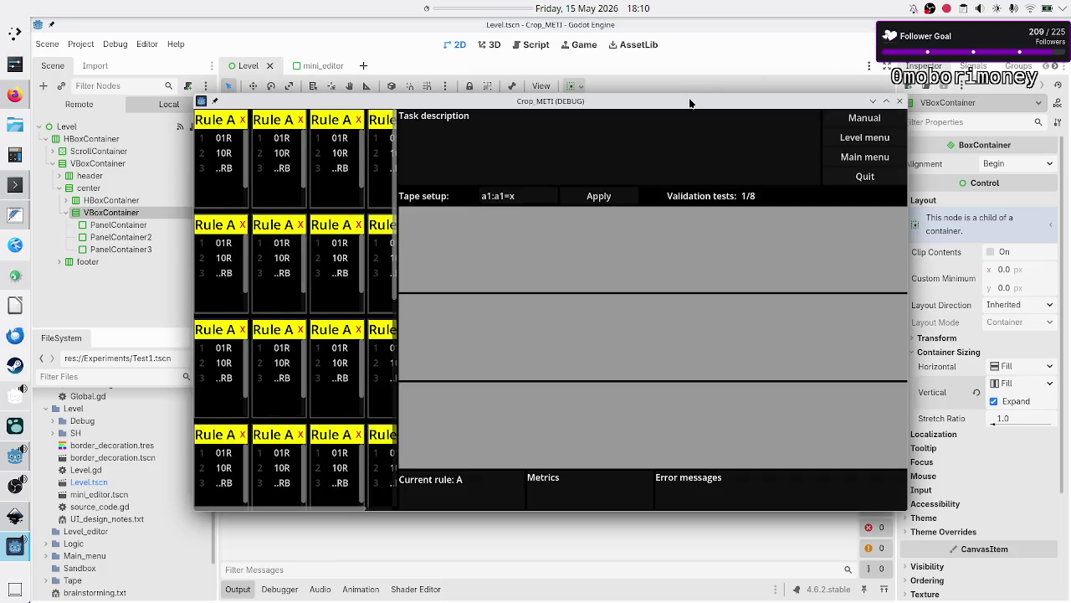
- Switch between the open windows to bring up the running game and the mockup
{"action": "key", "text": "alt+Tab"}
{"action": "key", "text": "Tab"}
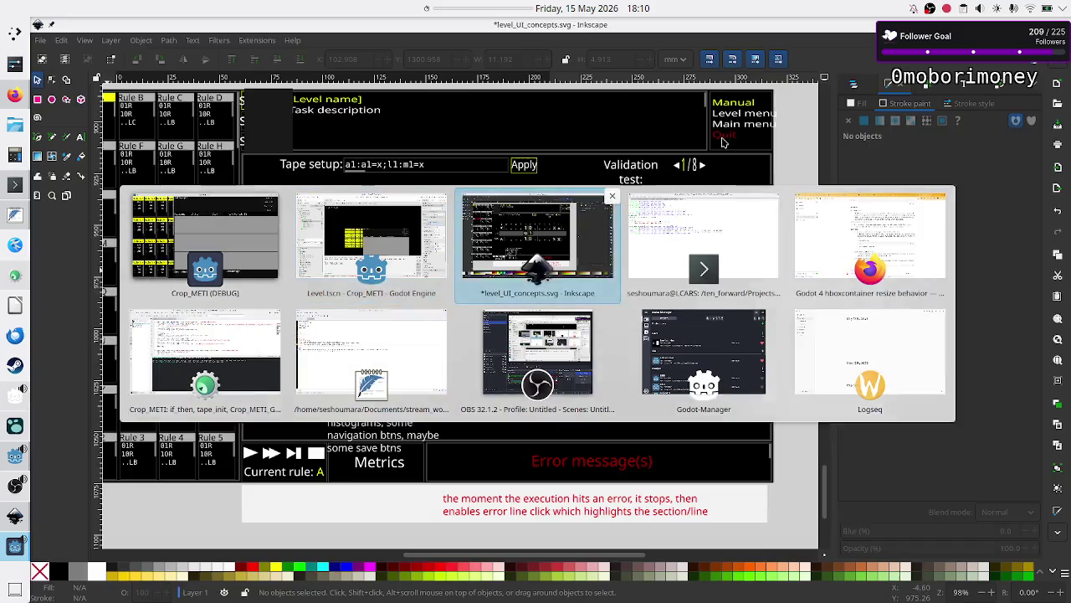
{"action": "key", "text": "alt+Tab"}
{"action": "key", "text": "Tab"}
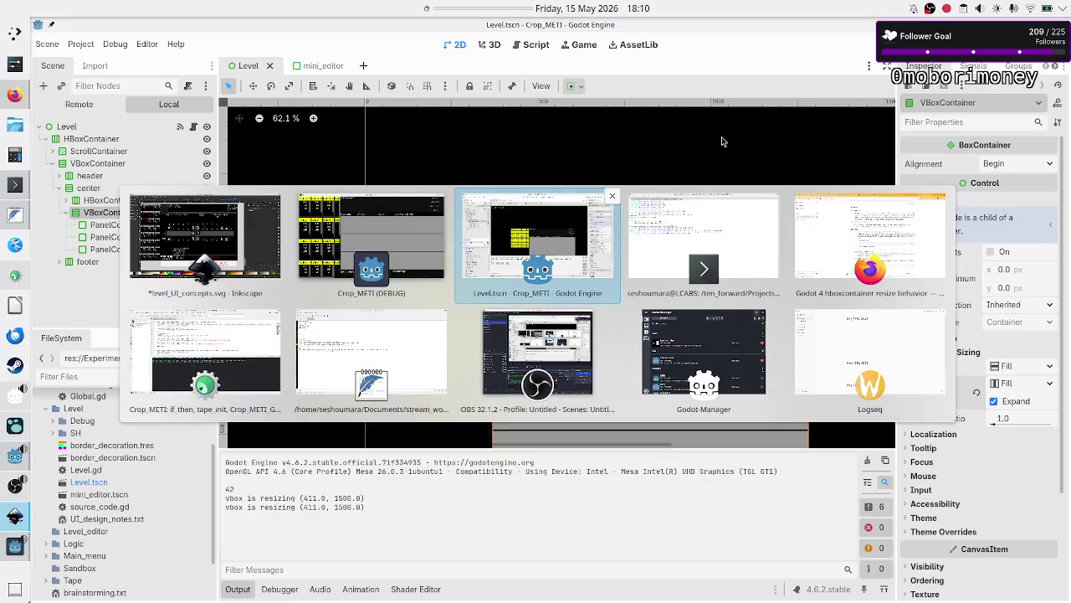
{"action": "key", "text": "Tab"}
{"action": "key", "text": "Tab"}
{"action": "key", "text": "Tab"}
{"action": "key", "text": "Tab"}
{"action": "key", "text": "Tab"}
{"action": "key", "text": "Tab"}
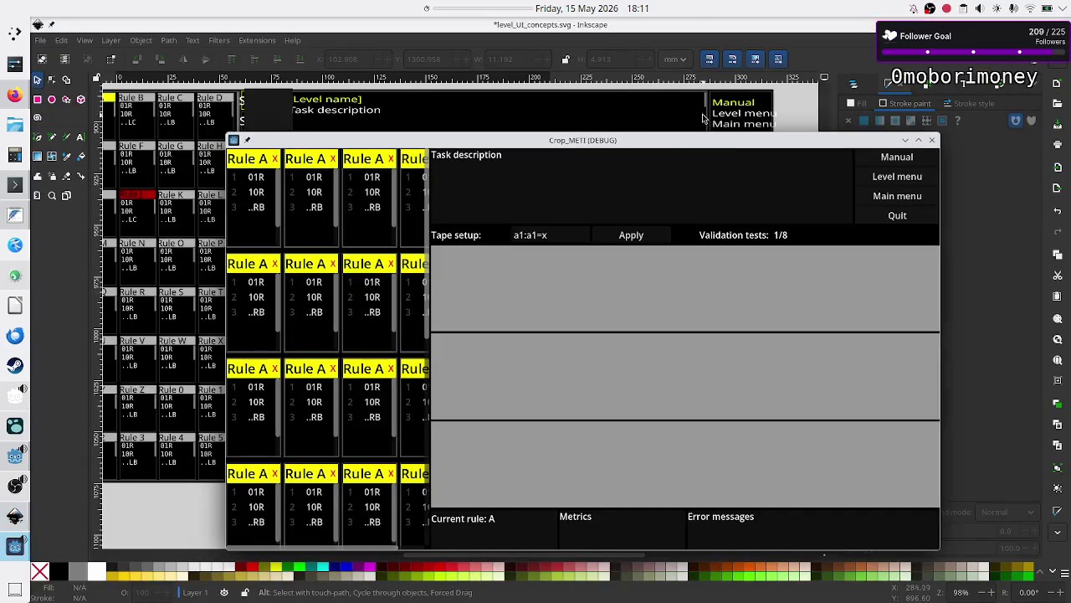
- Align the three-panel game window with the Inkscape mockup, close it, and return to Godot
{"action": "mouse_move", "coordinate": [676, 139]}
{"action": "left_mouse_down"}
{"action": "mouse_move", "coordinate": [860, 106]}
{"action": "mouse_move", "coordinate": [792, 106]}
{"action": "left_mouse_up"}
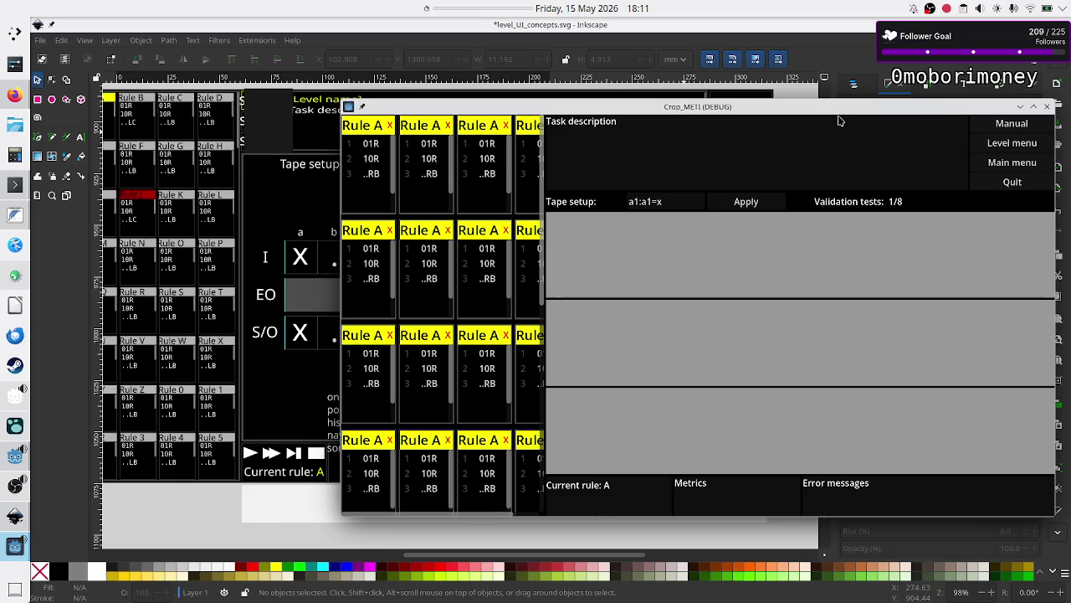
{"action": "mouse_move", "coordinate": [804, 107]}
{"action": "left_mouse_down"}
{"action": "mouse_move", "coordinate": [797, 193]}
{"action": "mouse_move", "coordinate": [817, 209]}
{"action": "mouse_move", "coordinate": [788, 230]}
{"action": "mouse_move", "coordinate": [775, 218]}
{"action": "left_mouse_up"}
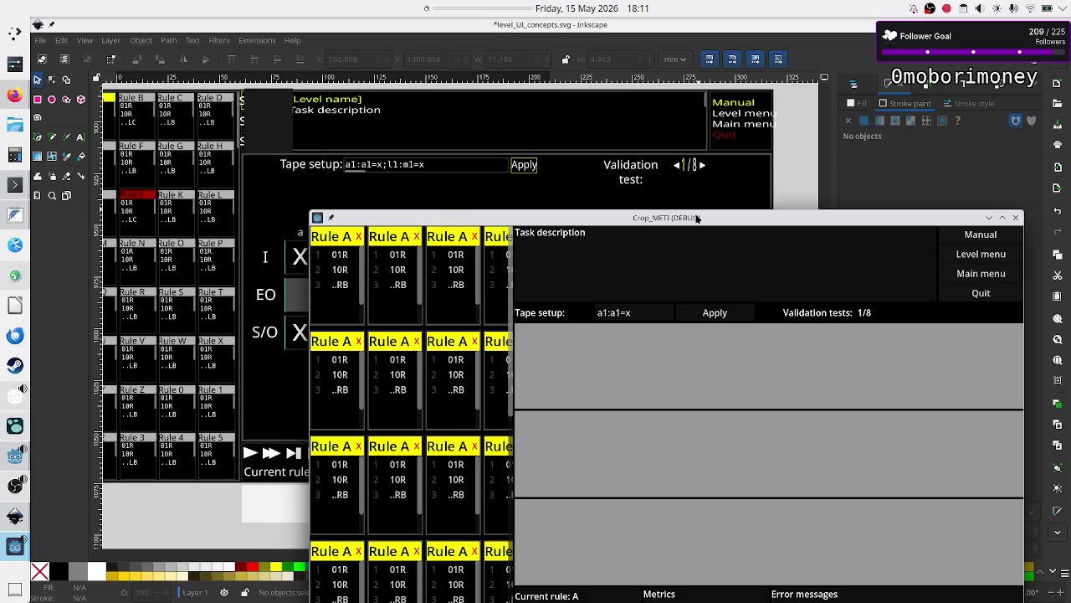
{"action": "mouse_move", "coordinate": [697, 218]}
{"action": "left_mouse_down"}
{"action": "mouse_move", "coordinate": [695, 160]}
{"action": "mouse_move", "coordinate": [636, 103]}
{"action": "left_mouse_up"}
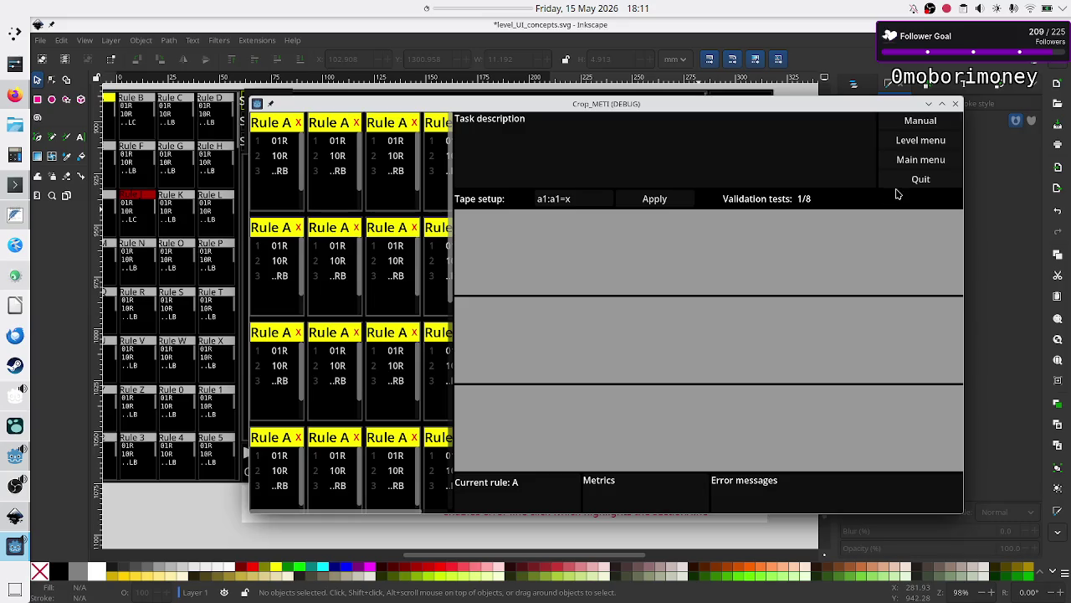
{"action": "left_click", "coordinate": [956, 104]}
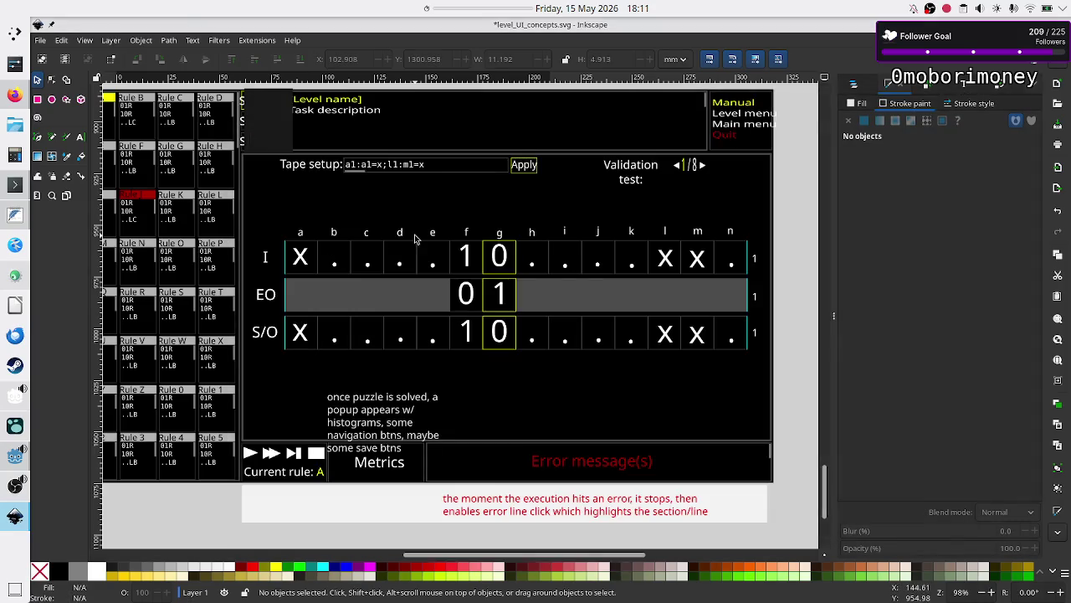
{"action": "left_click", "coordinate": [9, 465]}
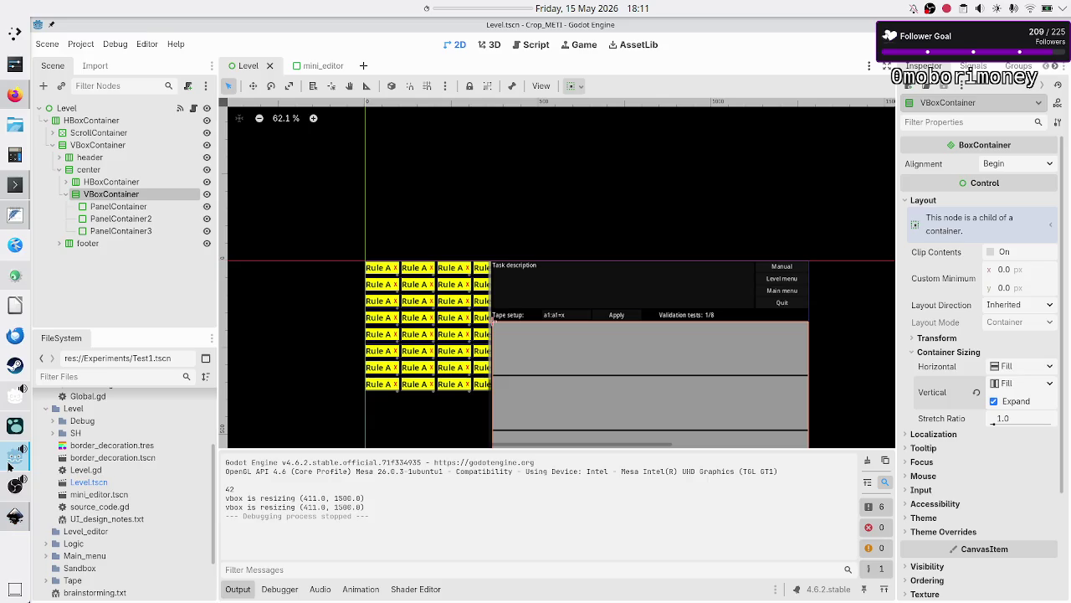
- Select the Manual button and give its Normal style override a new StyleBoxFlat
{"action": "left_click", "coordinate": [61, 157]}
{"action": "left_click", "coordinate": [68, 182]}
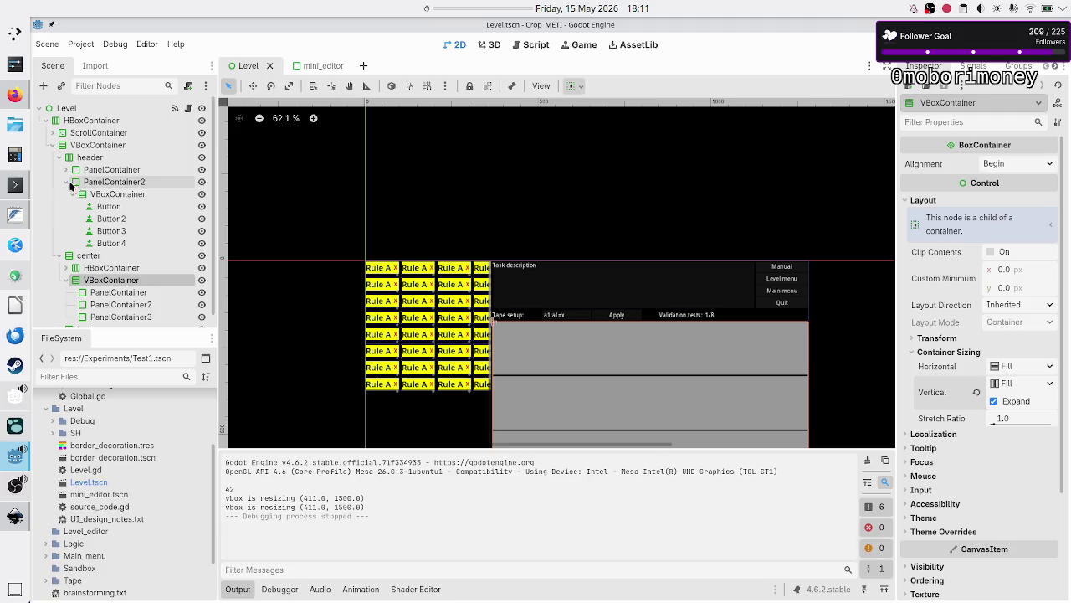
{"action": "left_click", "coordinate": [126, 206]}
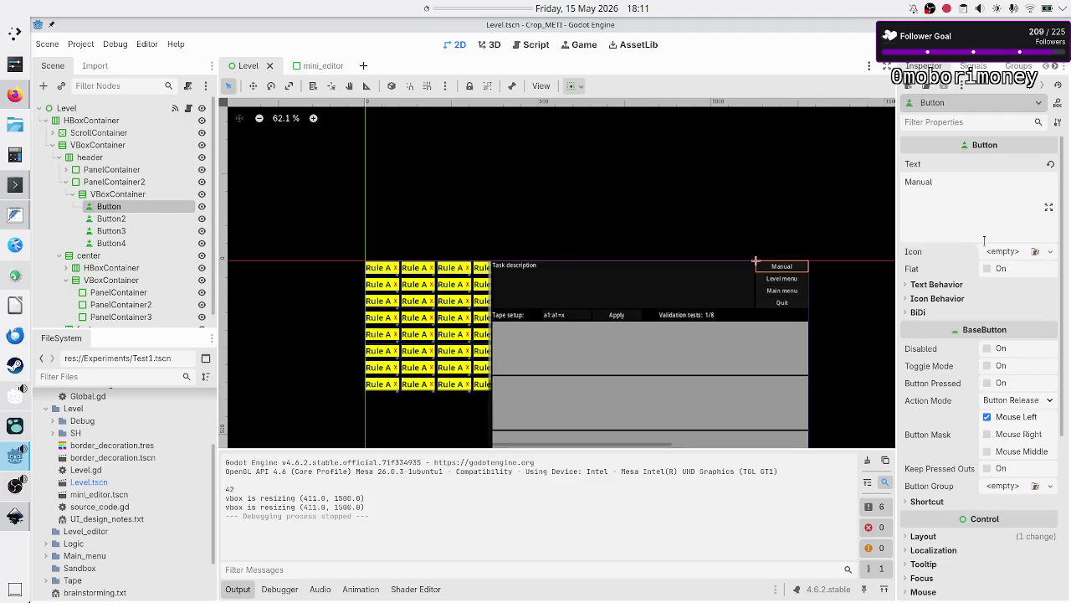
{"action": "scroll", "coordinate": [940, 419], "scroll_direction": "down", "scroll_amount": 3}
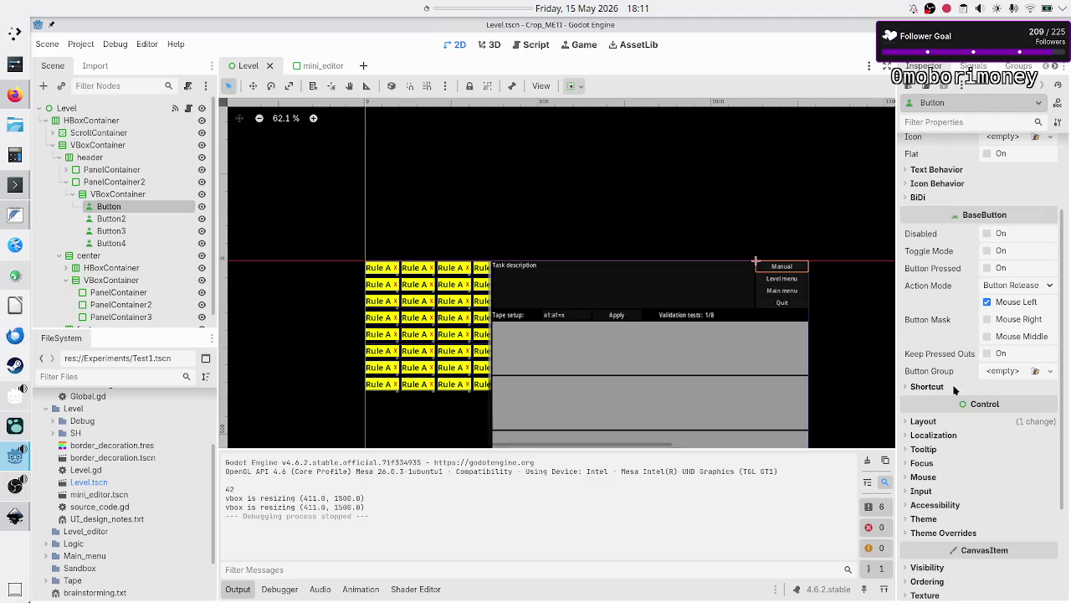
{"action": "left_click", "coordinate": [955, 534]}
{"action": "scroll", "coordinate": [952, 479], "scroll_direction": "down", "scroll_amount": 5}
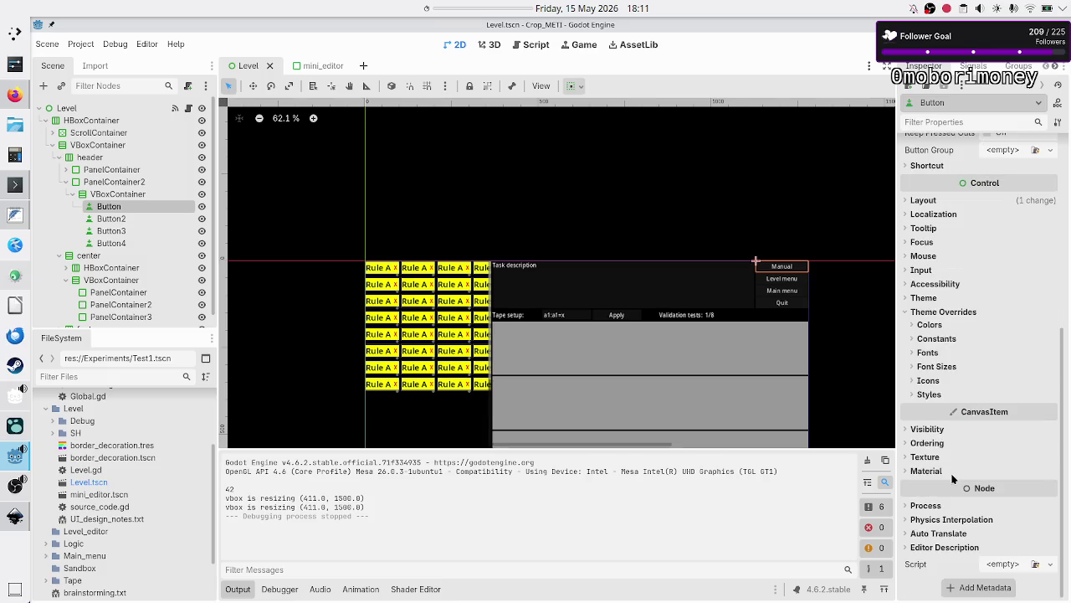
{"action": "left_click", "coordinate": [929, 395]}
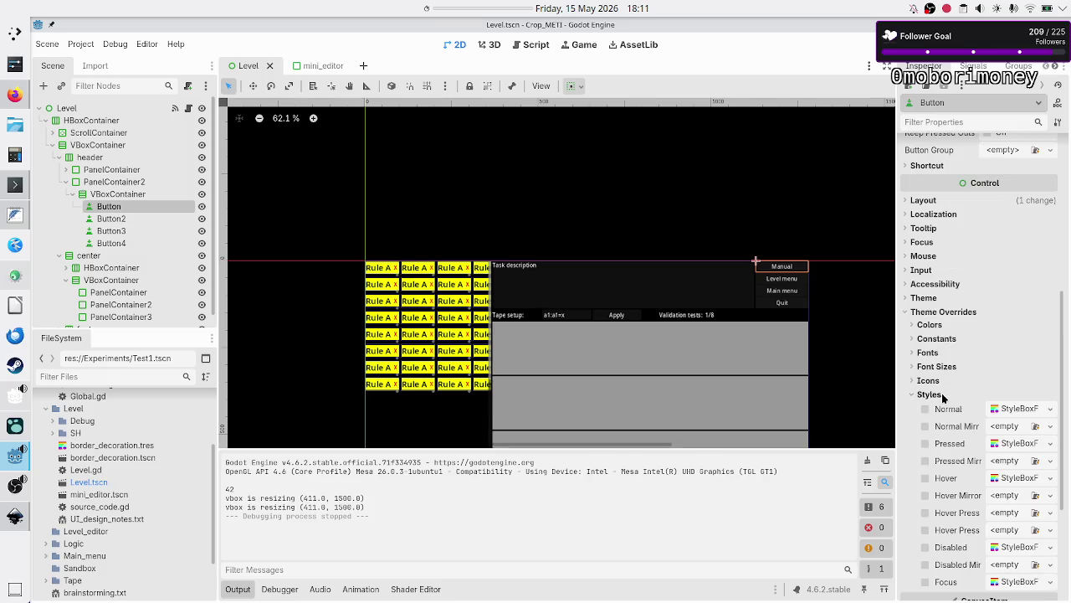
{"action": "left_click", "coordinate": [1051, 409]}
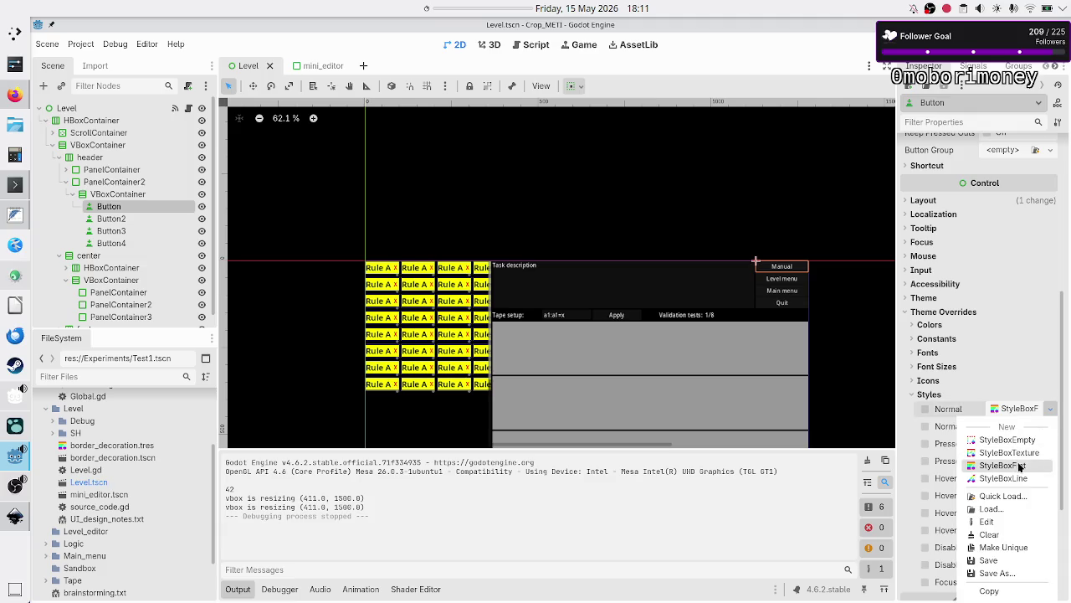
{"action": "left_click", "coordinate": [1019, 466]}
- Set the StyleBoxFlat's BG Color alpha to 0, making it transparent 99999900
{"action": "left_click", "coordinate": [1013, 411]}
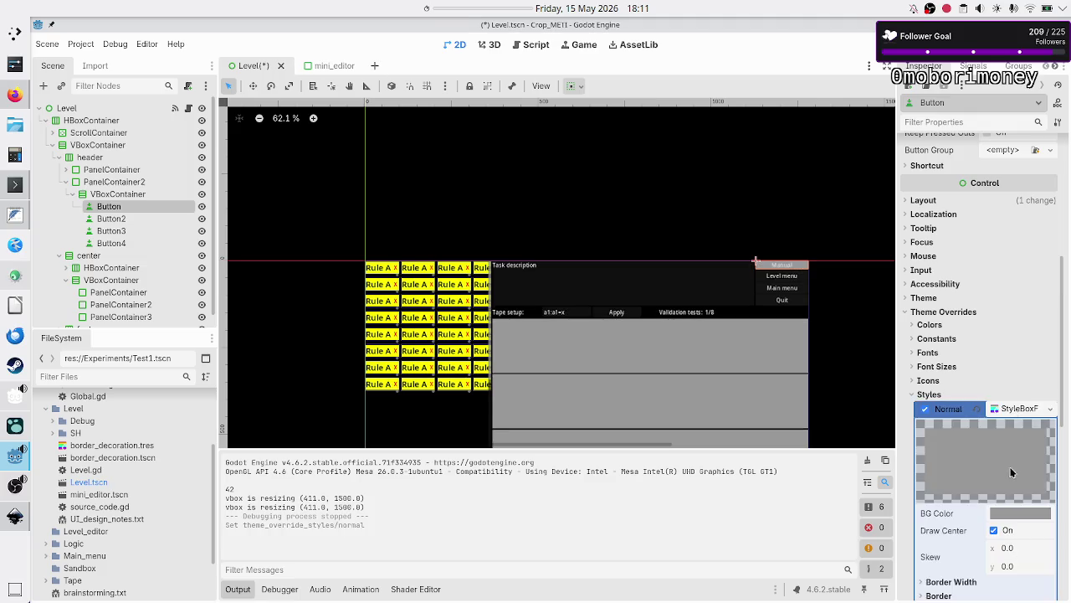
{"action": "scroll", "coordinate": [1010, 470], "scroll_direction": "down", "scroll_amount": 4}
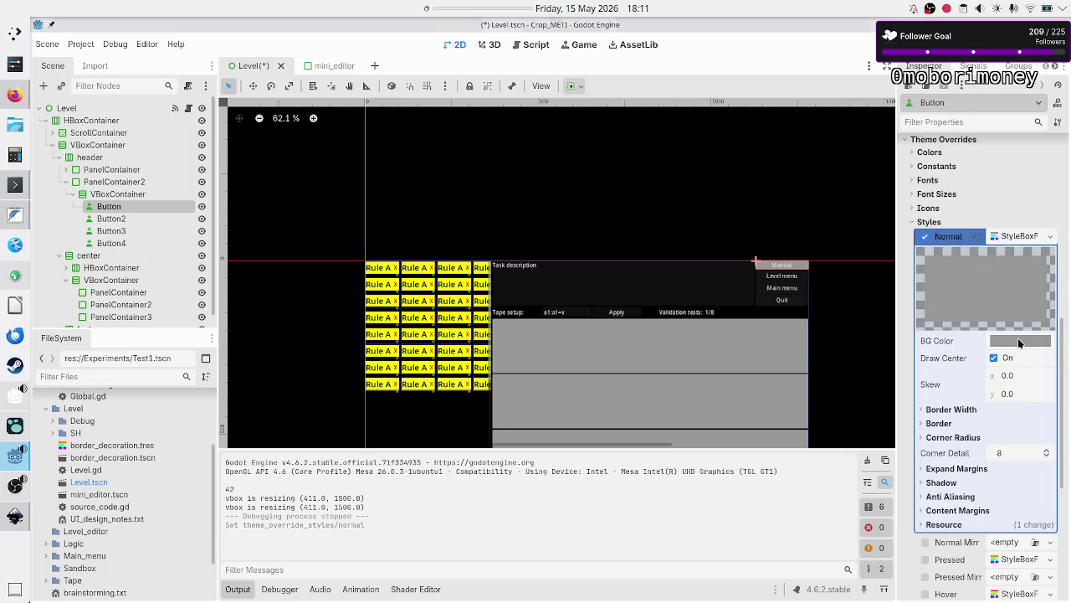
{"action": "left_click", "coordinate": [1018, 339]}
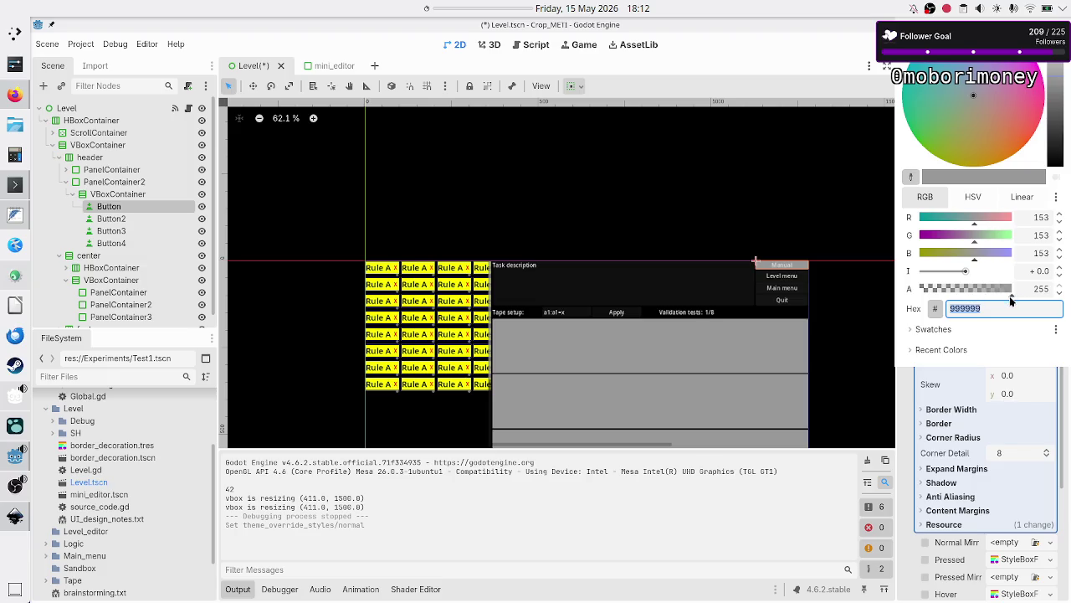
{"action": "left_click_drag", "start_coordinate": [953, 295], "coordinate": [914, 295]}
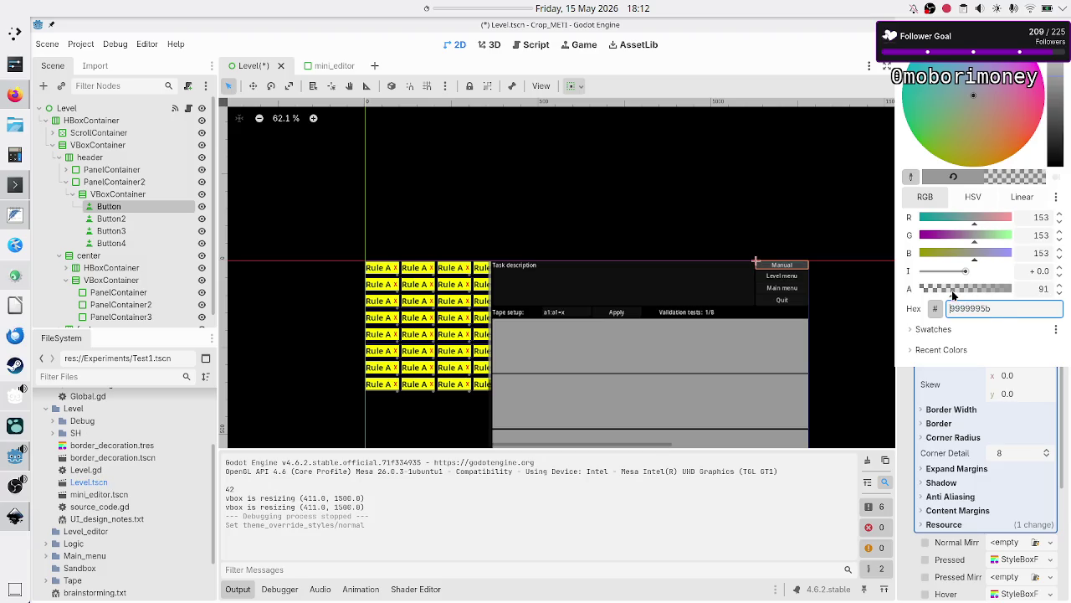
{"action": "left_click", "coordinate": [1025, 308]}
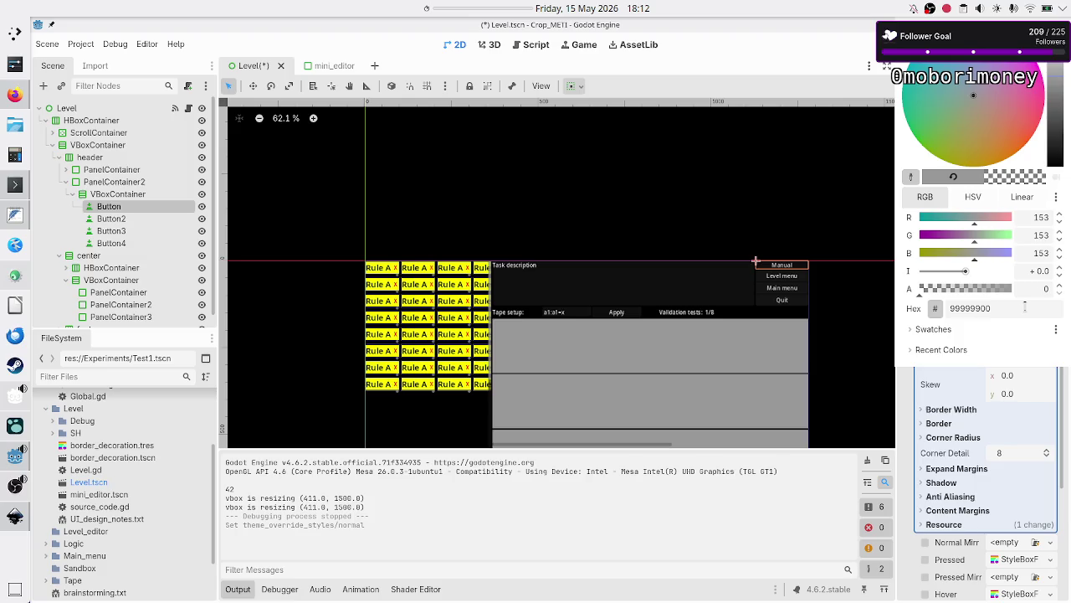
{"action": "key", "text": "Escape"}
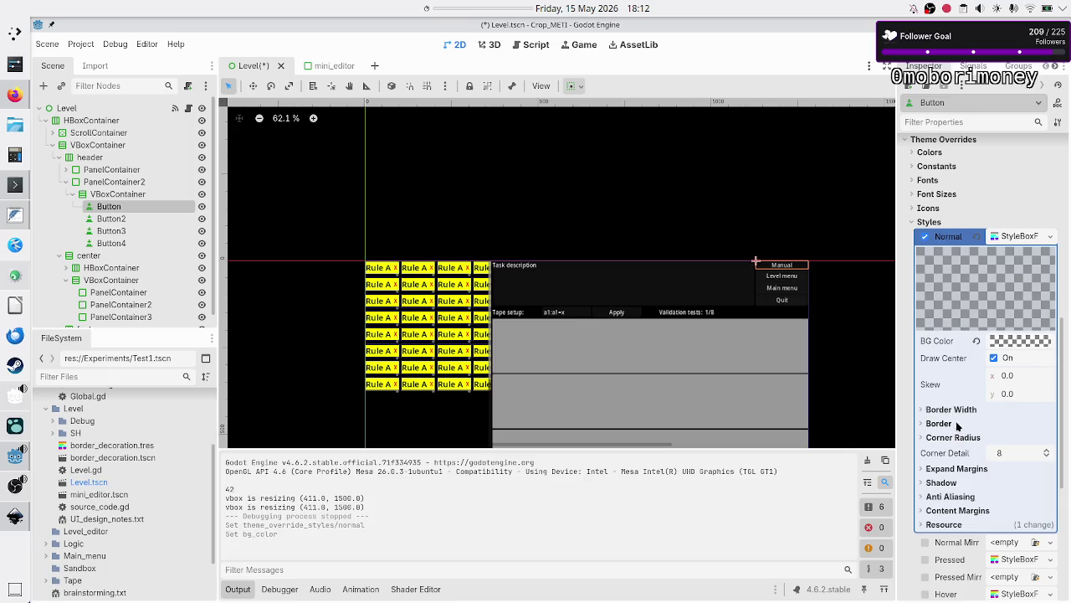
{"action": "left_click", "coordinate": [955, 425]}
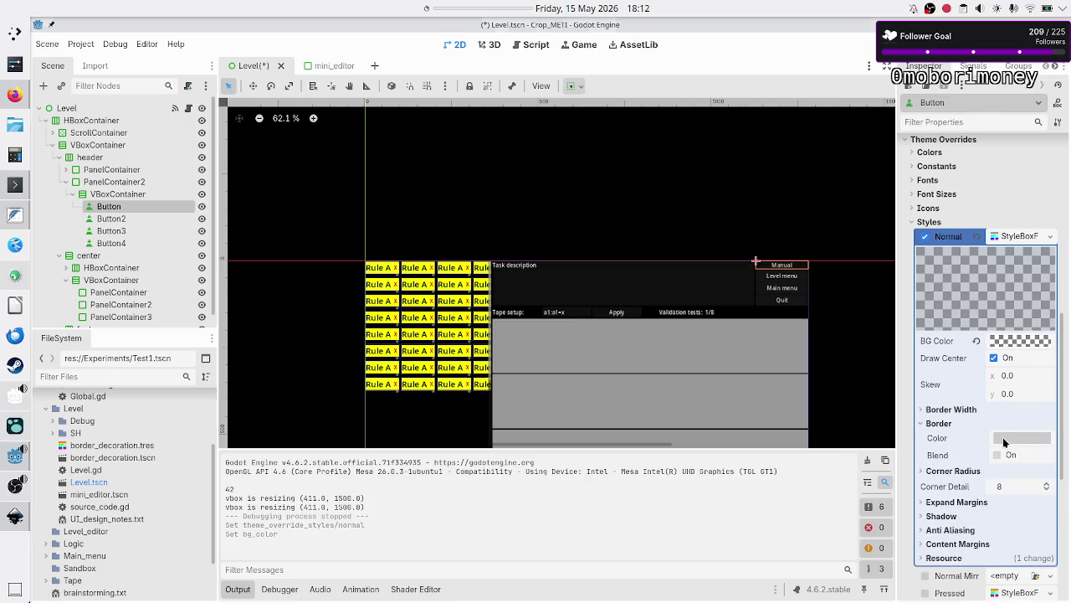
- Set the Normal style's Border Color to pure yellow ffff00
{"action": "left_click", "coordinate": [1003, 443]}
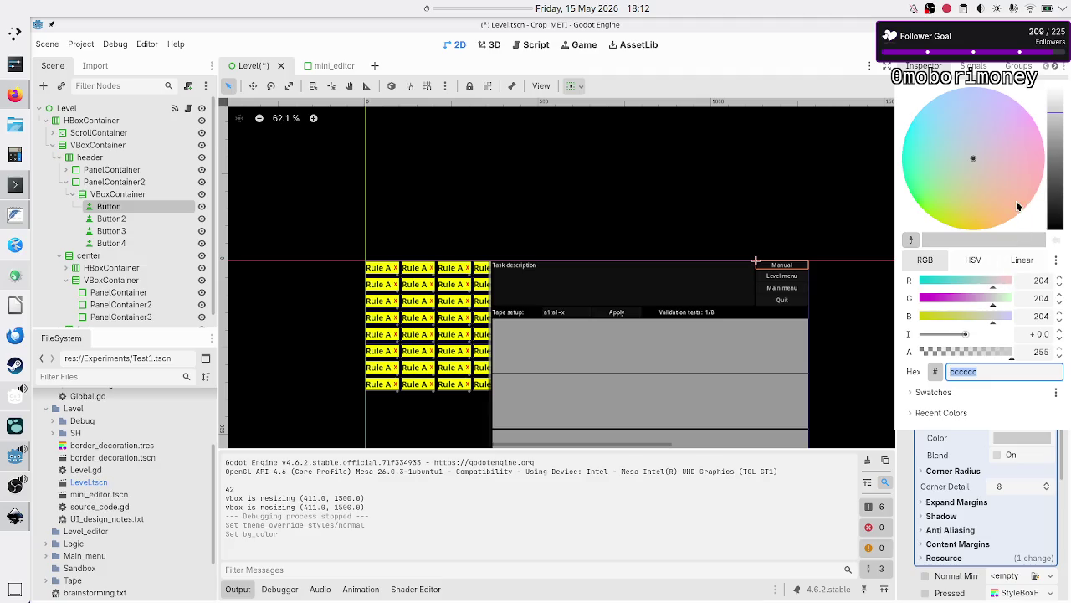
{"action": "left_click", "coordinate": [985, 217]}
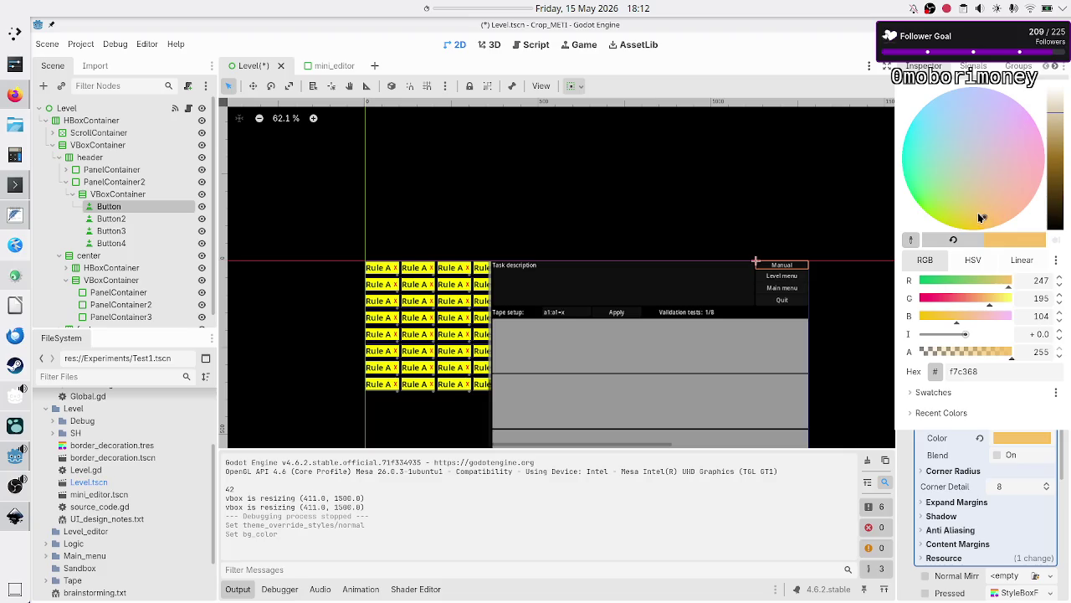
{"action": "left_click_drag", "start_coordinate": [978, 214], "coordinate": [966, 222]}
{"action": "left_click", "coordinate": [1041, 282]}
{"action": "type", "text": "255"}
{"action": "left_click", "coordinate": [1038, 295]}
{"action": "type", "text": "25"}
{"action": "left_click", "coordinate": [1042, 315]}
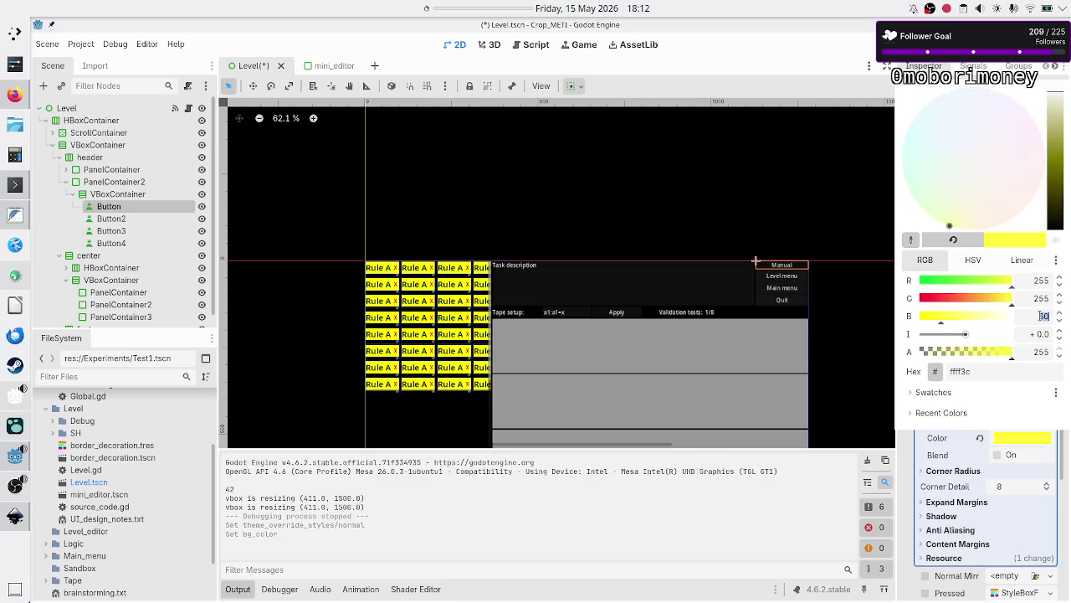
{"action": "left_click", "coordinate": [1036, 298]}
{"action": "left_click", "coordinate": [1012, 375]}
{"action": "key", "text": "Return"}
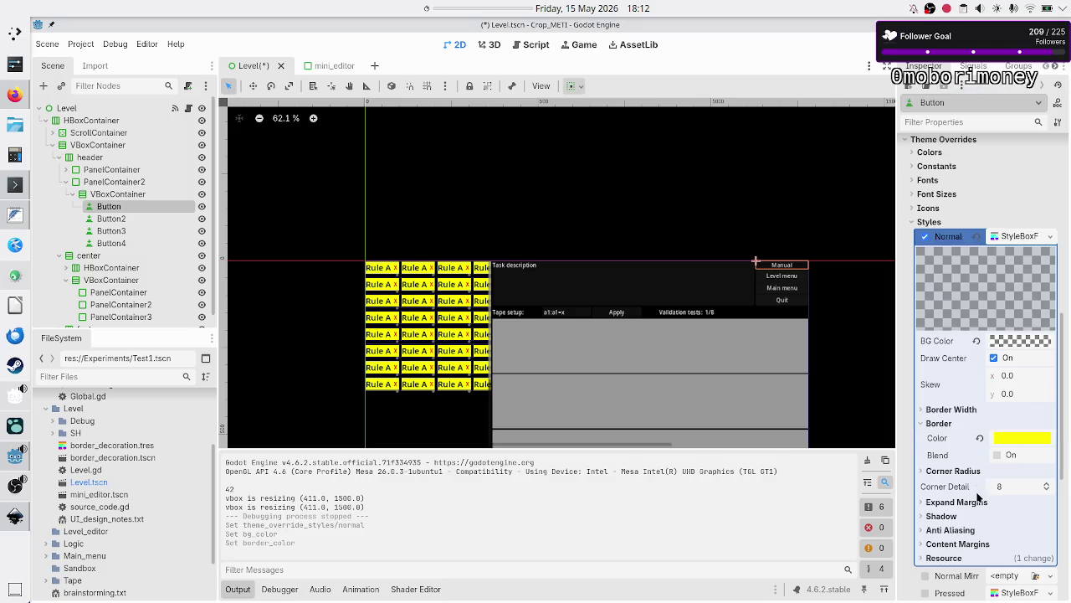
- Set the left, top, right and bottom border widths to 2 px
{"action": "left_click", "coordinate": [967, 411]}
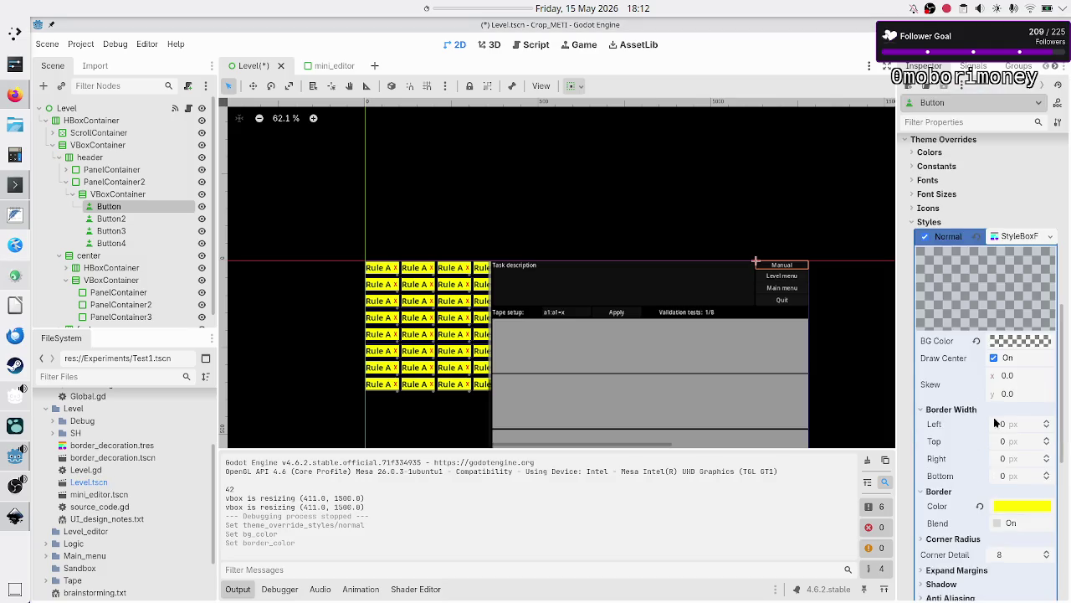
{"action": "left_click", "coordinate": [1046, 423]}
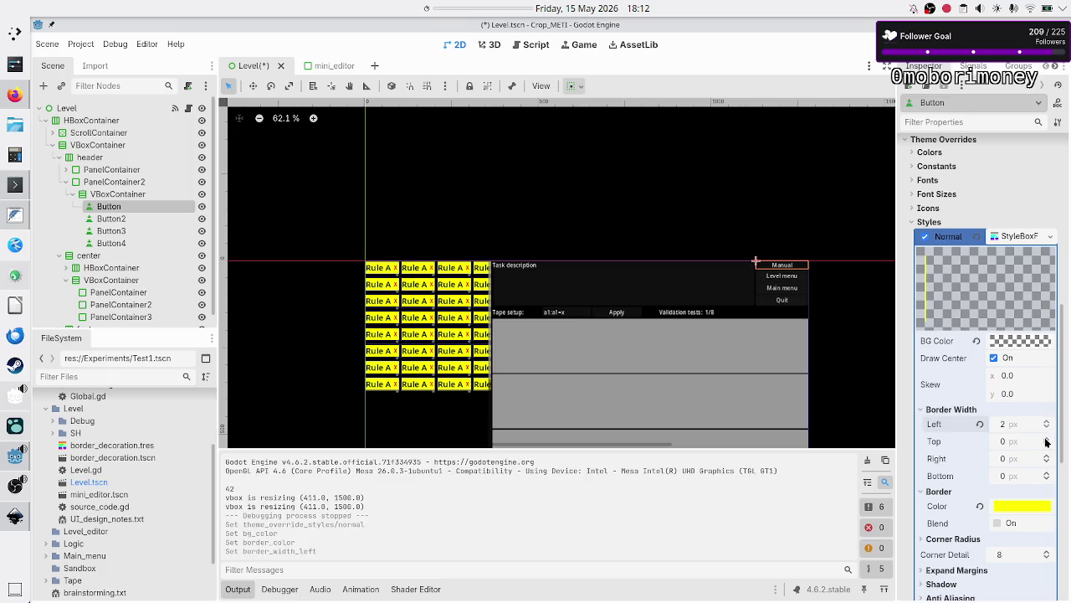
{"action": "double_click", "coordinate": [1045, 439]}
{"action": "double_click", "coordinate": [1047, 457]}
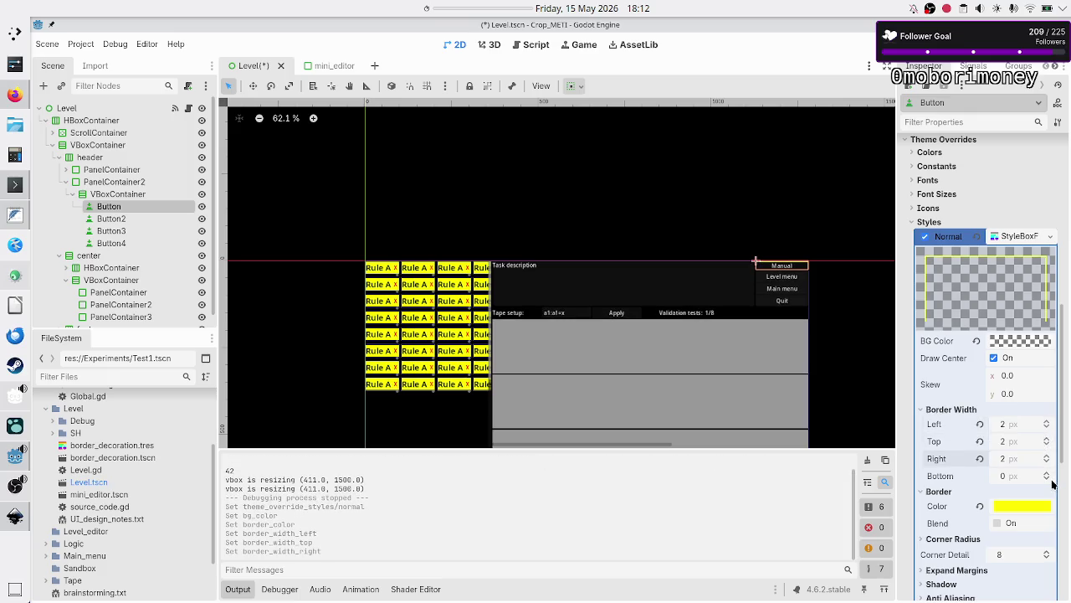
{"action": "double_click", "coordinate": [1048, 475]}
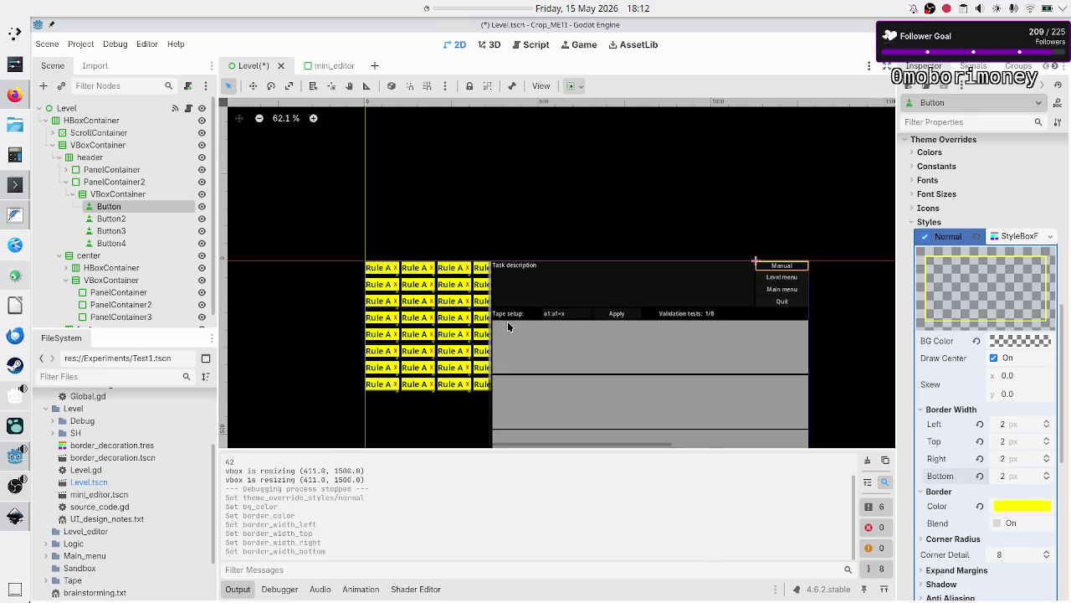
- Compare the header against the Inkscape mockup and reselect the Manual button
{"action": "left_click", "coordinate": [119, 242]}
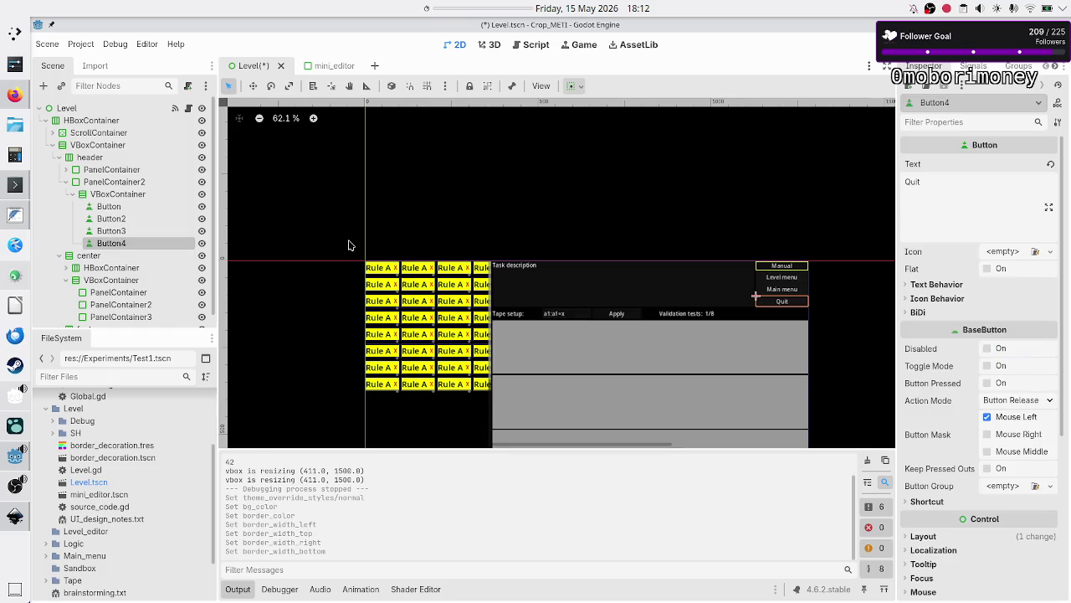
{"action": "key", "text": "alt+Tab"}
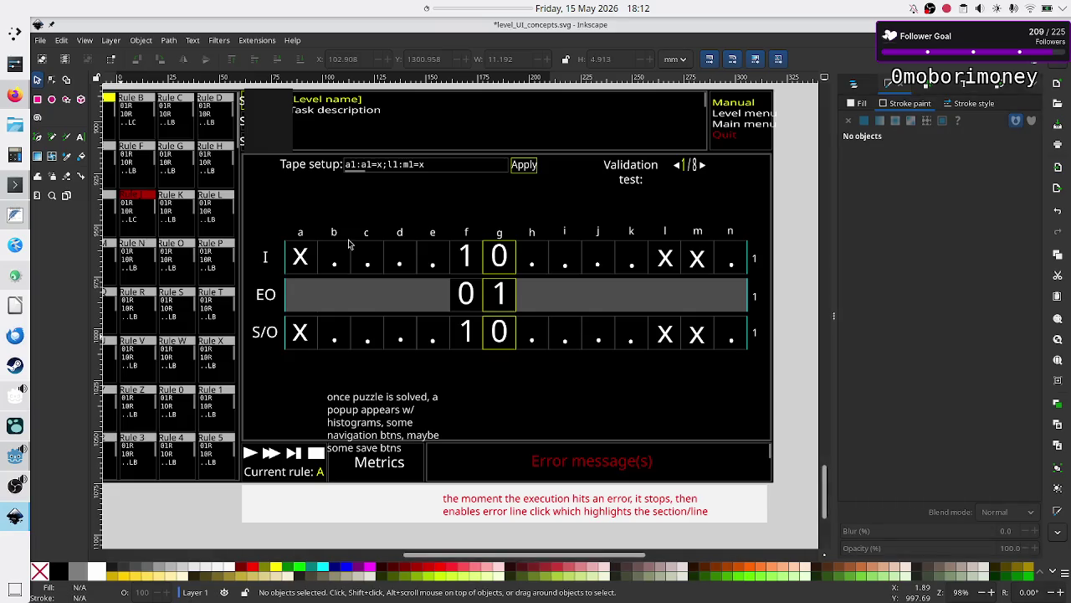
{"action": "key", "text": "alt+Tab"}
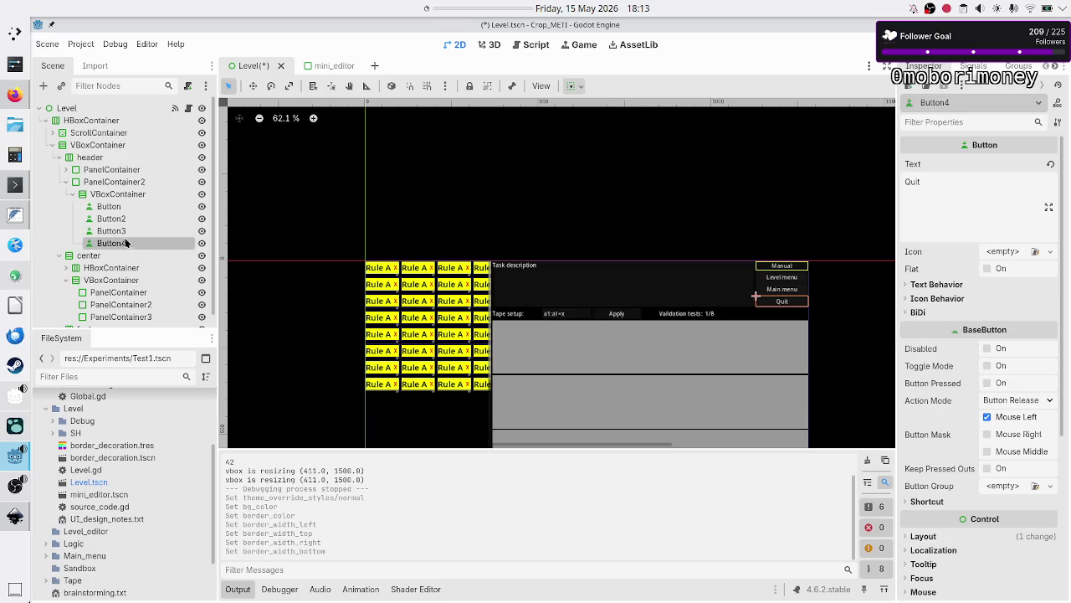
{"action": "left_click", "coordinate": [125, 209]}
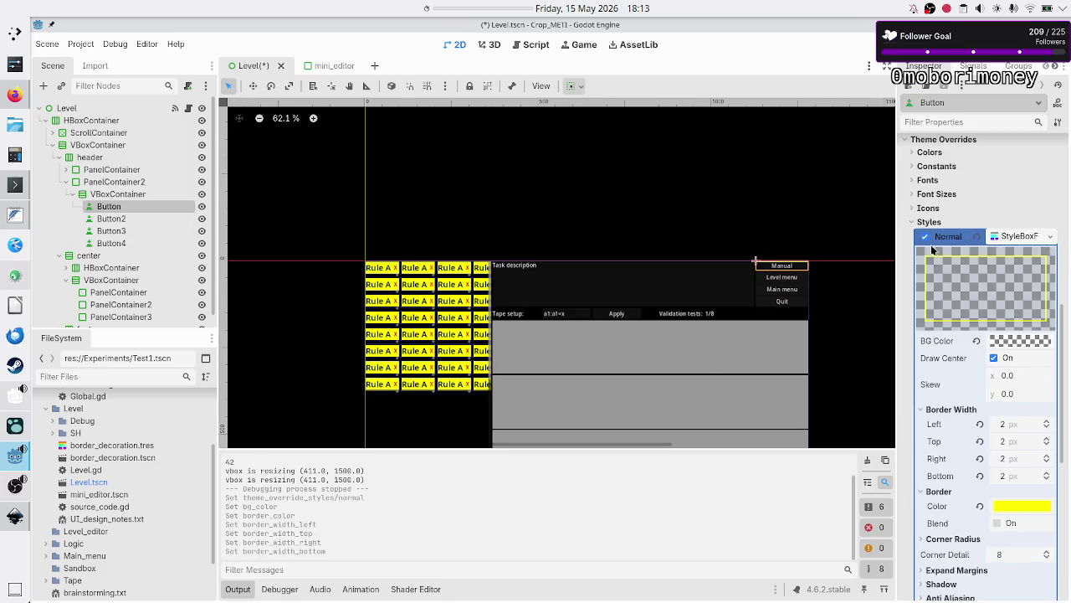
- Clear the Manual button's Normal style and set its Font Color override to yellow 255, 255, 0
{"action": "left_click", "coordinate": [1052, 239]}
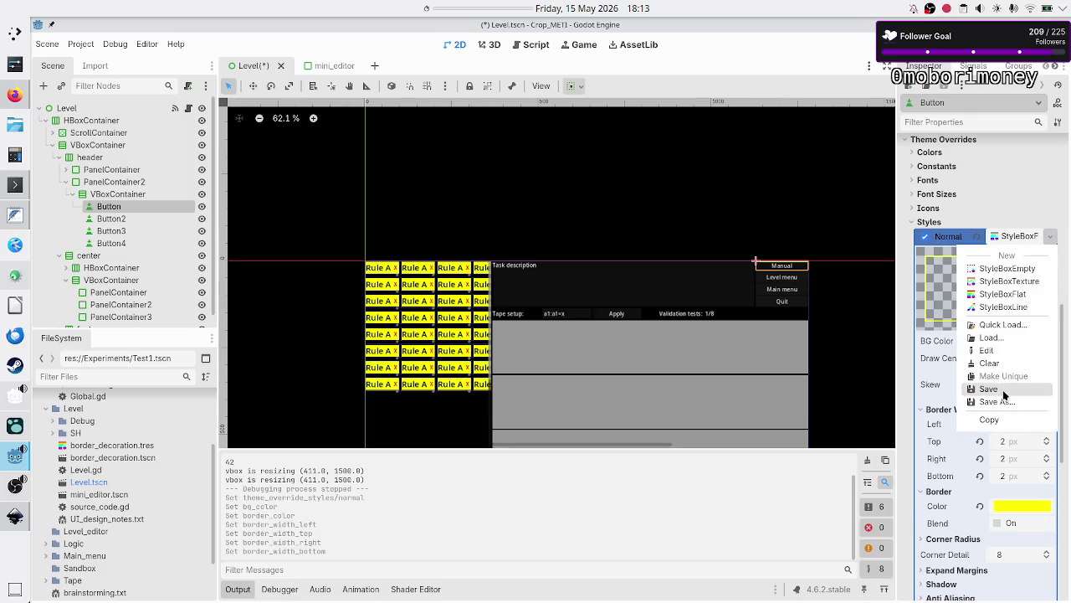
{"action": "left_click", "coordinate": [997, 364]}
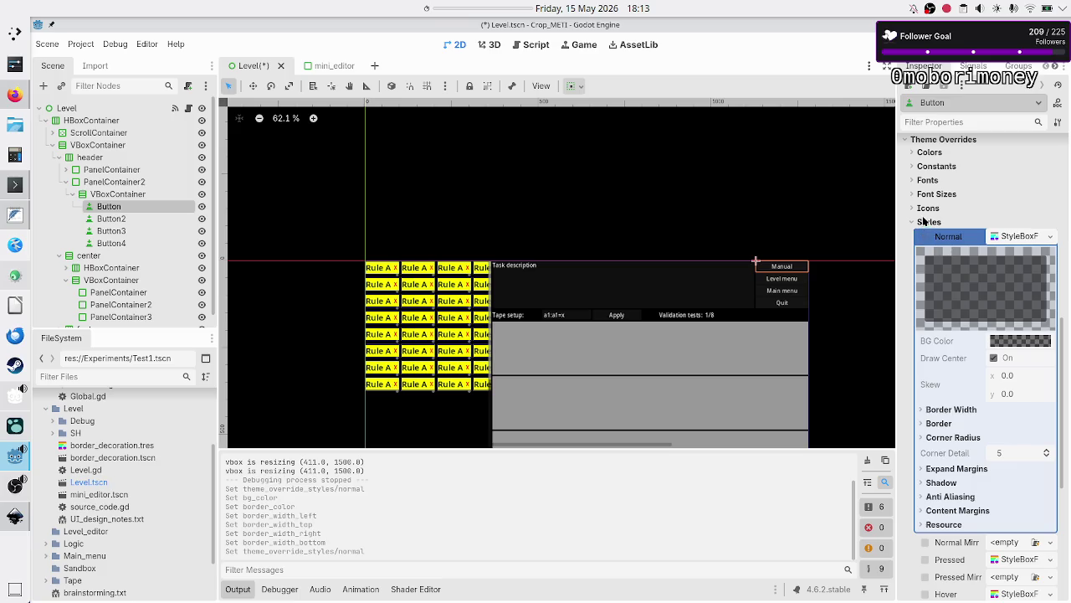
{"action": "left_click", "coordinate": [927, 152]}
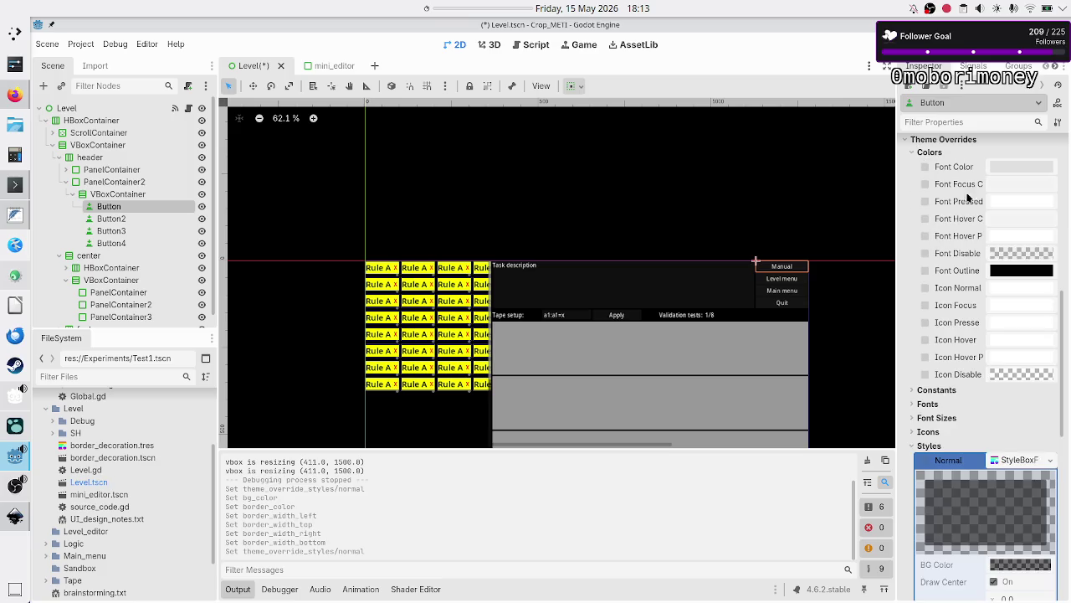
{"action": "left_click", "coordinate": [1021, 171]}
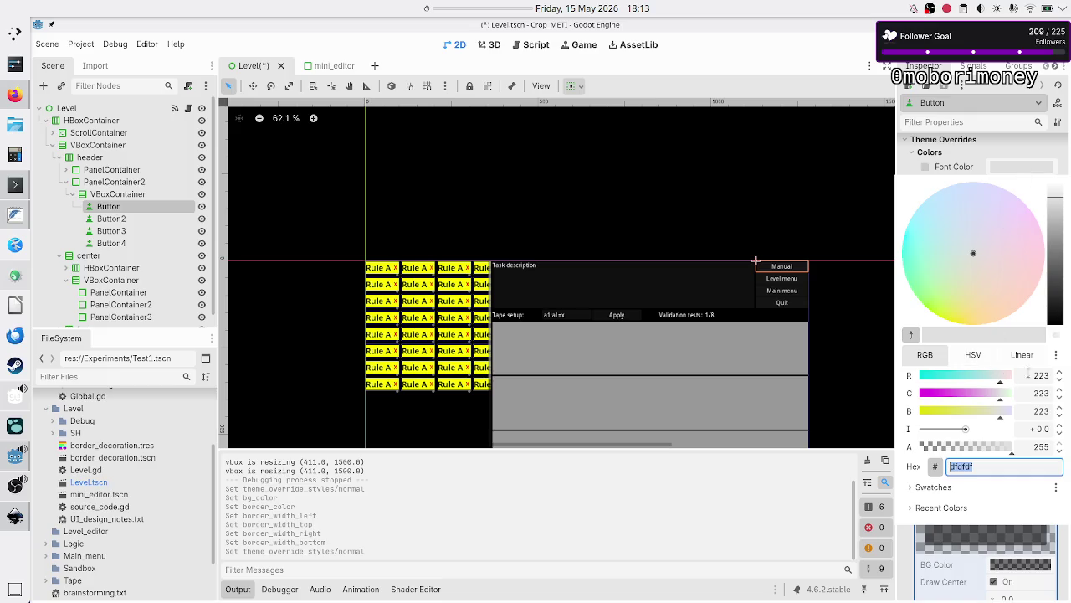
{"action": "left_click", "coordinate": [1038, 374]}
{"action": "type", "text": "255"}
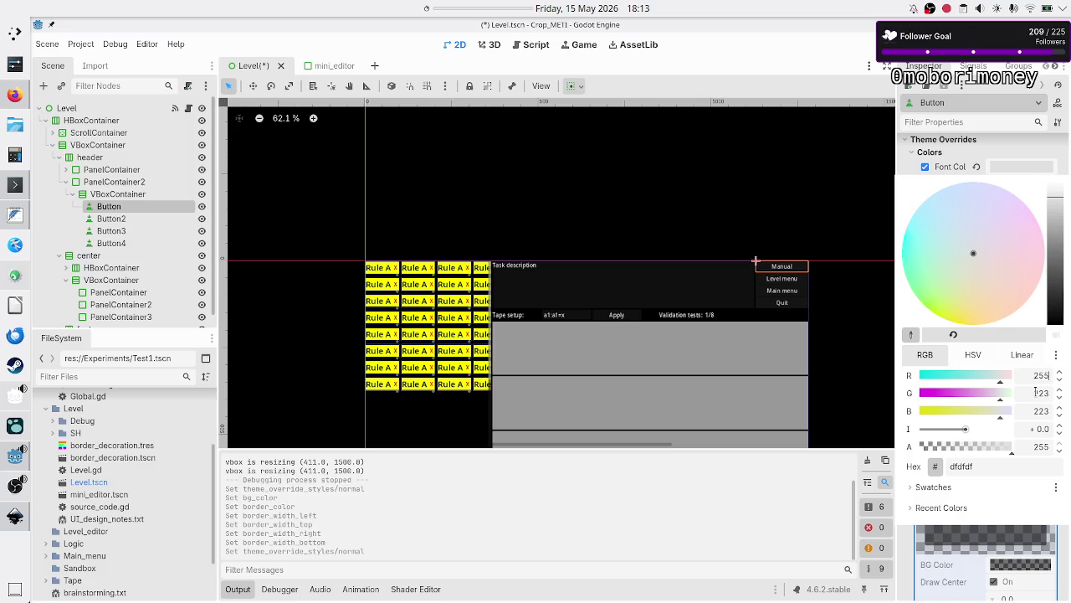
{"action": "left_click", "coordinate": [1036, 393]}
{"action": "type", "text": "255"}
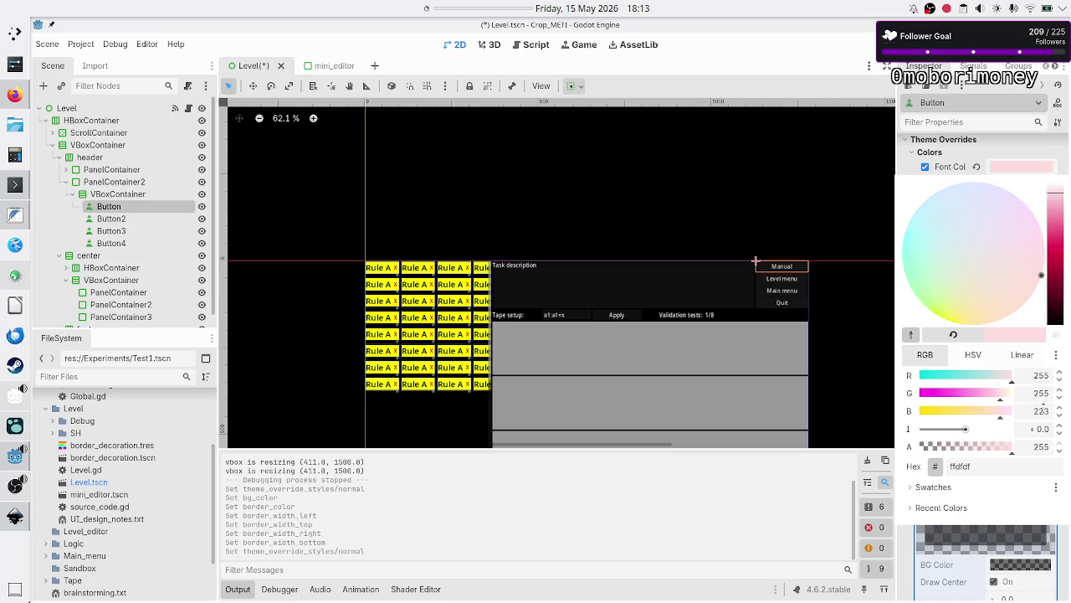
{"action": "left_click", "coordinate": [1041, 410]}
{"action": "type", "text": "0"}
{"action": "key", "text": "Return"}
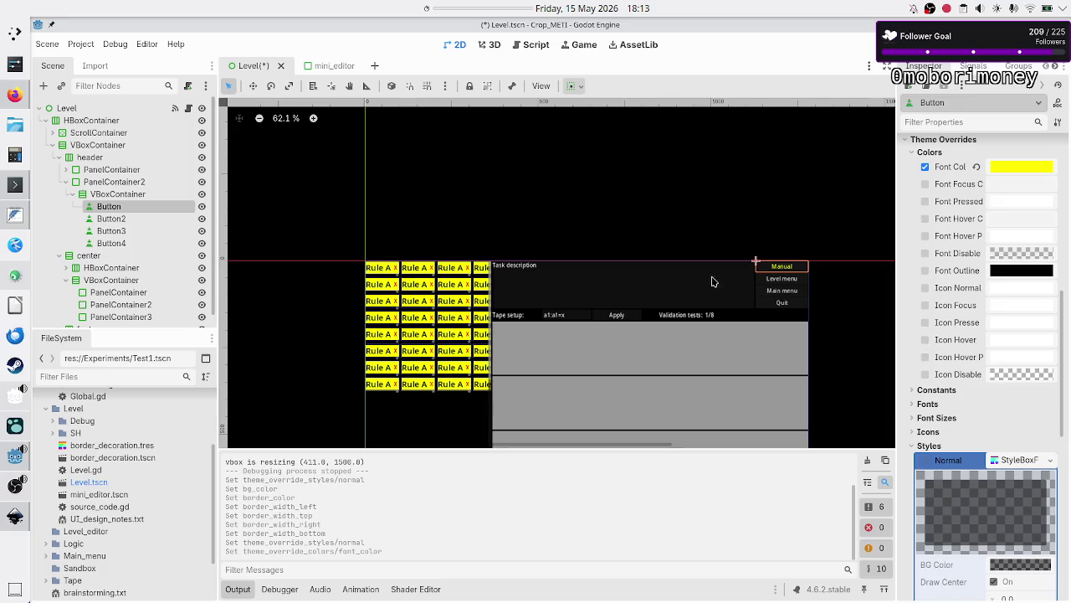
{"action": "left_click", "coordinate": [124, 243]}
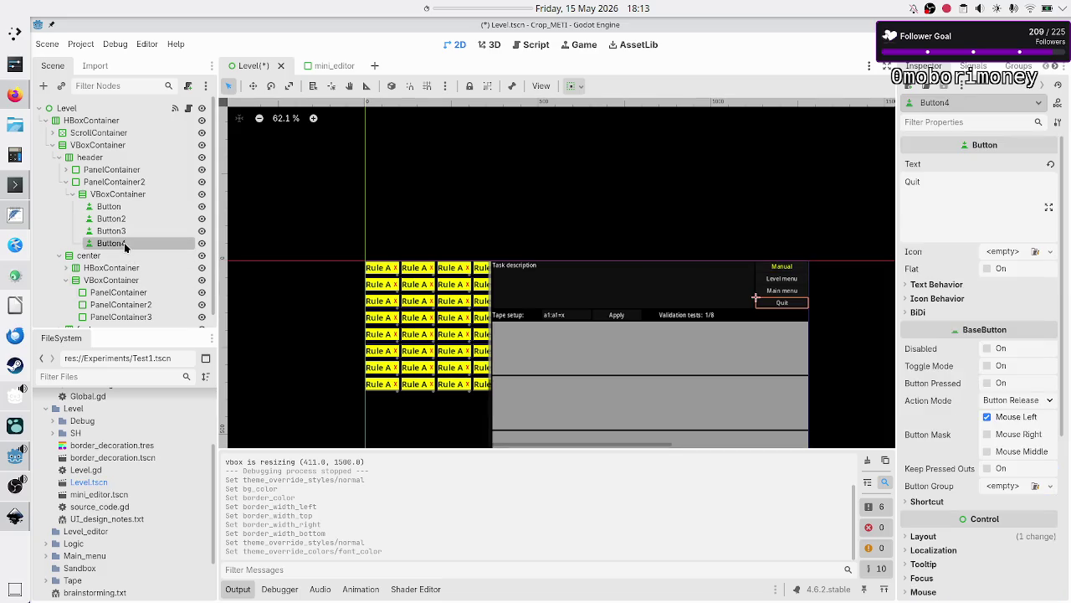
- Enable the Quit button's Font Color override and set it to red df0000
{"action": "scroll", "coordinate": [915, 353], "scroll_direction": "down", "scroll_amount": 5}
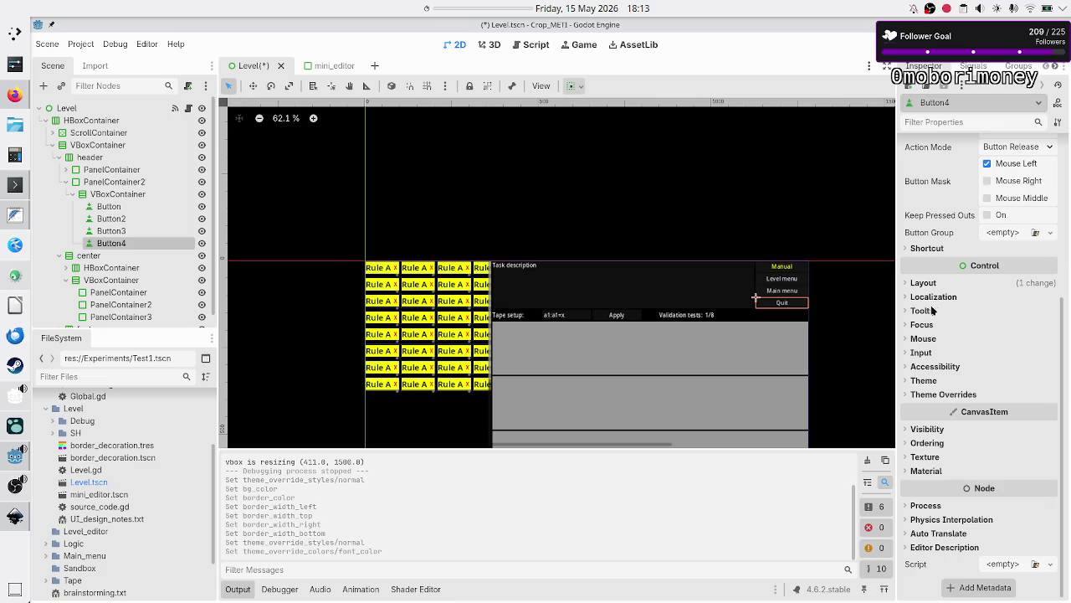
{"action": "left_click", "coordinate": [945, 395]}
{"action": "left_click", "coordinate": [943, 409]}
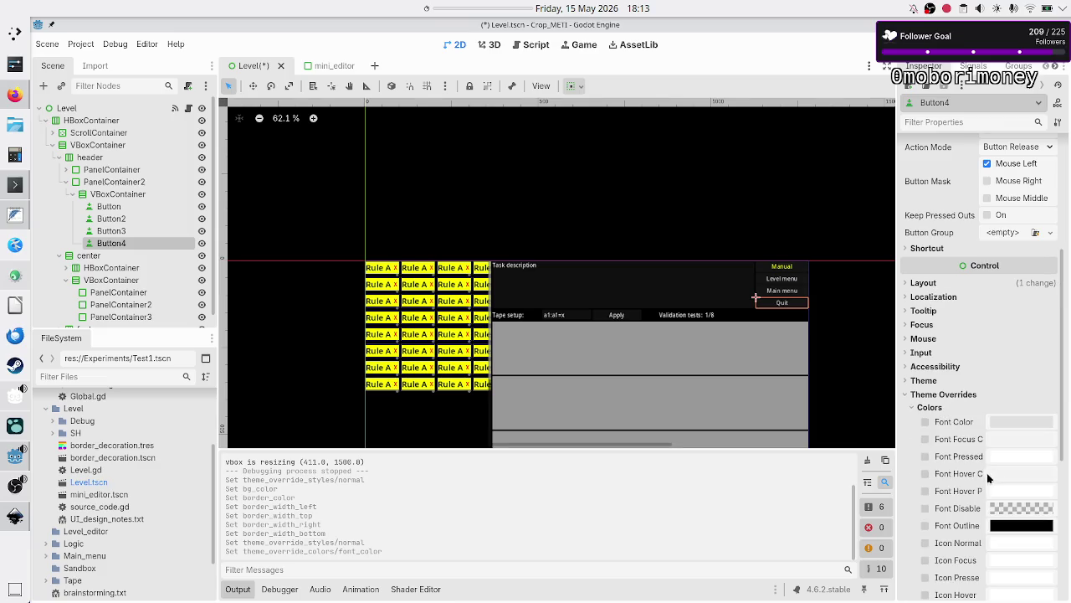
{"action": "left_click", "coordinate": [1012, 426]}
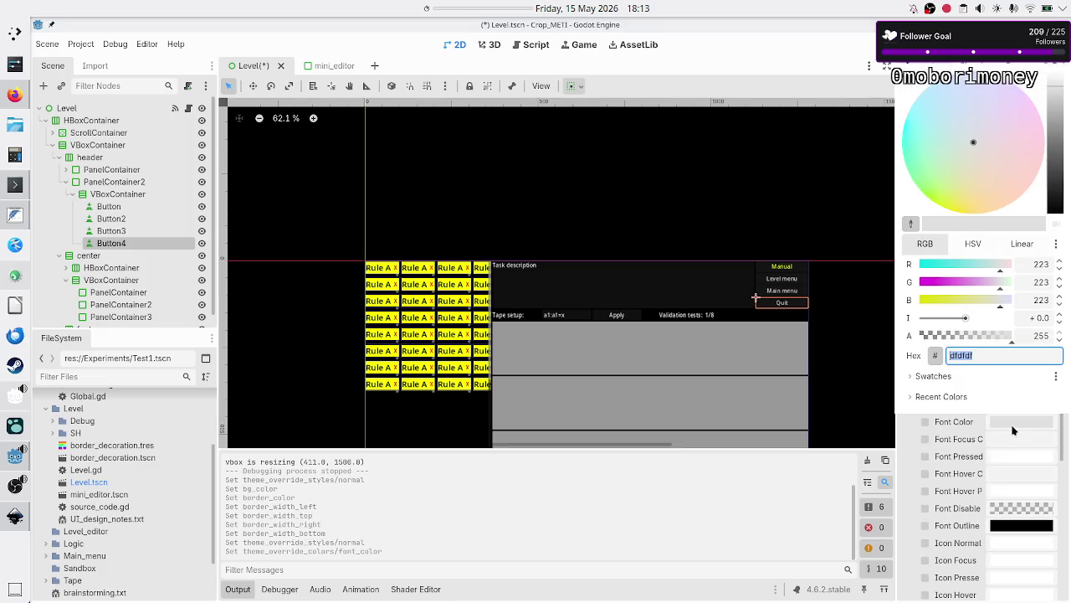
{"action": "left_click", "coordinate": [1029, 281]}
{"action": "type", "text": "0"}
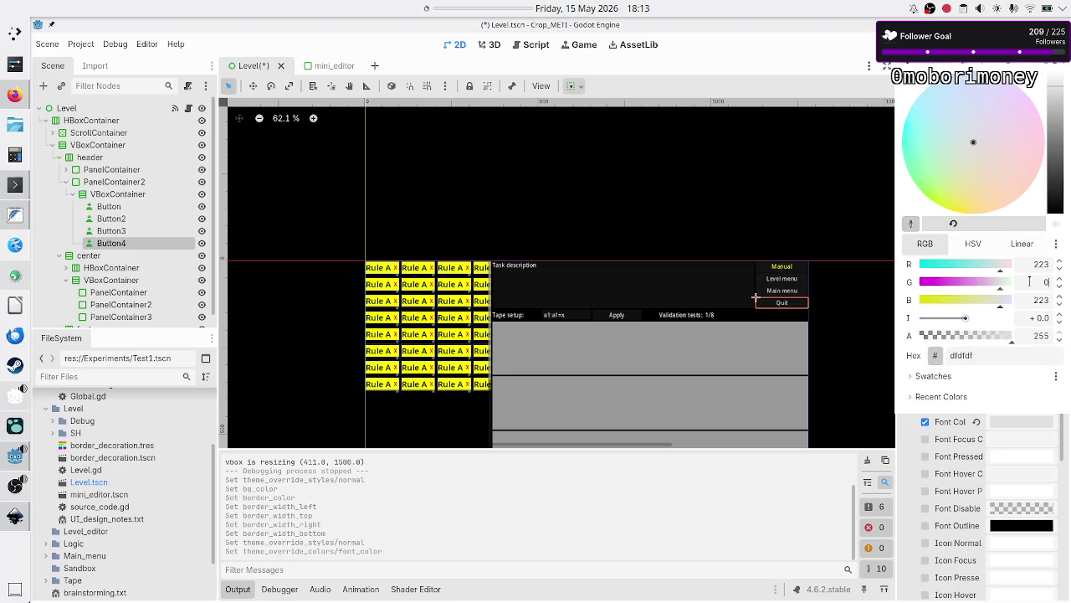
{"action": "key", "text": "Tab"}
{"action": "type", "text": "0"}
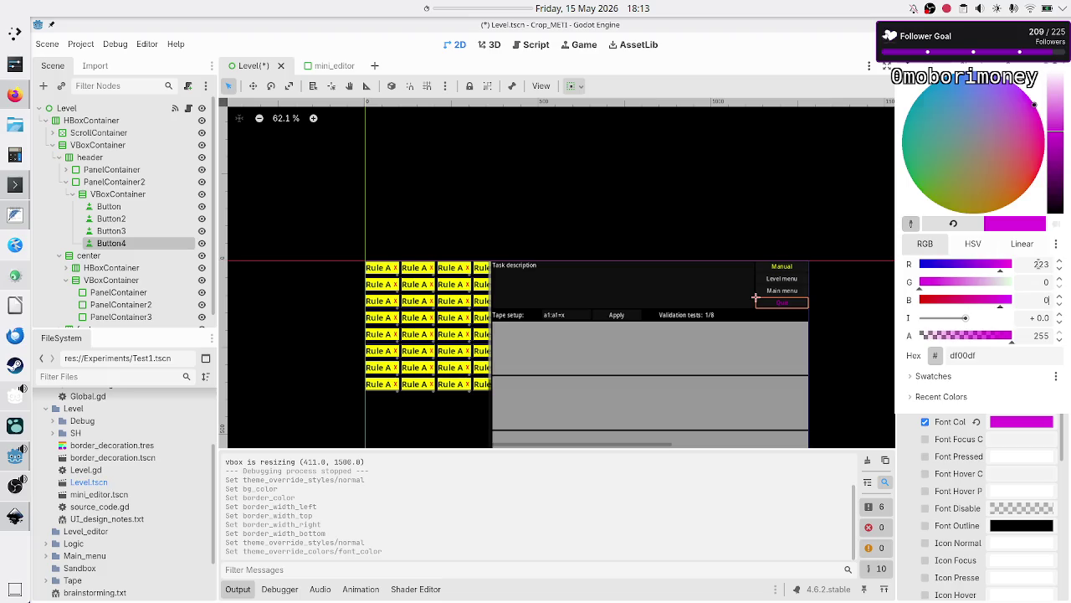
{"action": "key", "text": "Tab"}
{"action": "type", "text": "2"}
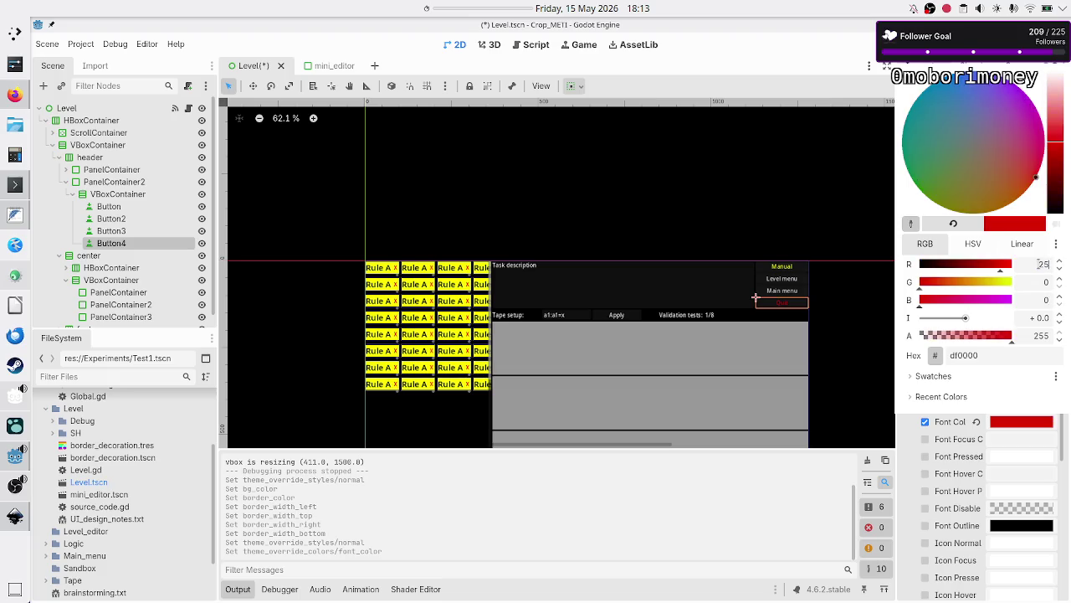
{"action": "key", "text": "Escape"}
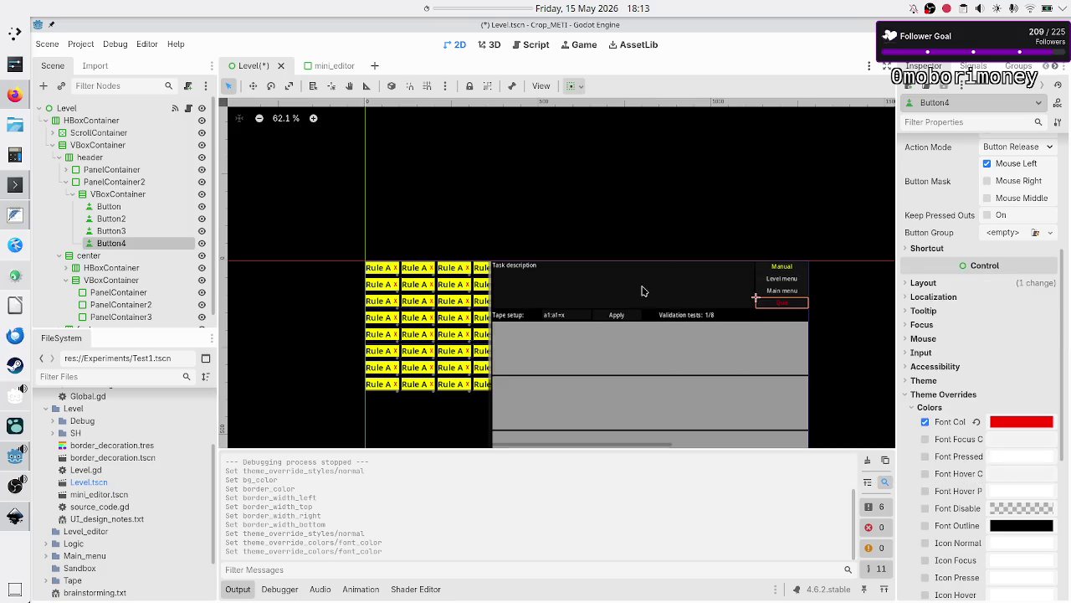
- Select all four header buttons to review them, then reselect only the Manual button
{"action": "left_click", "coordinate": [137, 207], "text": "shift"}
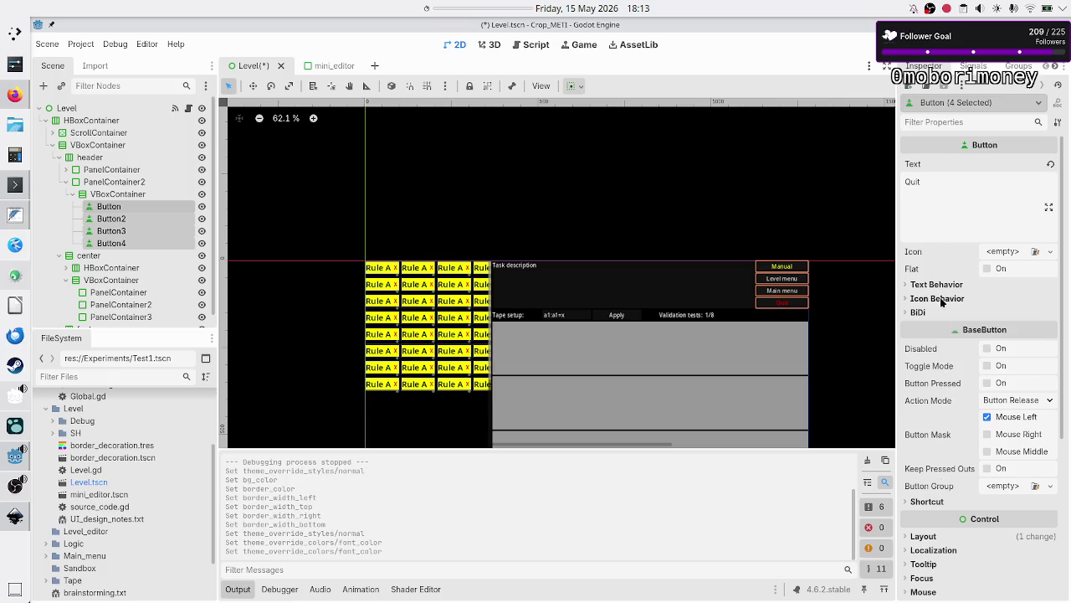
{"action": "scroll", "coordinate": [954, 362], "scroll_direction": "down", "scroll_amount": 5}
{"action": "scroll", "coordinate": [953, 381], "scroll_direction": "up", "scroll_amount": 3}
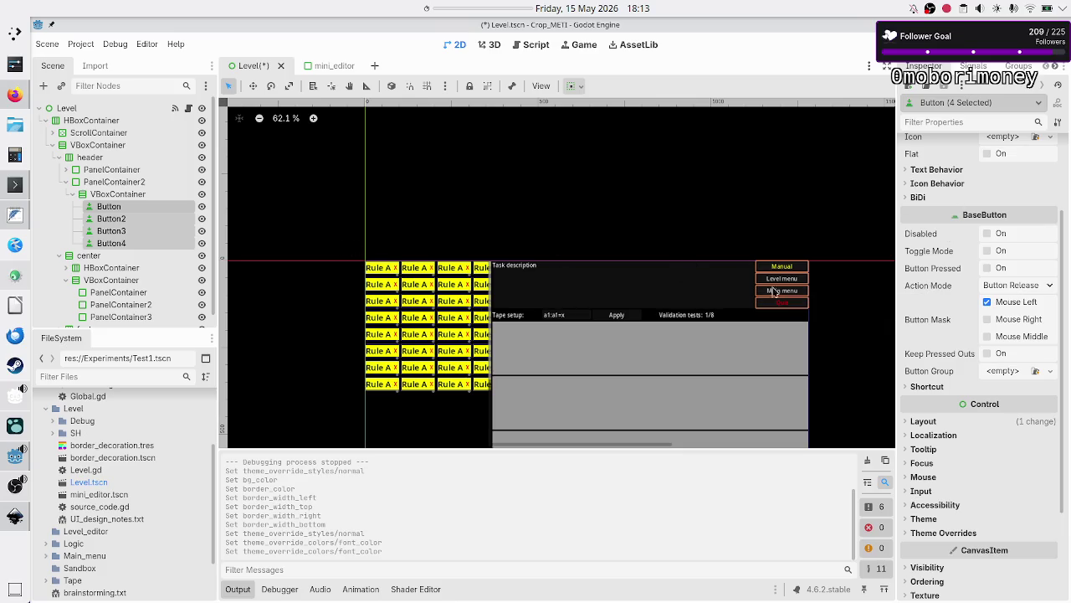
{"action": "left_click", "coordinate": [124, 209]}
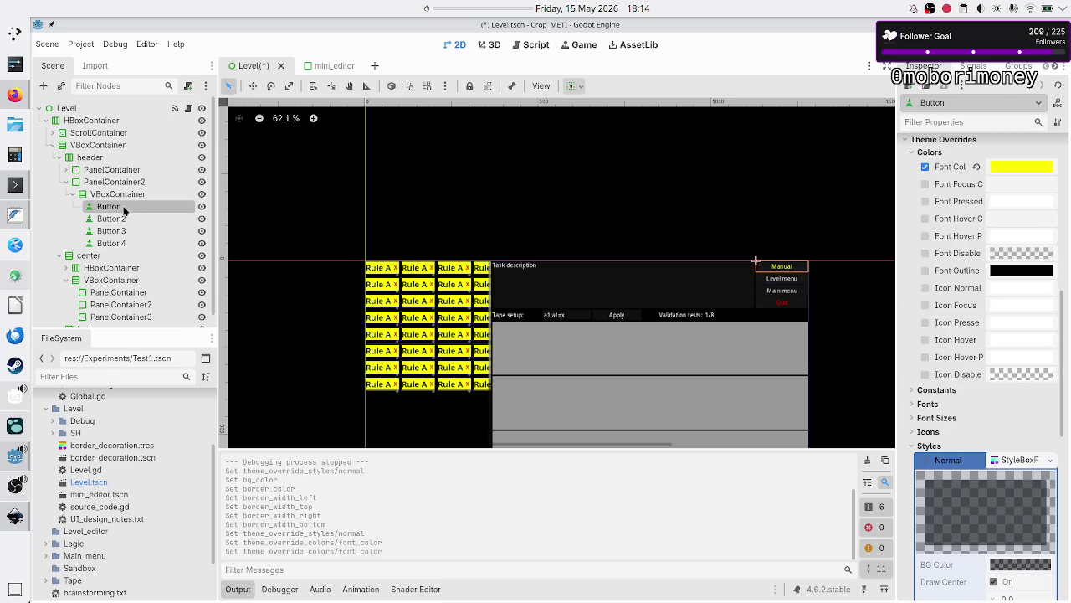
- Wrap the Task description text in [center] tags, enable BBCode, and set Vertical Alignment to Center
{"action": "left_click", "coordinate": [65, 170]}
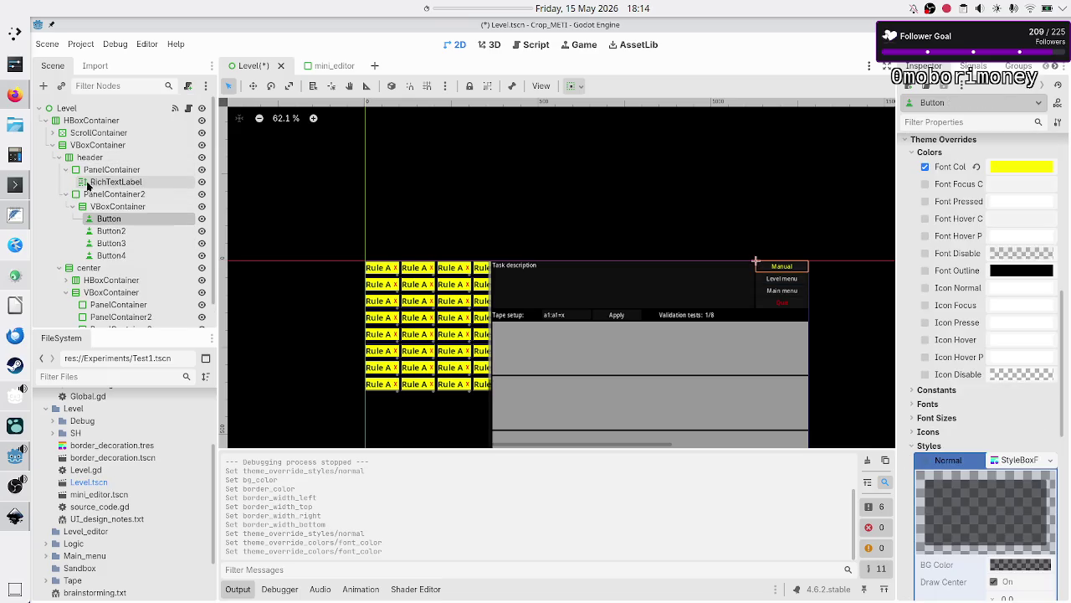
{"action": "left_click", "coordinate": [97, 184]}
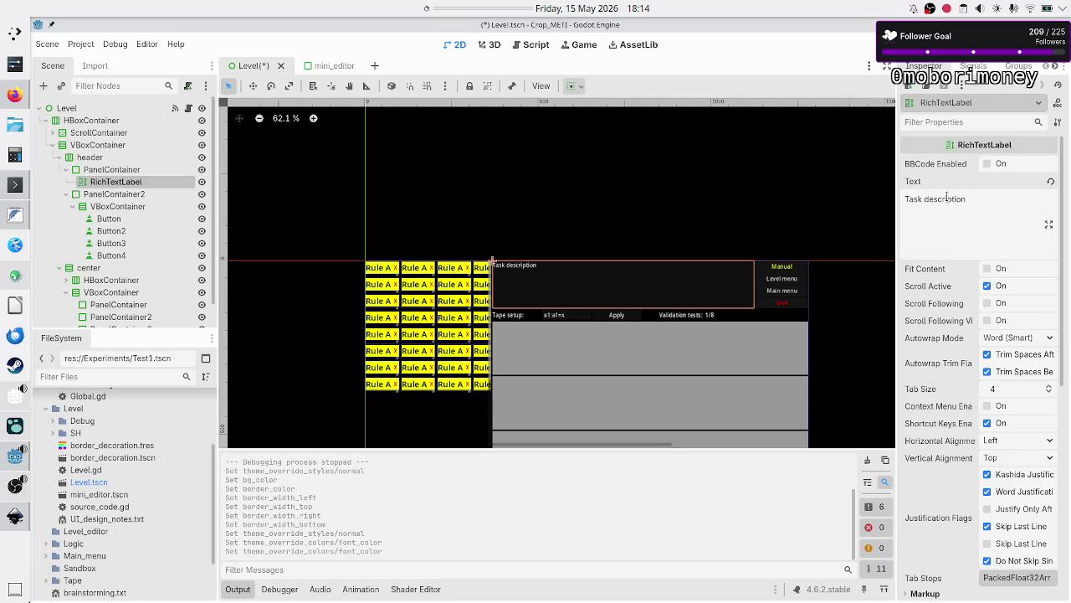
{"action": "left_click", "coordinate": [983, 226]}
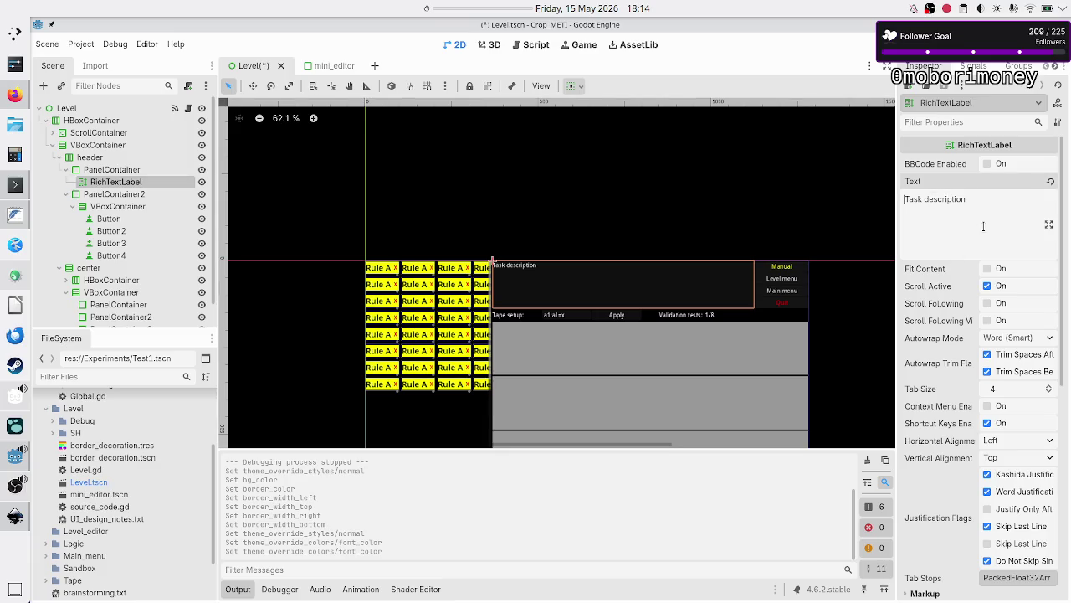
{"action": "type", "text": "[center]"}
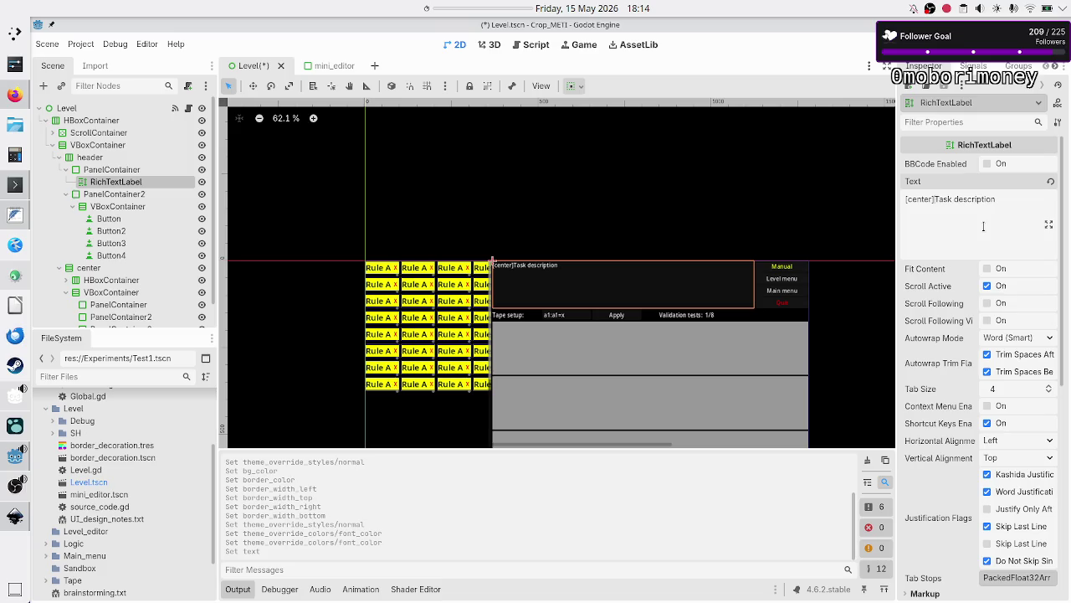
{"action": "type", "text": "[center"}
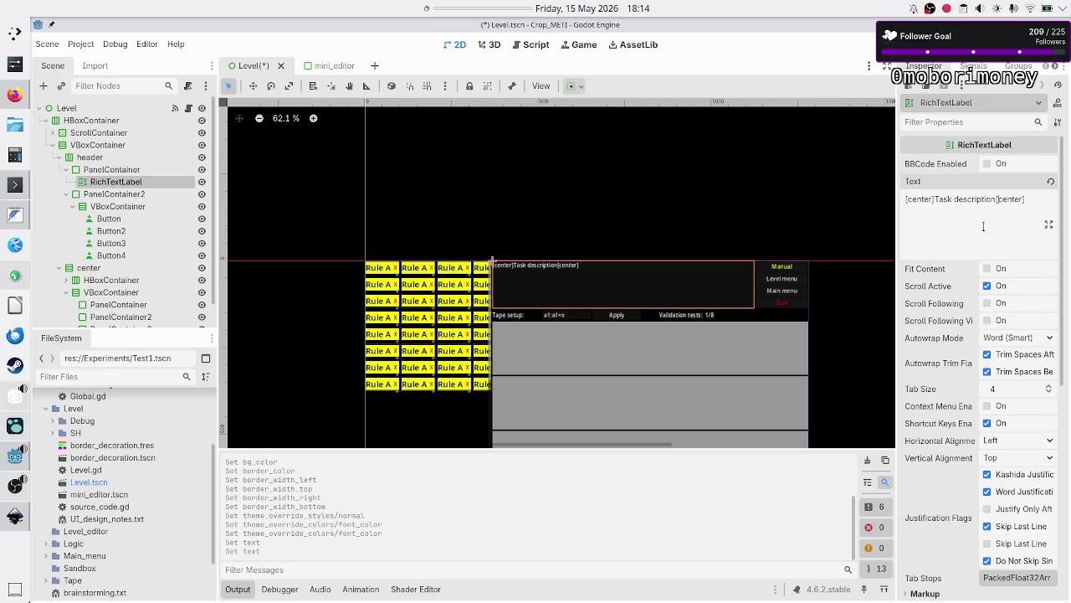
{"action": "type", "text": "/"}
{"action": "left_click", "coordinate": [987, 164]}
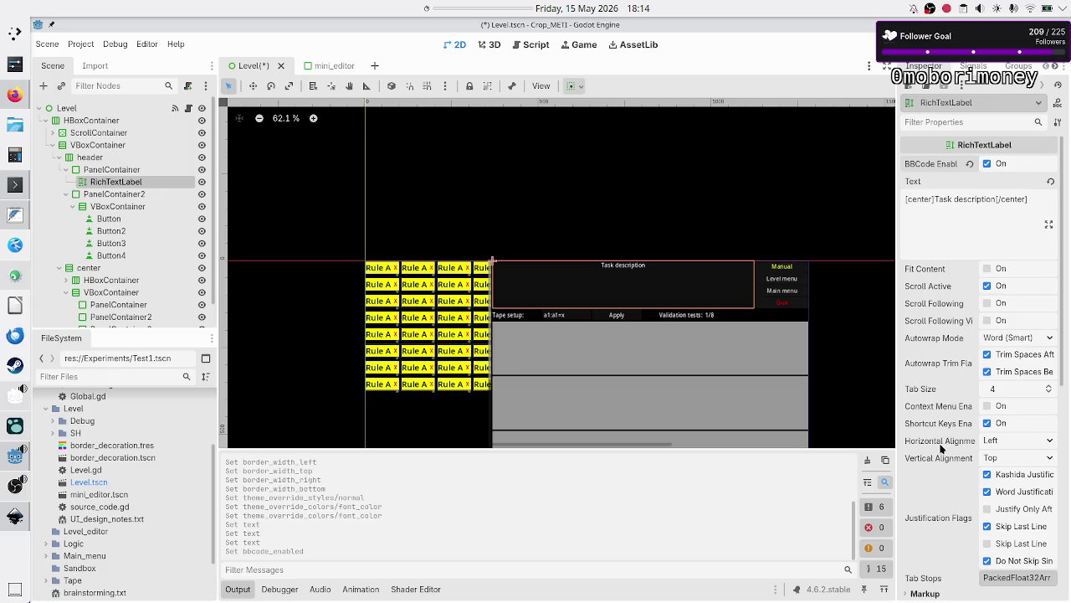
{"action": "left_click", "coordinate": [1012, 458]}
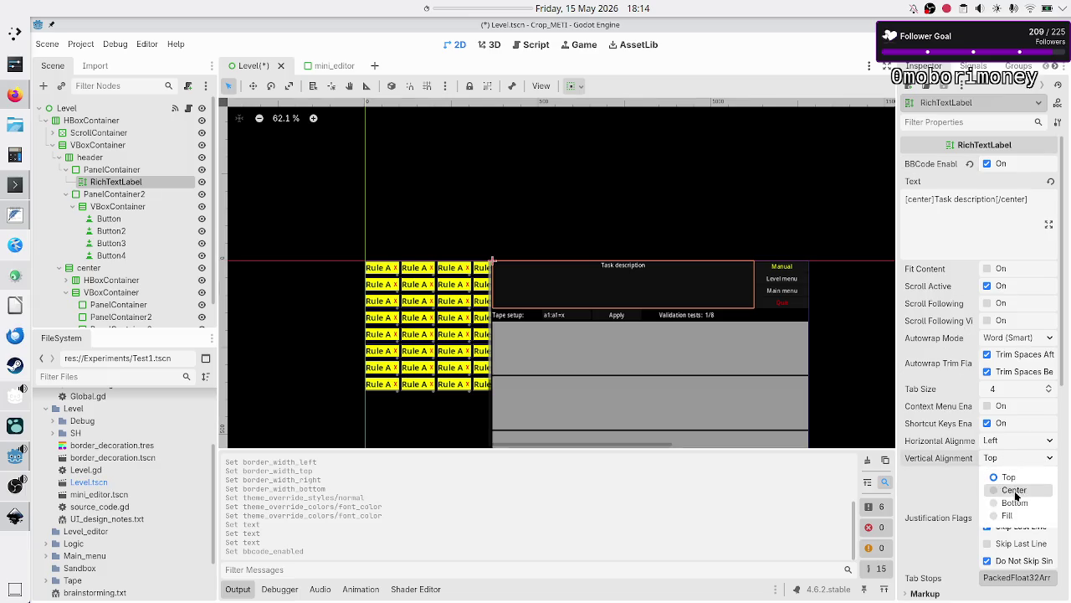
{"action": "left_click", "coordinate": [1015, 493]}
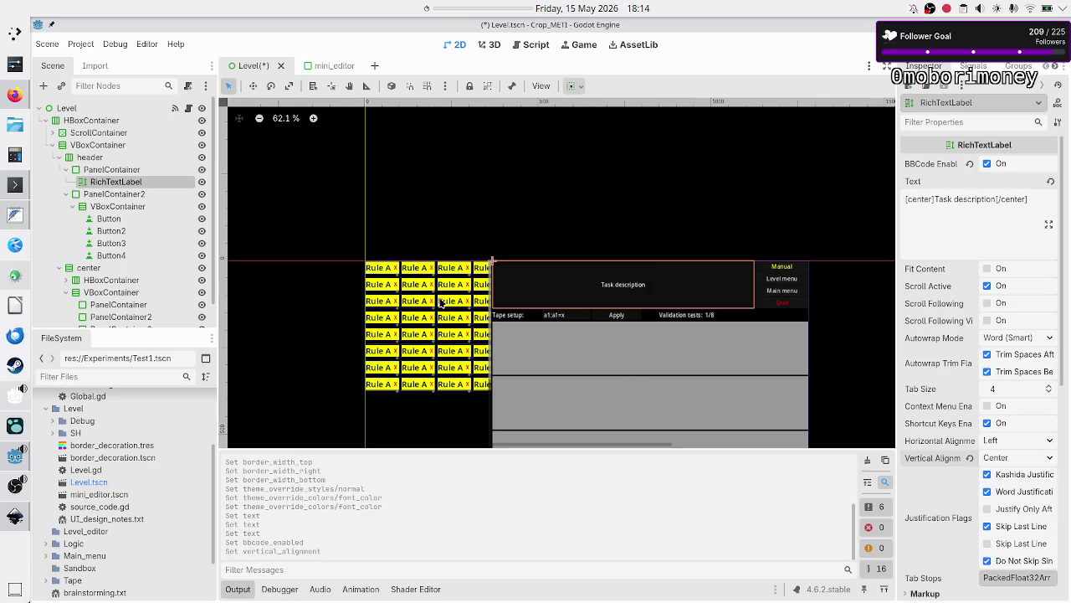
{"action": "scroll", "coordinate": [439, 293], "scroll_direction": "down", "scroll_amount": 1}
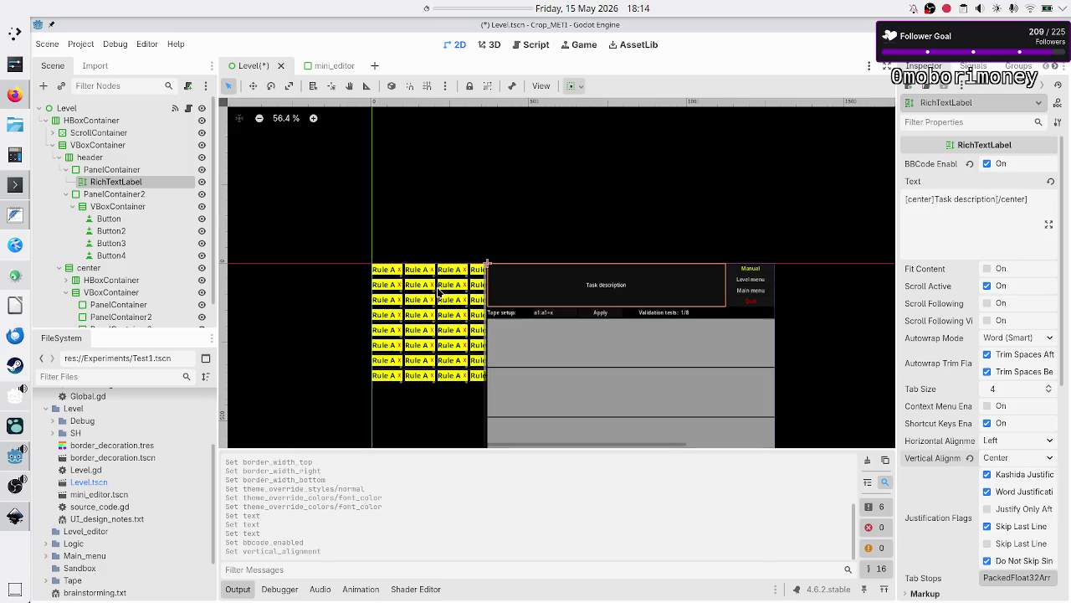
- Expand the footer in the Scene tree and select the Current rule: A label
{"action": "scroll", "coordinate": [438, 293], "scroll_direction": "down", "scroll_amount": 1}
{"action": "scroll", "coordinate": [439, 292], "scroll_direction": "up", "scroll_amount": 14}
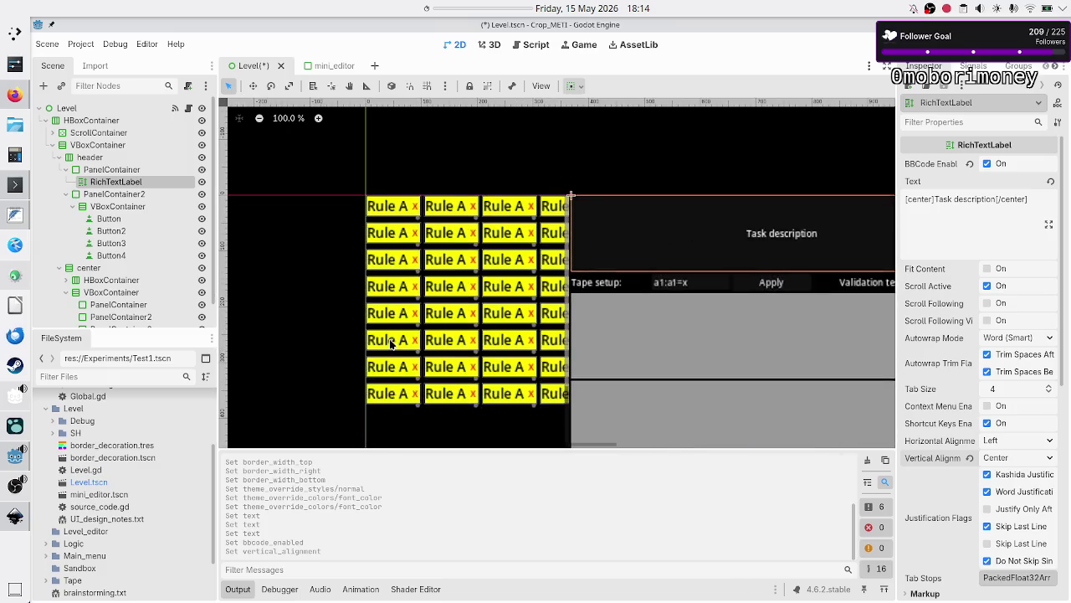
{"action": "scroll", "coordinate": [391, 343], "scroll_direction": "down", "scroll_amount": 12}
{"action": "scroll", "coordinate": [390, 342], "scroll_direction": "down", "scroll_amount": 5}
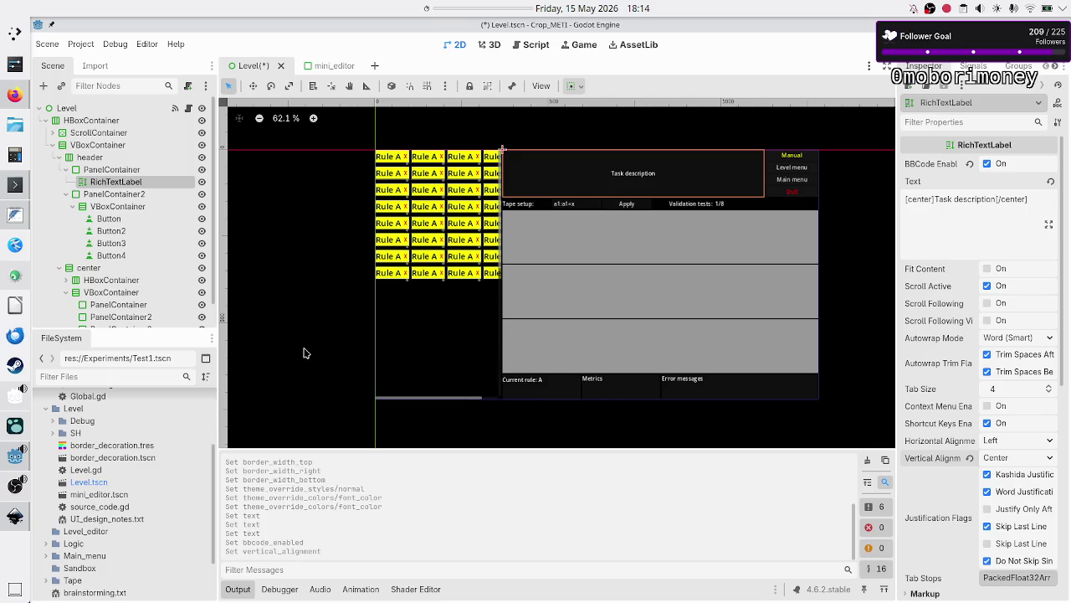
{"action": "scroll", "coordinate": [97, 271], "scroll_direction": "down", "scroll_amount": 1}
{"action": "left_click", "coordinate": [58, 316]}
{"action": "scroll", "coordinate": [109, 260], "scroll_direction": "down", "scroll_amount": 3}
{"action": "left_click", "coordinate": [72, 266]}
{"action": "left_click", "coordinate": [107, 280]}
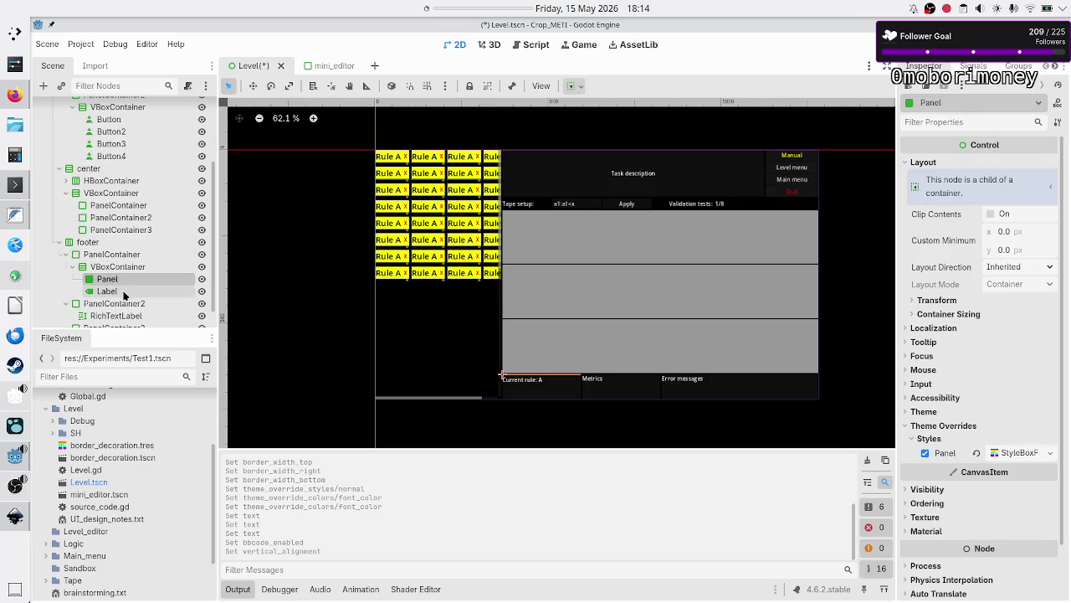
{"action": "left_click", "coordinate": [106, 290]}
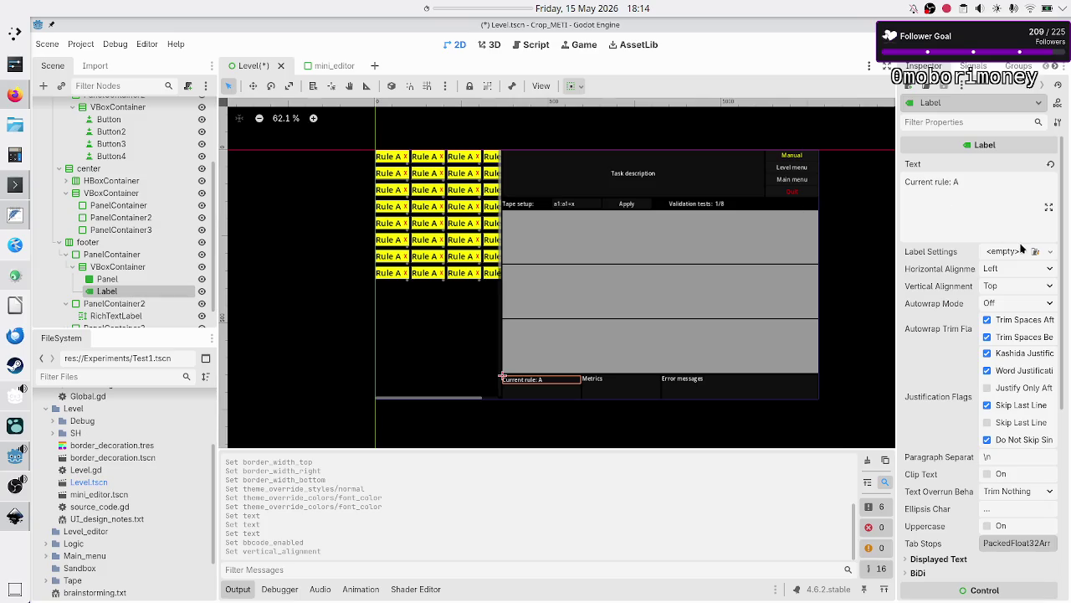
- Set the label's Vertical and Horizontal Alignment both to Center
{"action": "left_click", "coordinate": [1002, 282]}
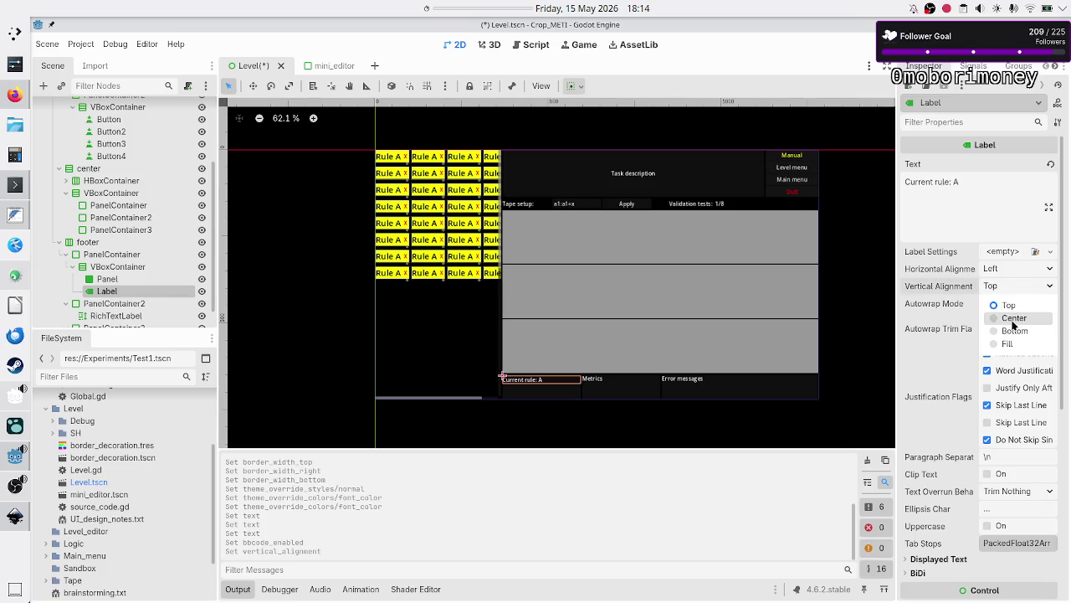
{"action": "left_click", "coordinate": [1014, 318]}
{"action": "left_click", "coordinate": [1015, 268]}
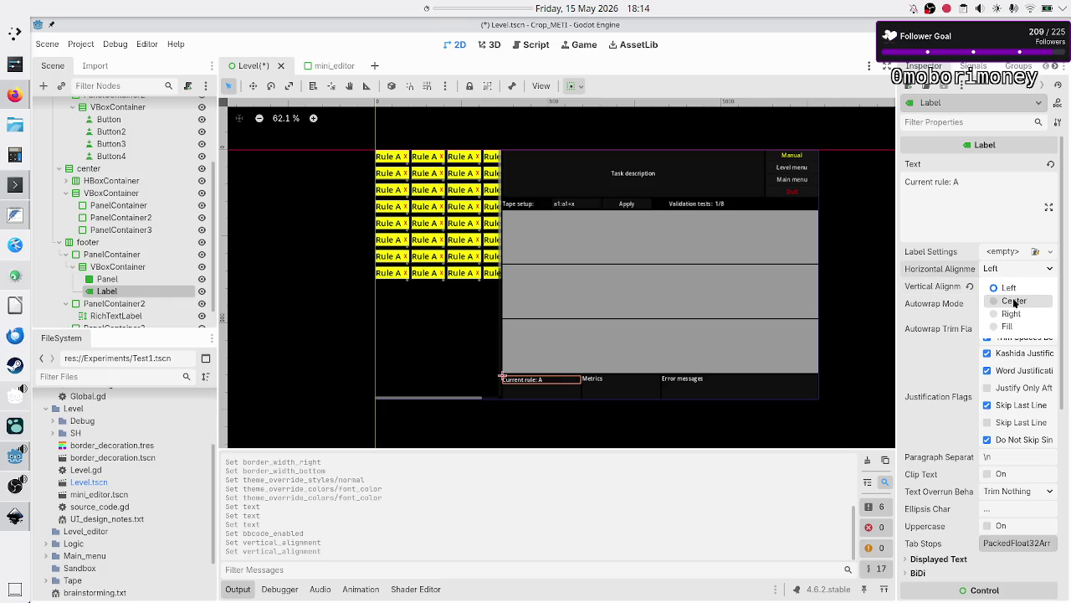
{"action": "left_click", "coordinate": [1014, 302]}
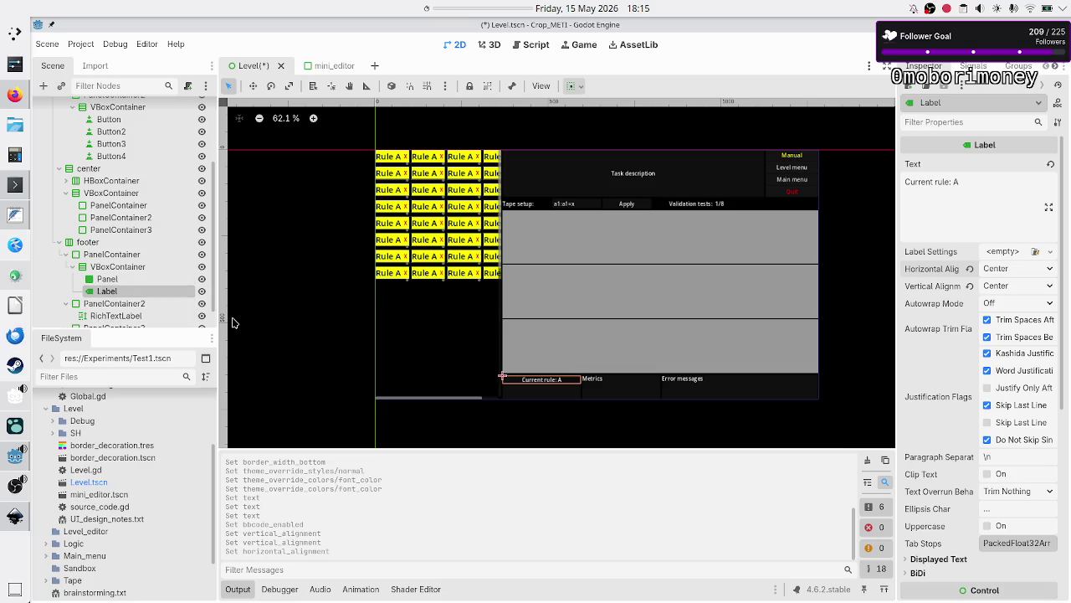
{"action": "scroll", "coordinate": [139, 289], "scroll_direction": "down", "scroll_amount": 1}
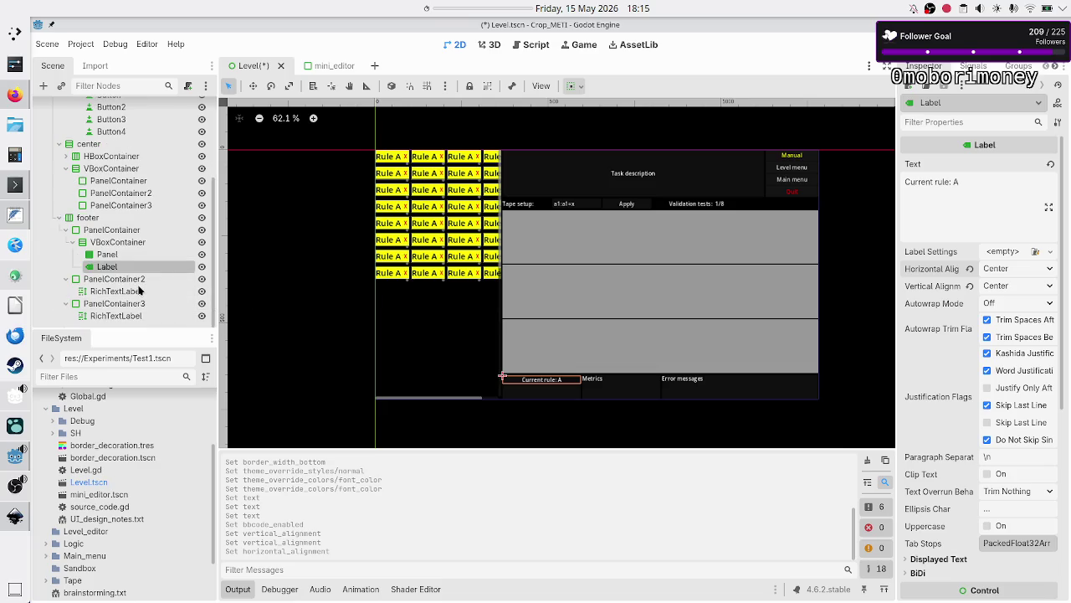
- Make the footer Panel expand vertically
{"action": "left_click", "coordinate": [109, 255]}
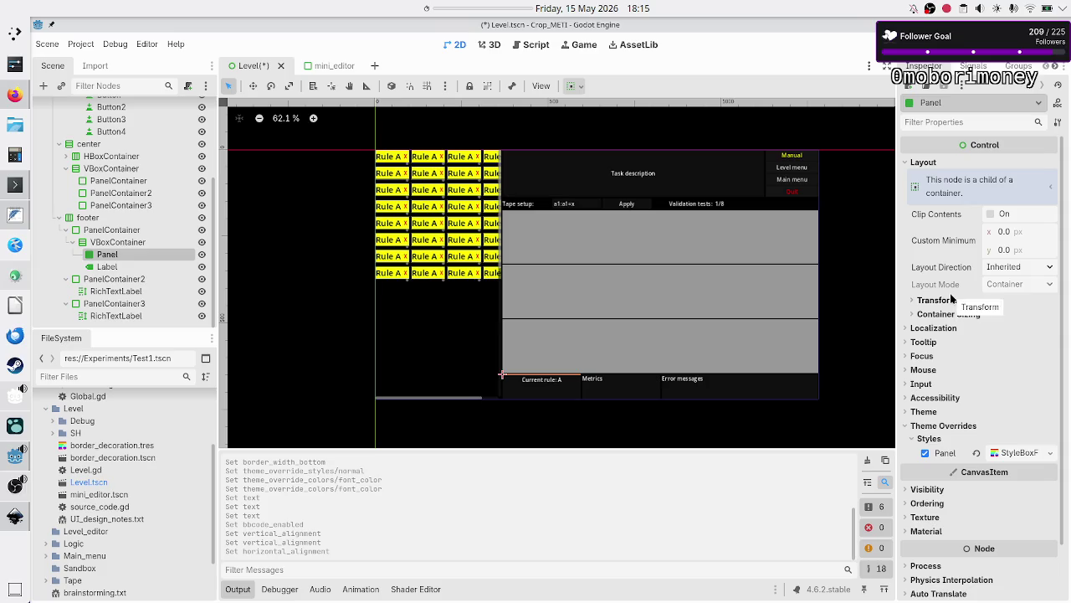
{"action": "left_click", "coordinate": [958, 313]}
{"action": "left_click", "coordinate": [1014, 363]}
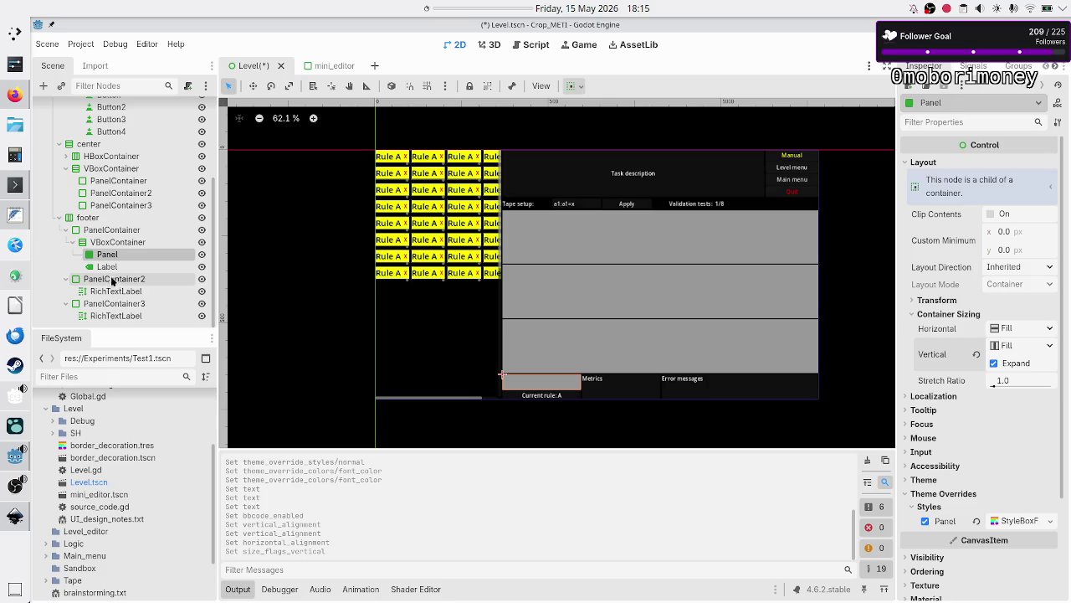
- Center the Metrics label vertically, enable BBCode, and wrap its text in [center][/center]
{"action": "left_click", "coordinate": [98, 291]}
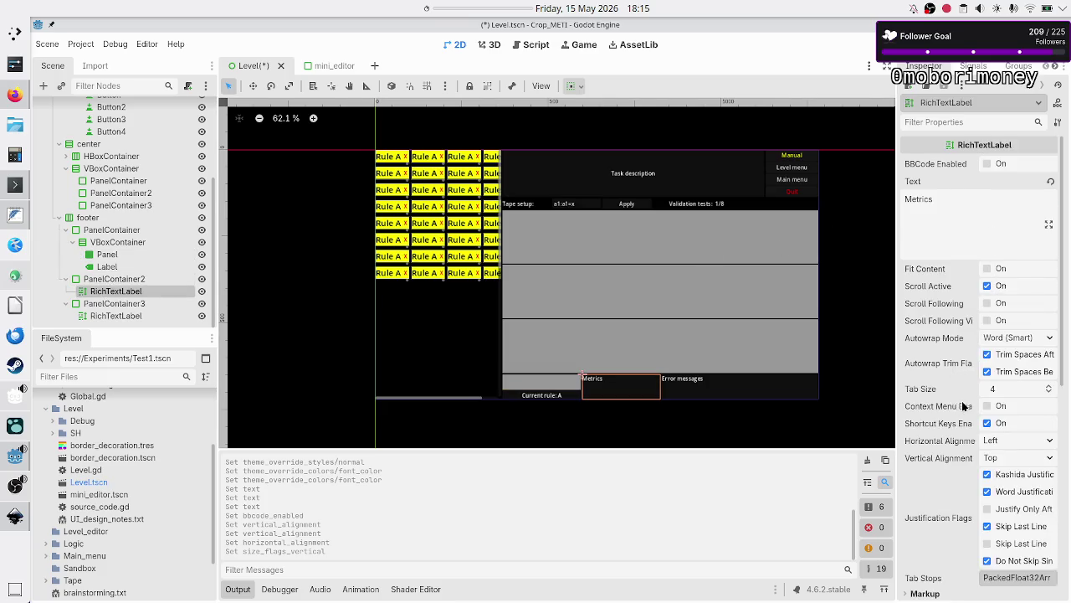
{"action": "left_click", "coordinate": [996, 460]}
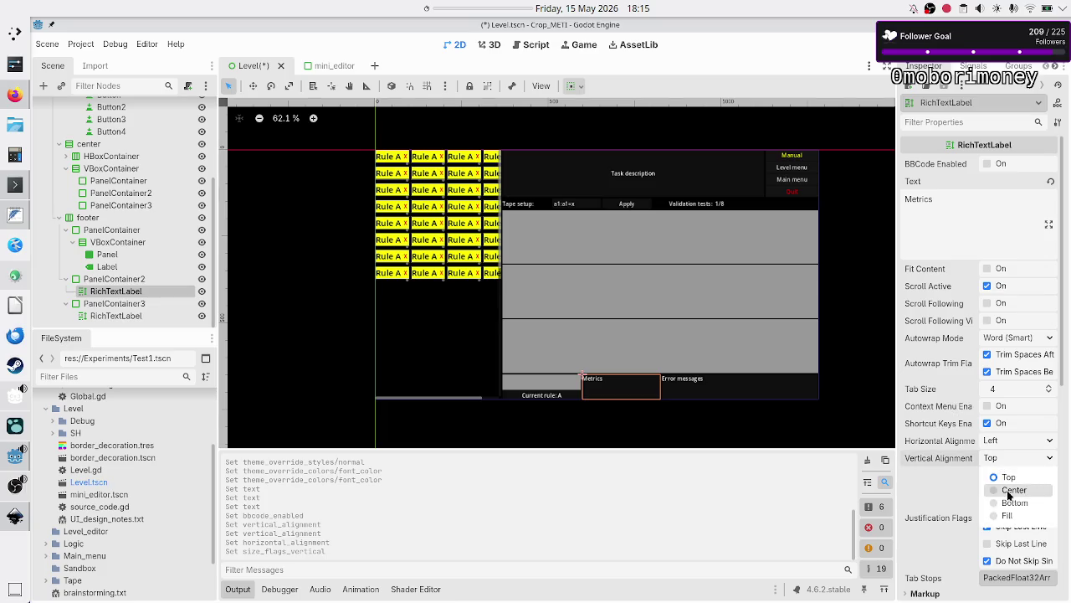
{"action": "left_click", "coordinate": [1007, 490]}
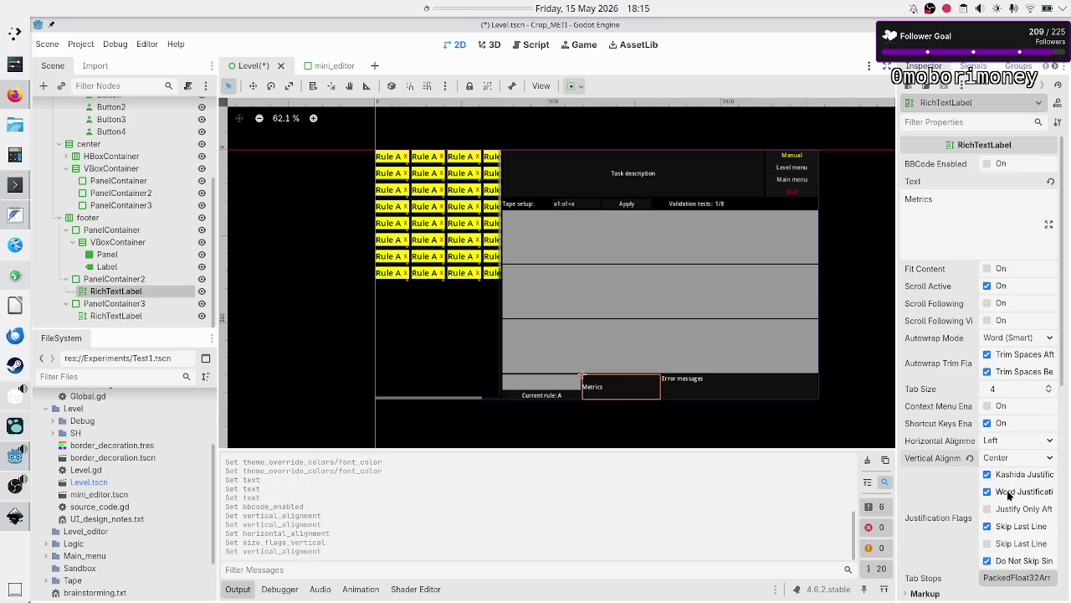
{"action": "left_click", "coordinate": [987, 163]}
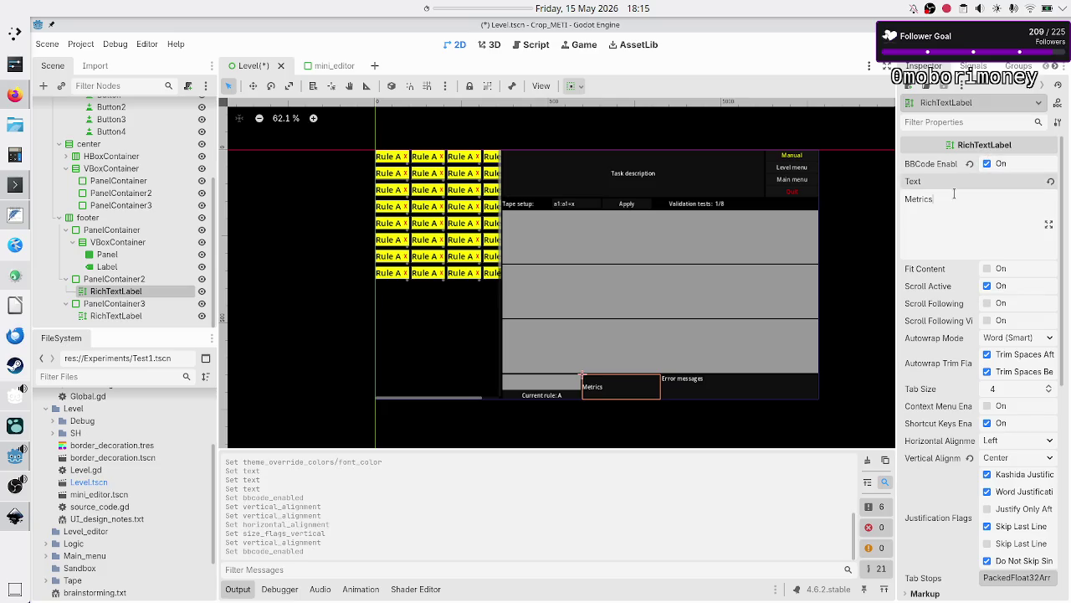
{"action": "type", "text": "[center]"}
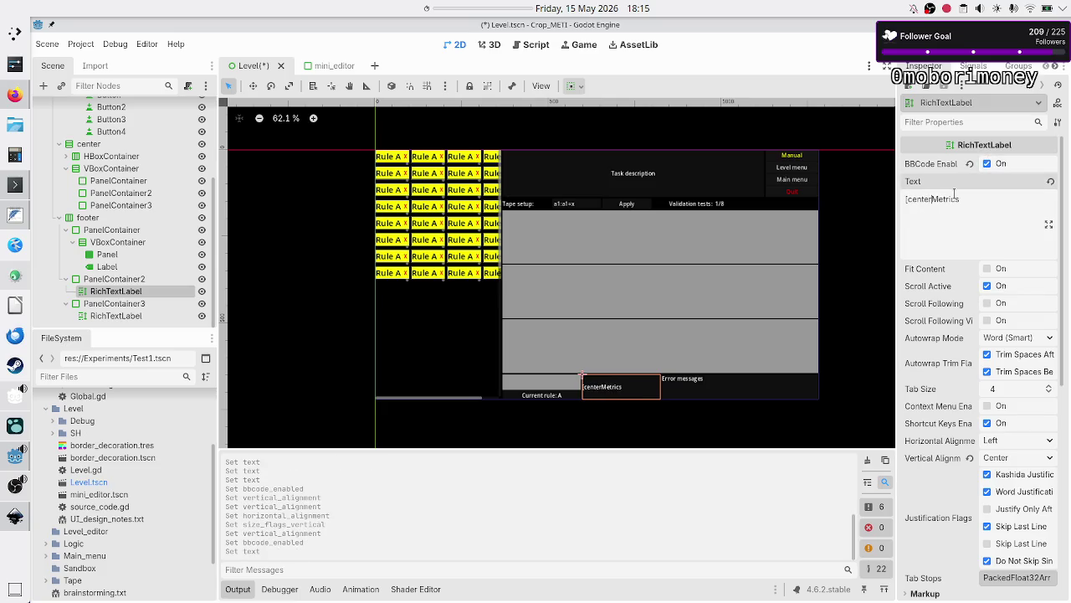
{"action": "type", "text": "[/center]"}
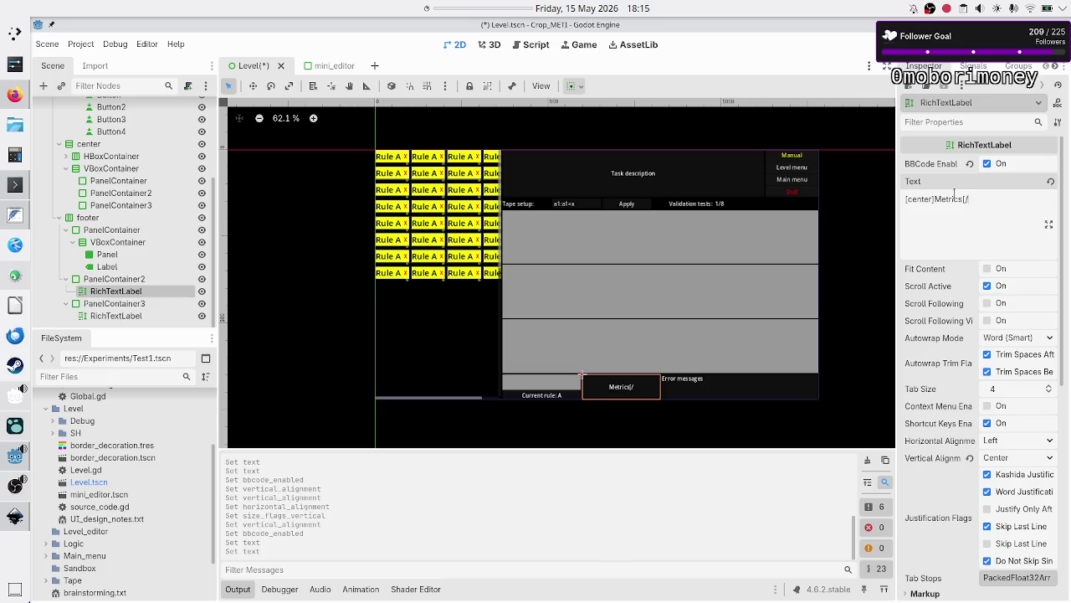
{"action": "type", "text": "]"}
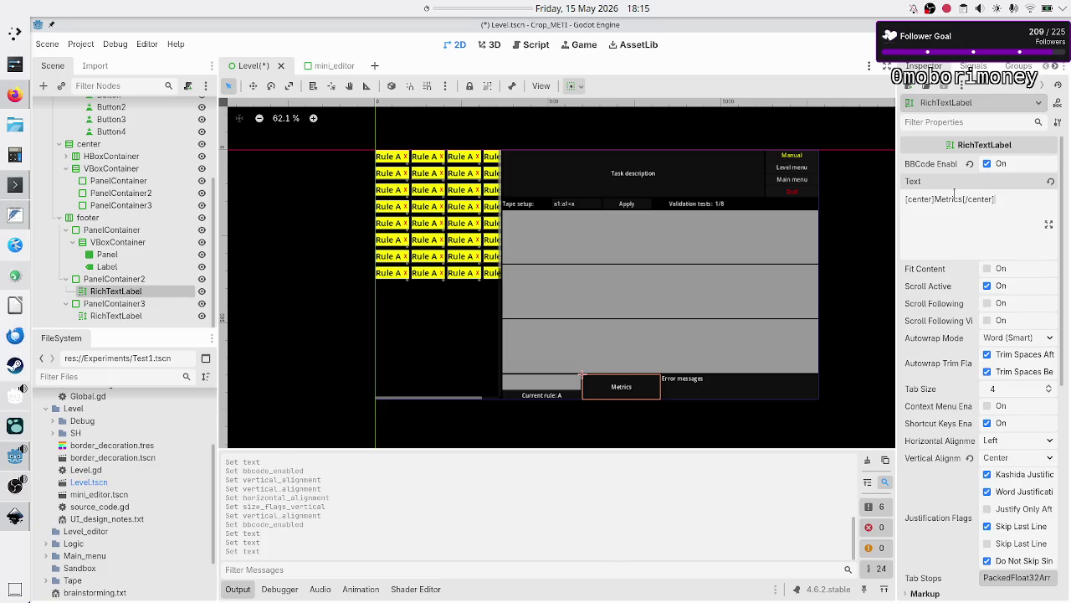
{"action": "left_click", "coordinate": [109, 321]}
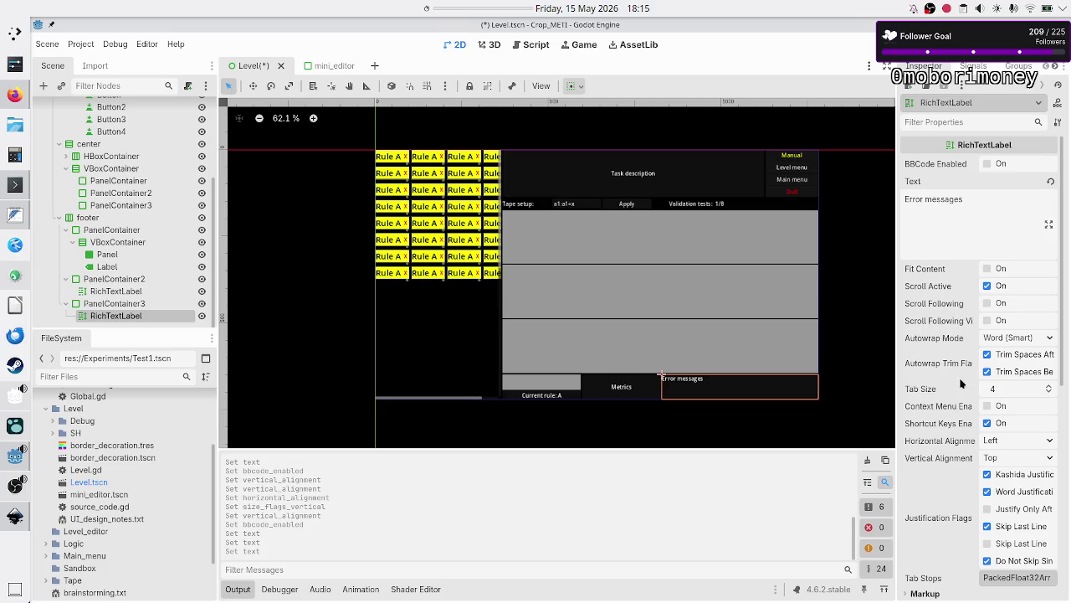
- Centre the Error messages text vertically, wrap it in [center] tags, and run with F5
{"action": "left_click", "coordinate": [1004, 457]}
{"action": "left_click", "coordinate": [1013, 490]}
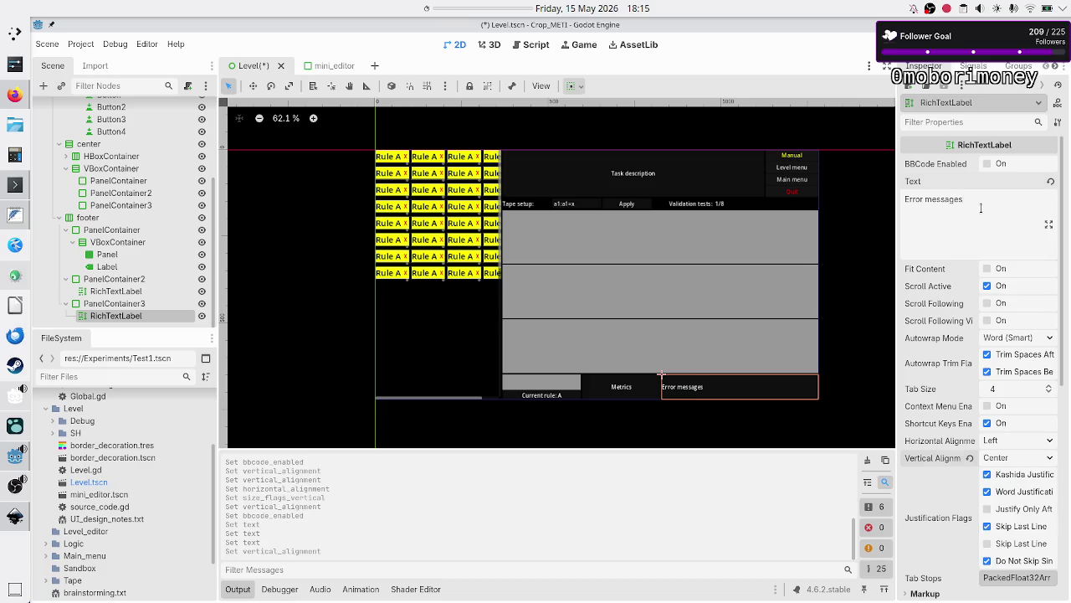
{"action": "left_click", "coordinate": [981, 208]}
{"action": "type", "text": "[center]"}
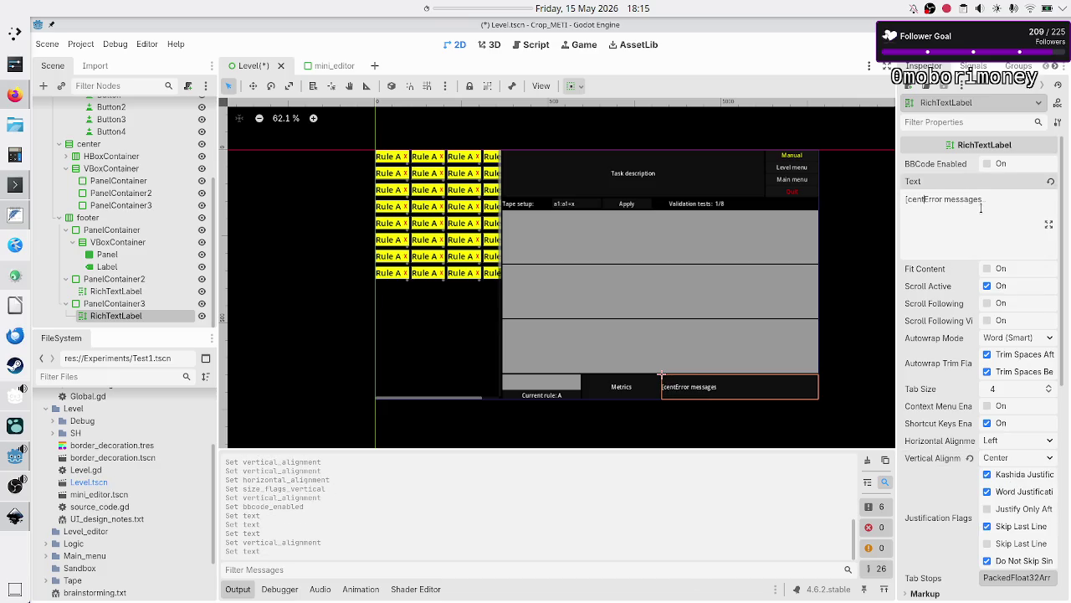
{"action": "type", "text": "[/center"}
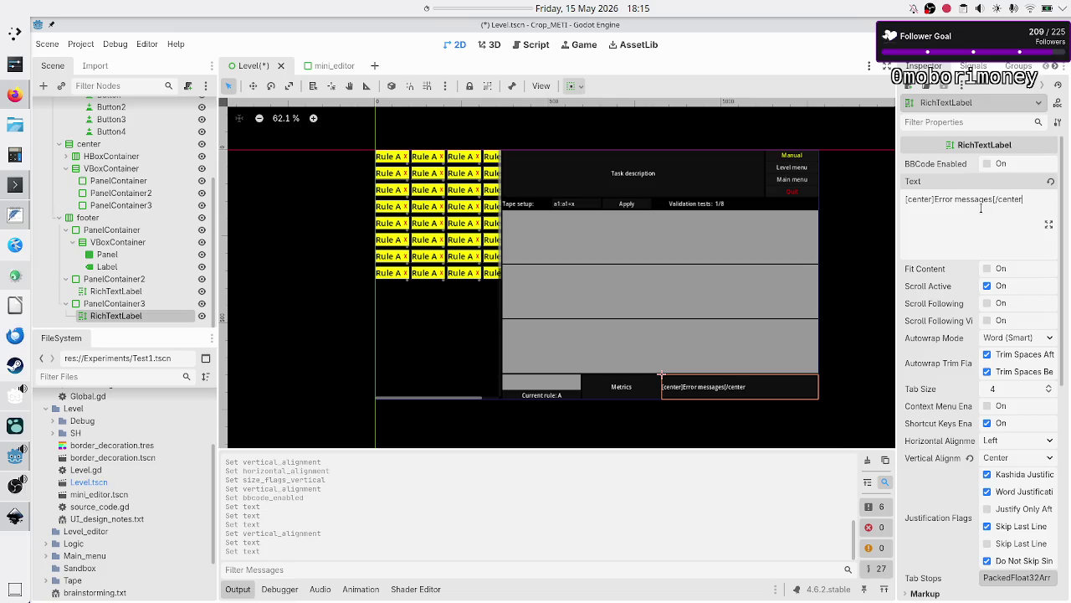
{"action": "key", "text": "F5"}
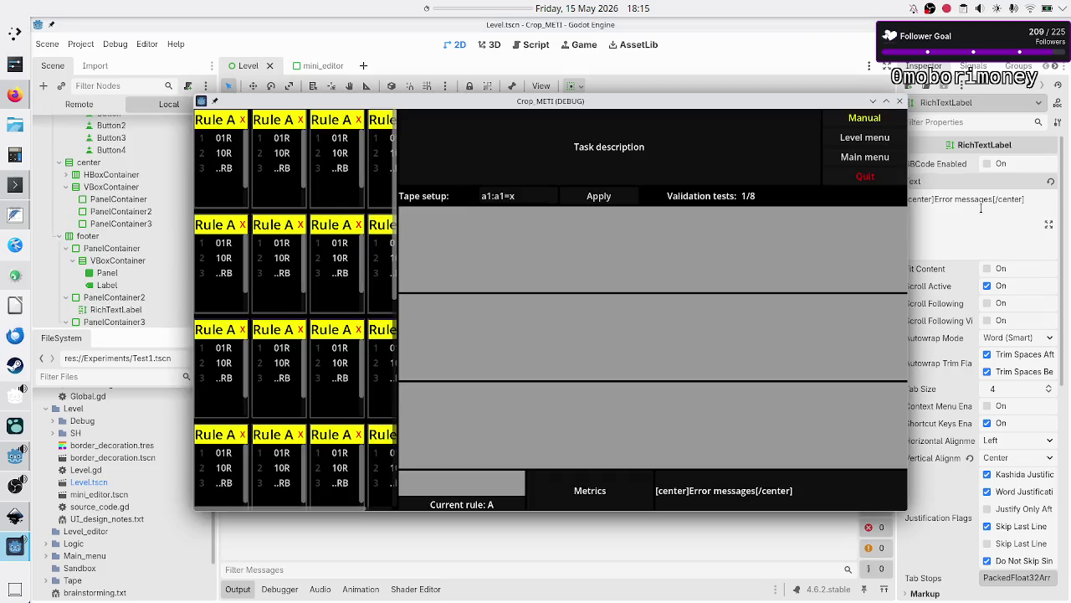
- Enable BBCode on Error messages, rerun the game to confirm centred text, then close it
{"action": "left_click", "coordinate": [986, 163]}
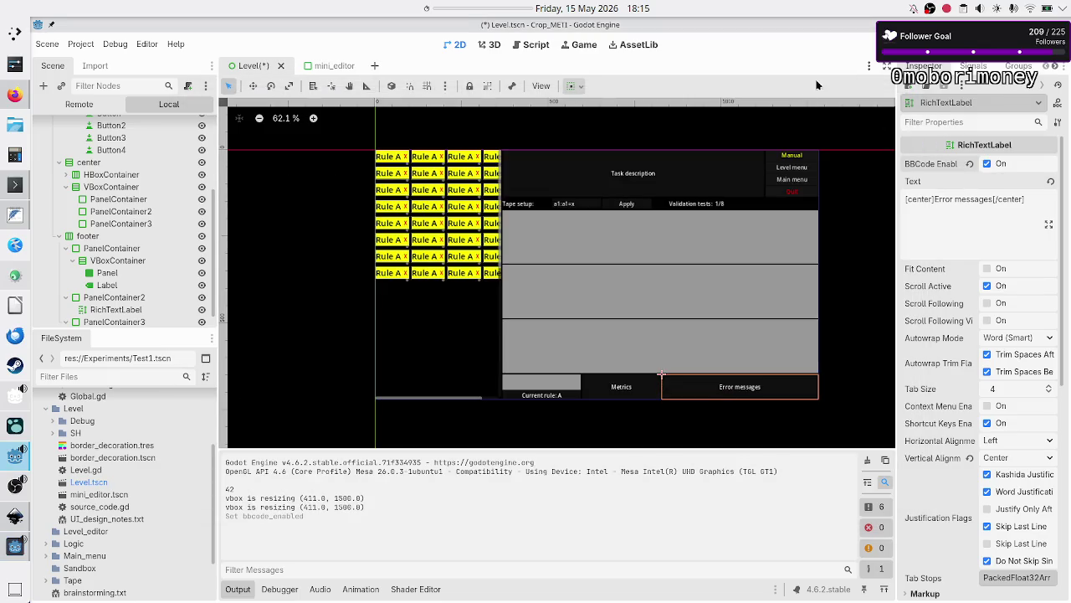
{"action": "key", "text": "F8"}
{"action": "key", "text": "F6"}
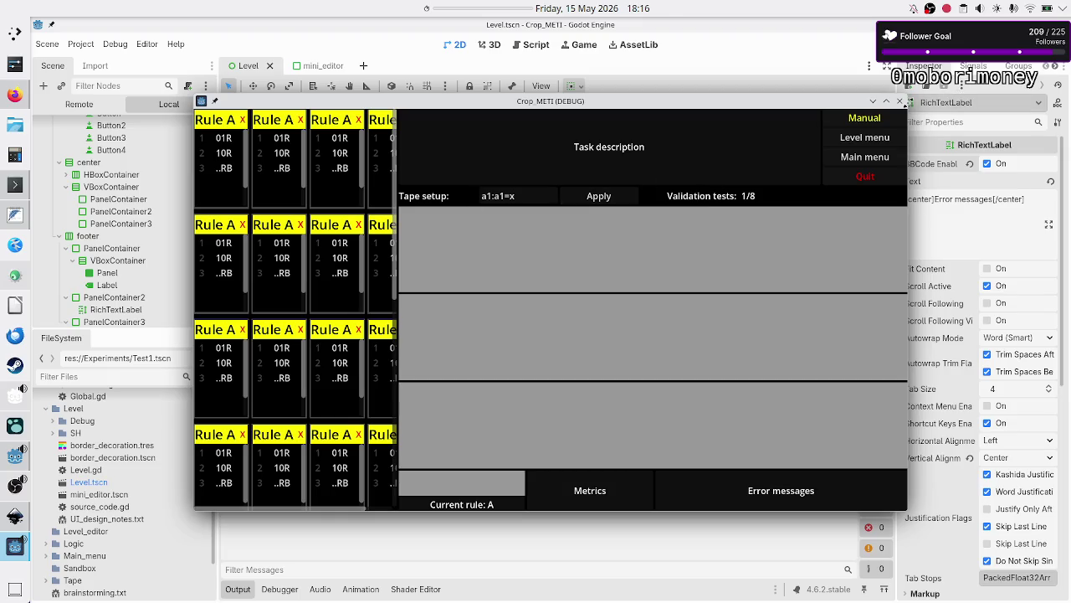
{"action": "left_click", "coordinate": [898, 105]}
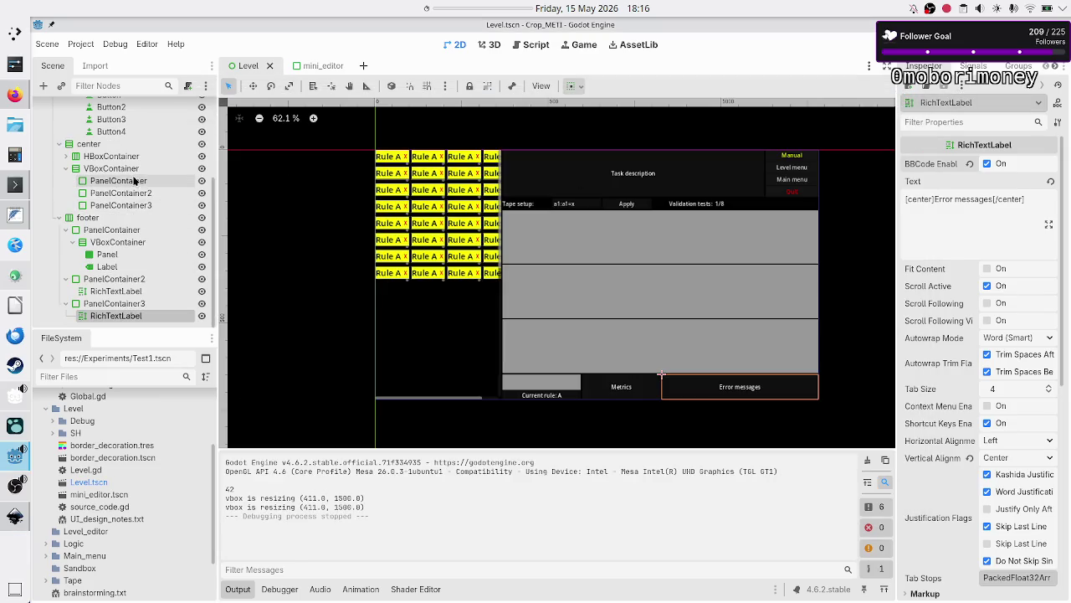
- Add a new Control node and move it to the start of the tape-setup row
{"action": "scroll", "coordinate": [130, 187], "scroll_direction": "up", "scroll_amount": 4}
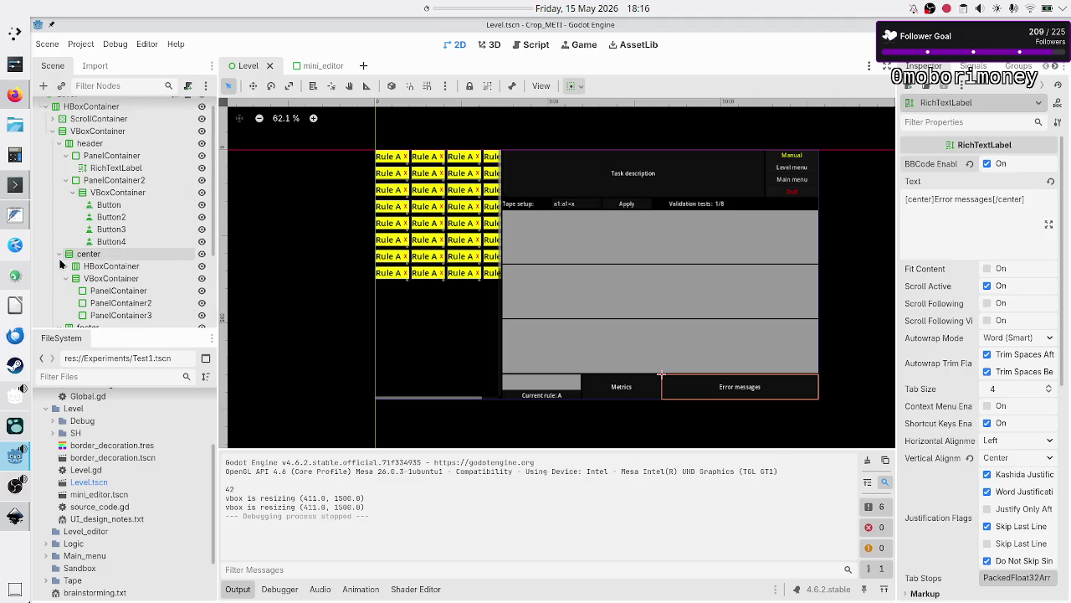
{"action": "left_click", "coordinate": [71, 267]}
{"action": "left_click", "coordinate": [67, 268]}
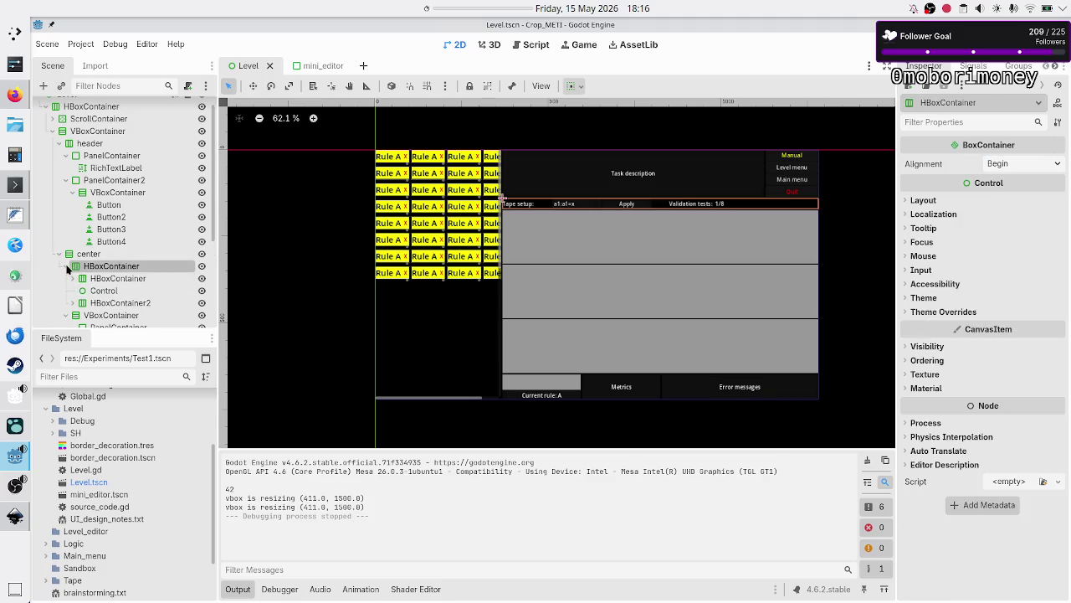
{"action": "left_click", "coordinate": [103, 279]}
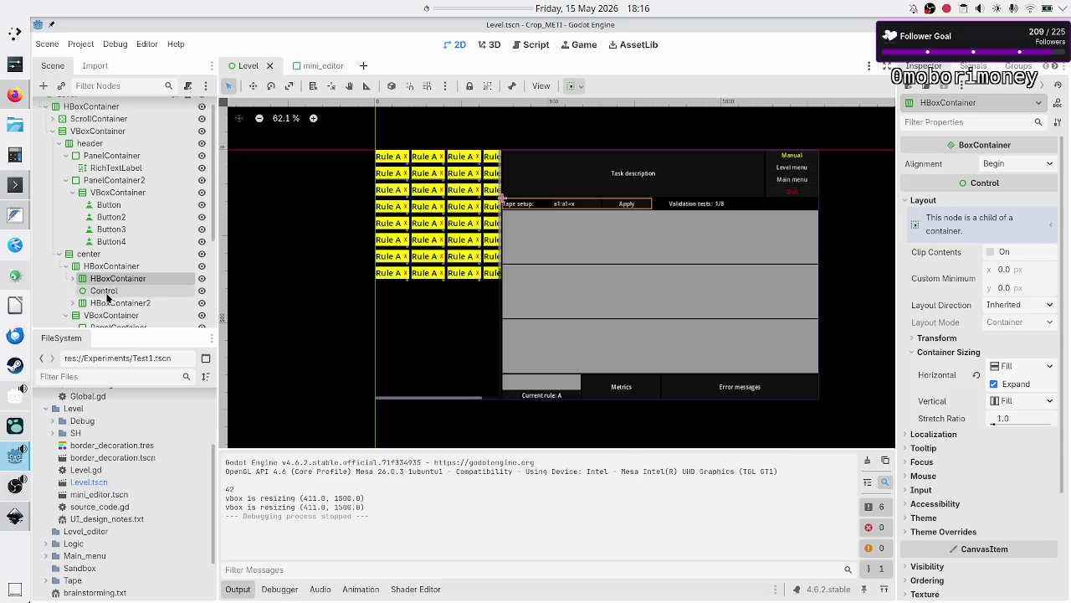
{"action": "left_click", "coordinate": [104, 290]}
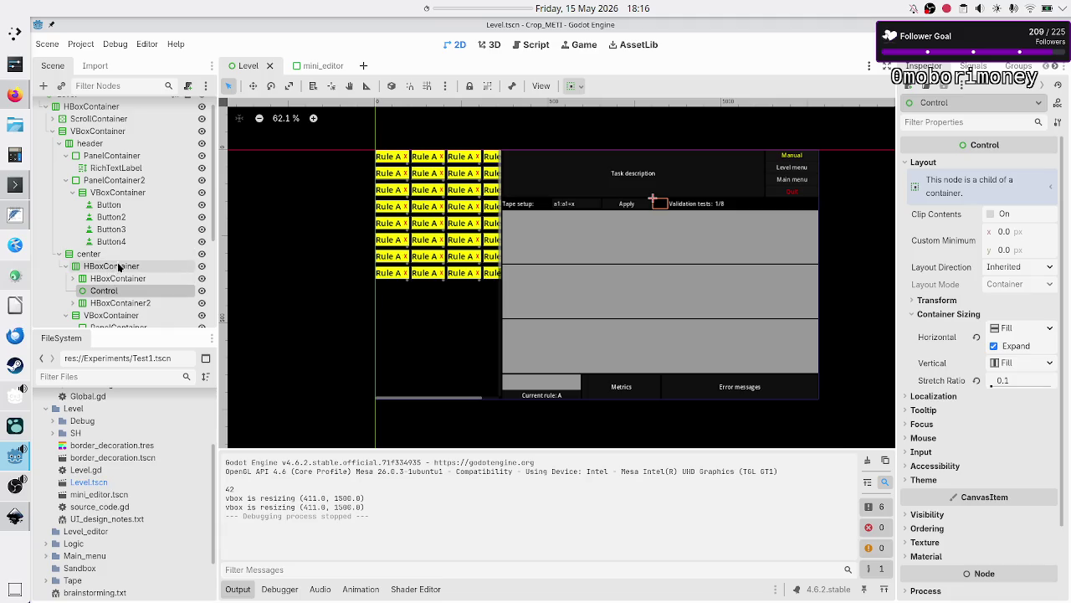
{"action": "left_click", "coordinate": [117, 266]}
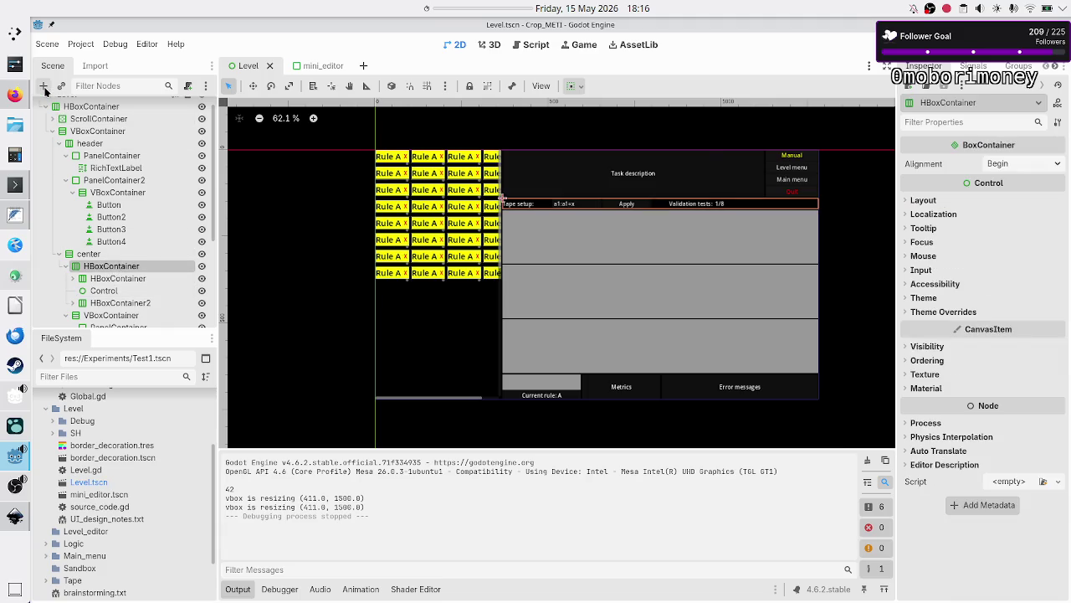
{"action": "left_click", "coordinate": [43, 85]}
{"action": "type", "text": "control"}
{"action": "key", "text": "Return"}
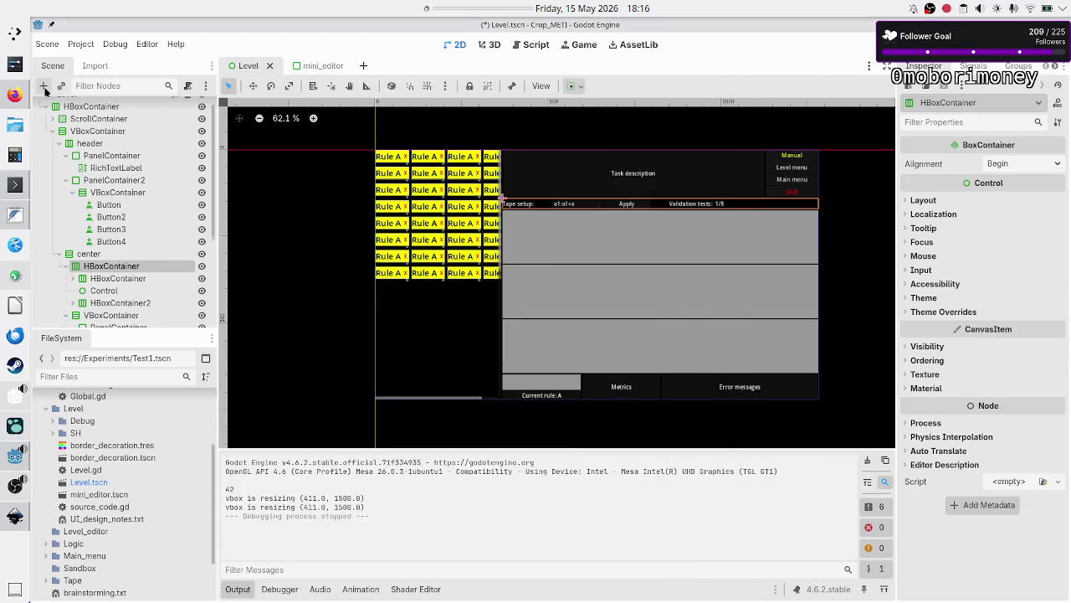
{"action": "mouse_move", "coordinate": [104, 316]}
{"action": "left_mouse_down"}
{"action": "mouse_move", "coordinate": [98, 291]}
{"action": "mouse_move", "coordinate": [108, 268]}
{"action": "left_mouse_up"}
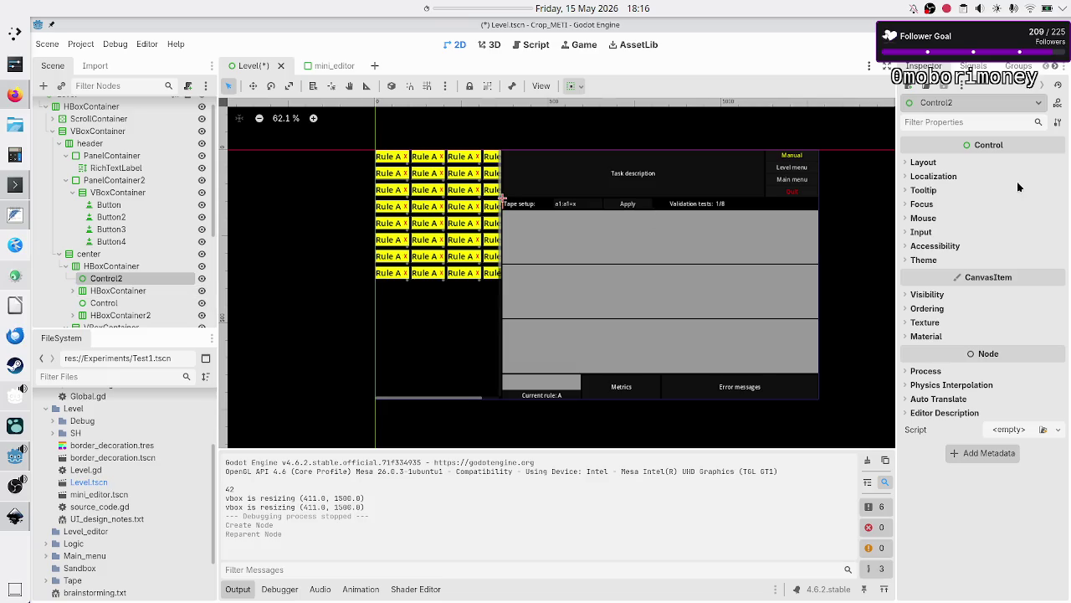
- Make Control2 expand horizontally with a stretch ratio of 0.2
{"action": "left_click", "coordinate": [925, 164]}
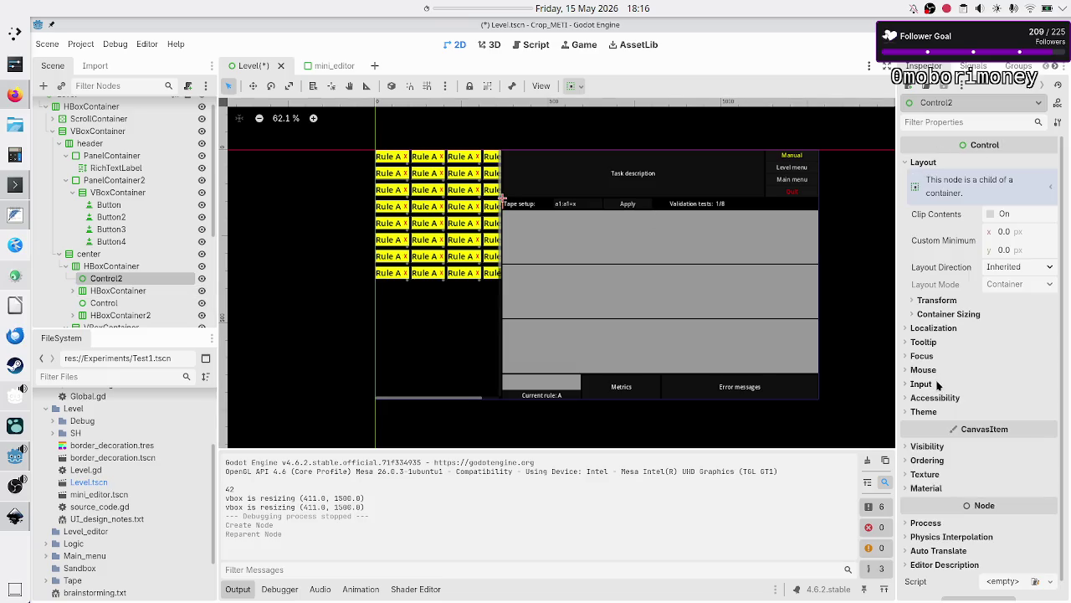
{"action": "left_click", "coordinate": [971, 316]}
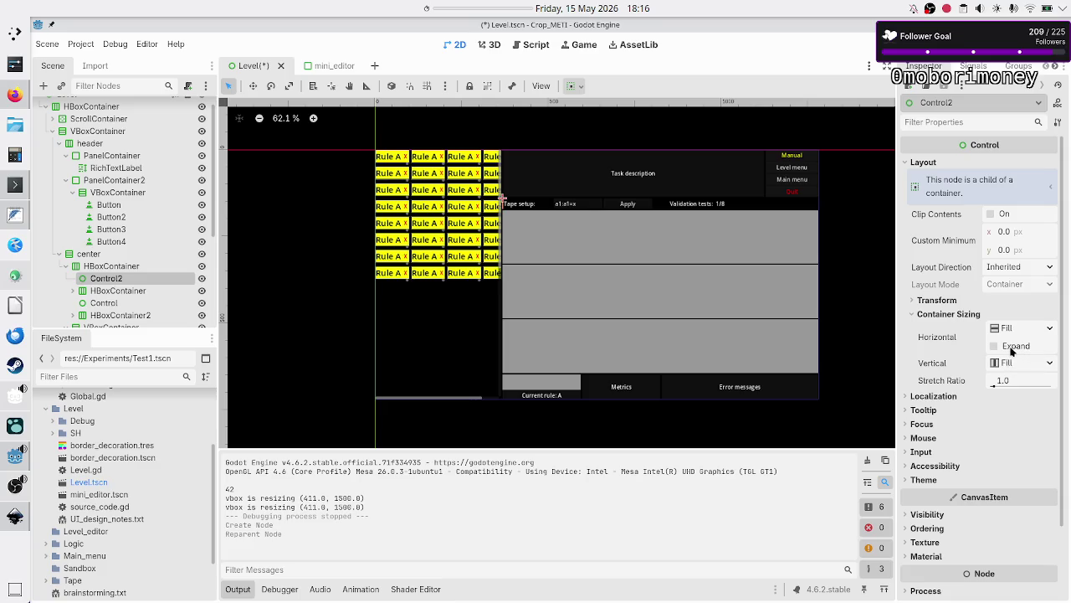
{"action": "left_click", "coordinate": [1012, 350]}
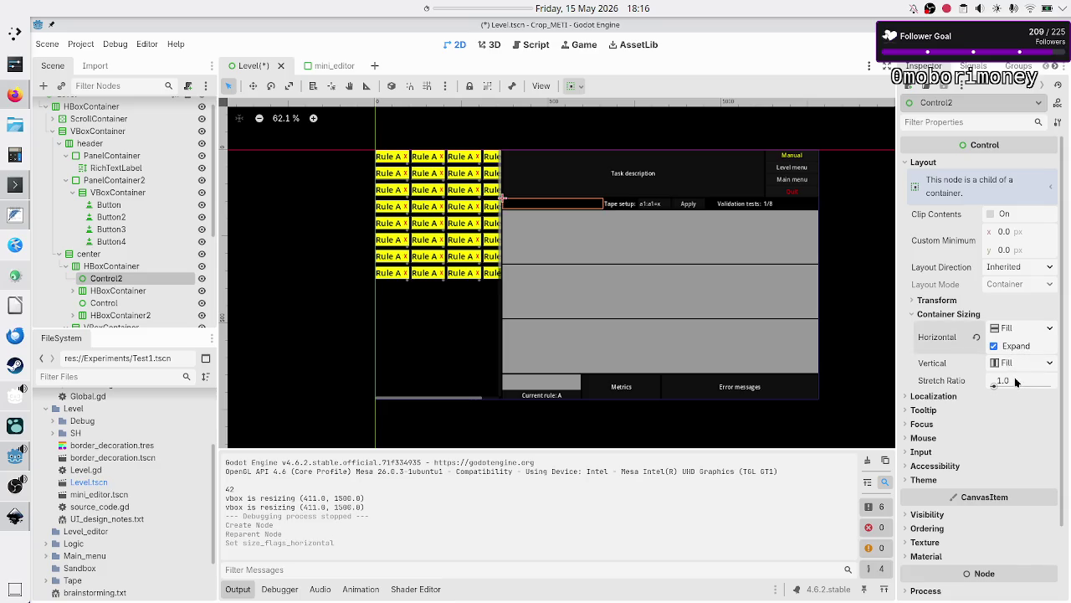
{"action": "left_click", "coordinate": [1016, 383]}
{"action": "type", "text": "0.1"}
{"action": "key", "text": "Return"}
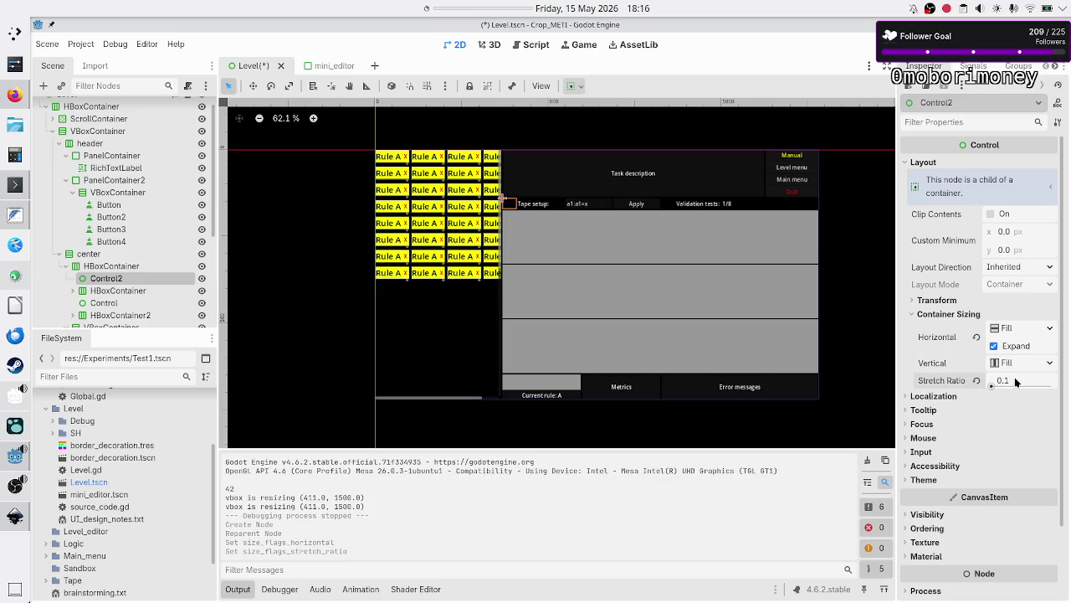
{"action": "type", "text": "0"}
{"action": "key", "text": "Return"}
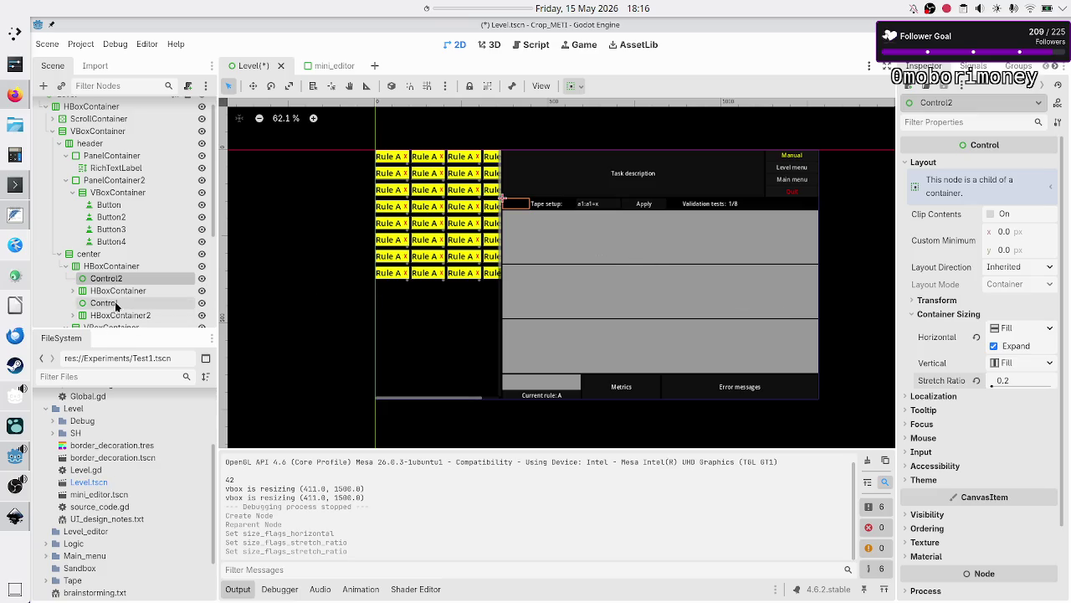
{"action": "left_click", "coordinate": [73, 291]}
- Turn off Horizontal Expand on the Tape setup: label so it fits its text
{"action": "scroll", "coordinate": [126, 289], "scroll_direction": "down", "scroll_amount": 2}
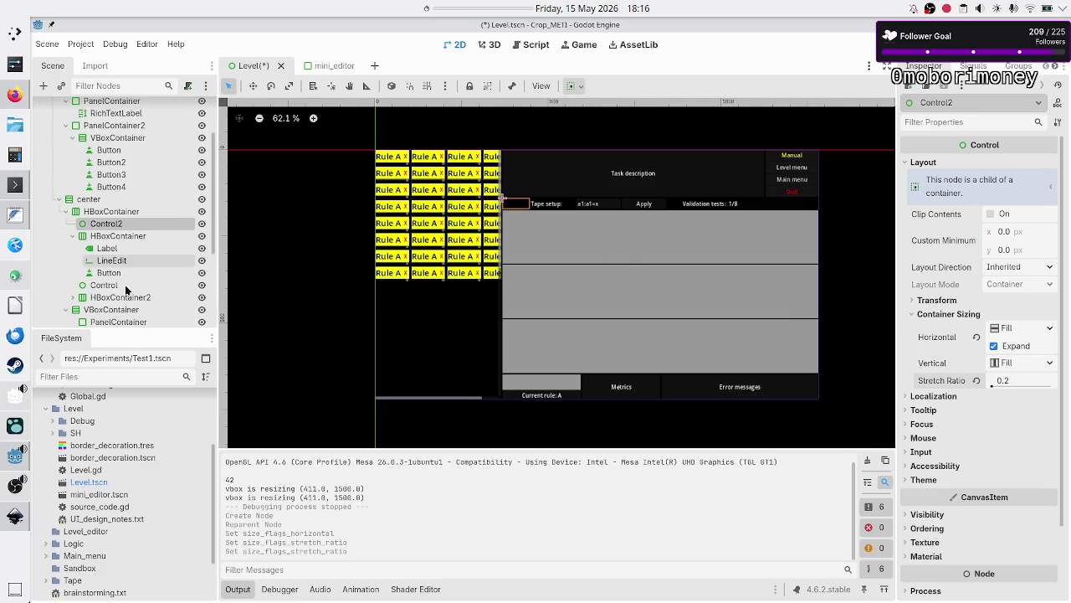
{"action": "left_click", "coordinate": [122, 247]}
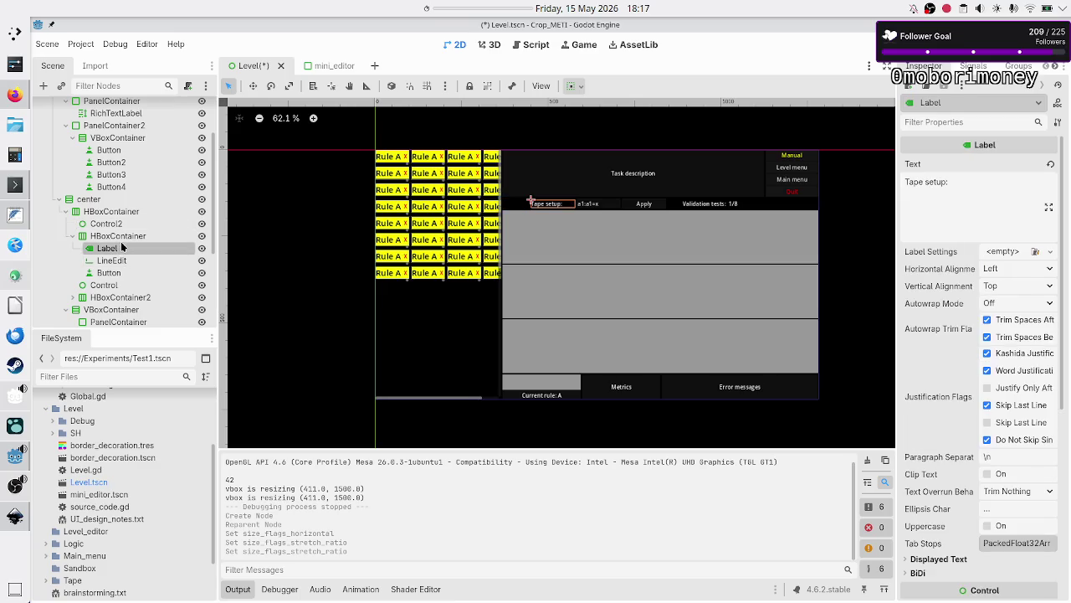
{"action": "left_click", "coordinate": [121, 273], "text": "shift"}
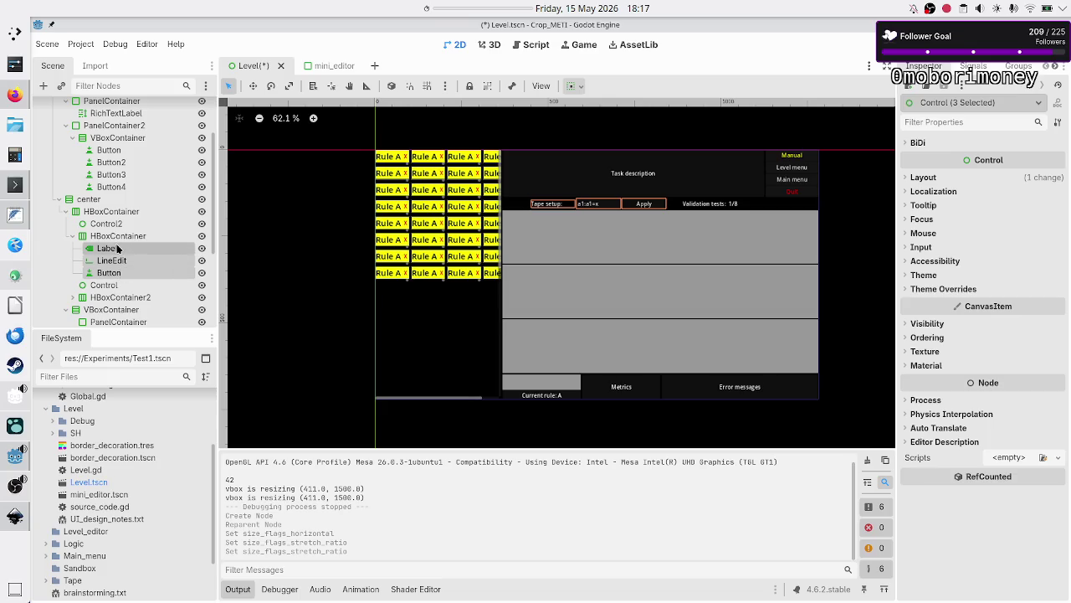
{"action": "left_click", "coordinate": [122, 249]}
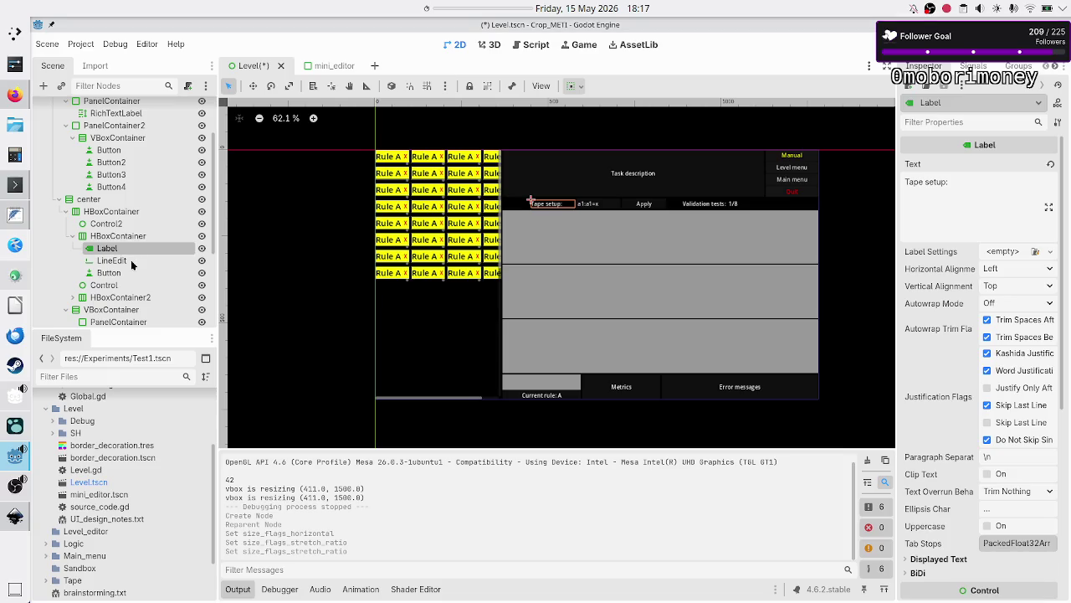
{"action": "scroll", "coordinate": [961, 370], "scroll_direction": "down", "scroll_amount": 5}
{"action": "scroll", "coordinate": [961, 370], "scroll_direction": "down", "scroll_amount": 3}
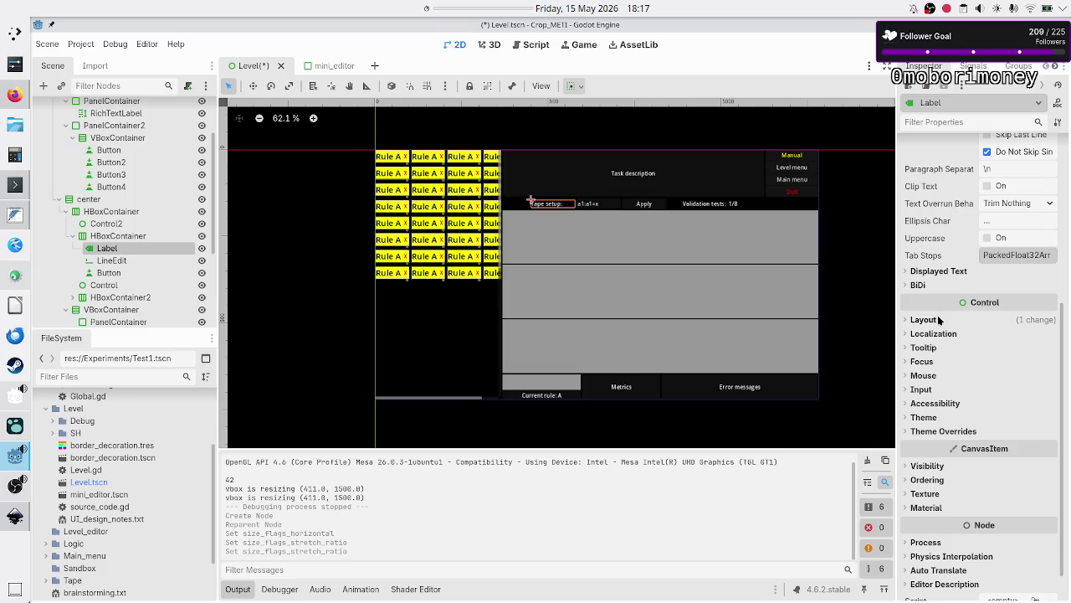
{"action": "left_click", "coordinate": [924, 319]}
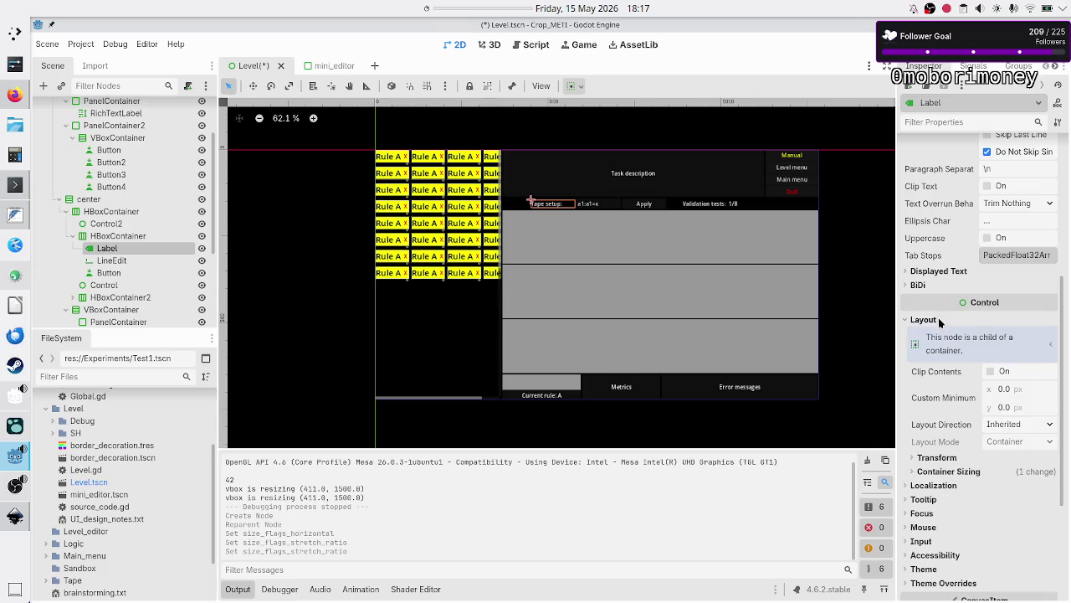
{"action": "left_click", "coordinate": [949, 471]}
{"action": "left_click", "coordinate": [1011, 503]}
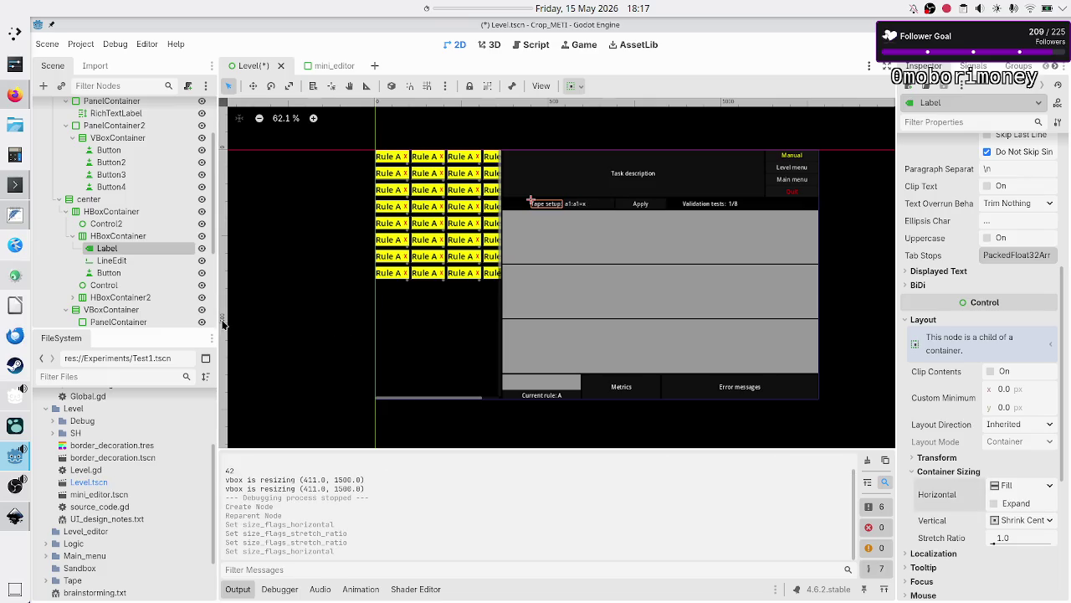
- Keep Horizontal Expand enabled on the tape LineEdit so it fills the row
{"action": "left_click", "coordinate": [111, 260]}
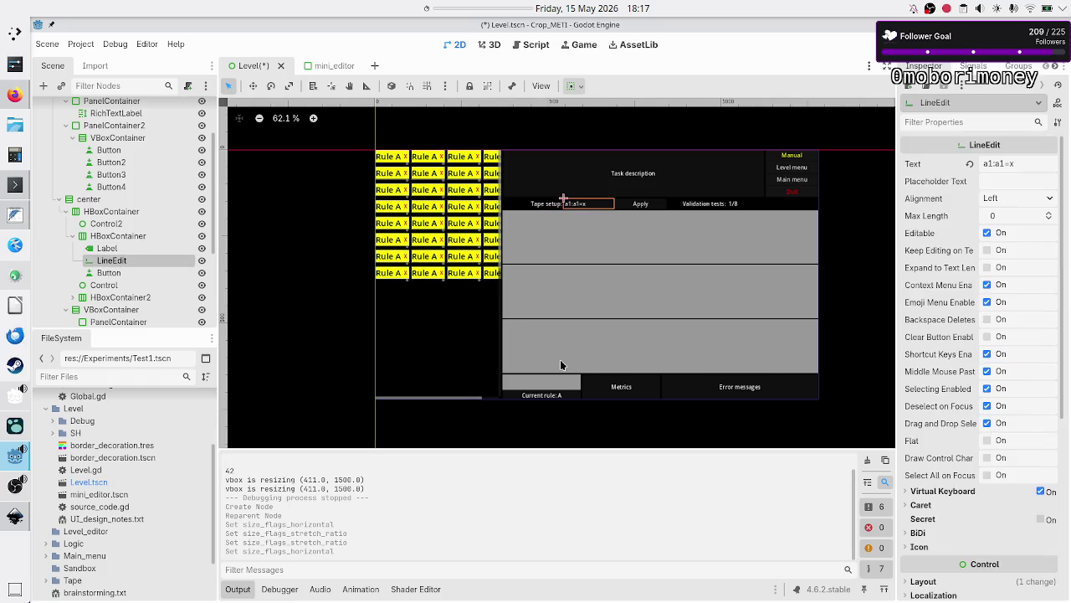
{"action": "scroll", "coordinate": [953, 342], "scroll_direction": "down", "scroll_amount": 5}
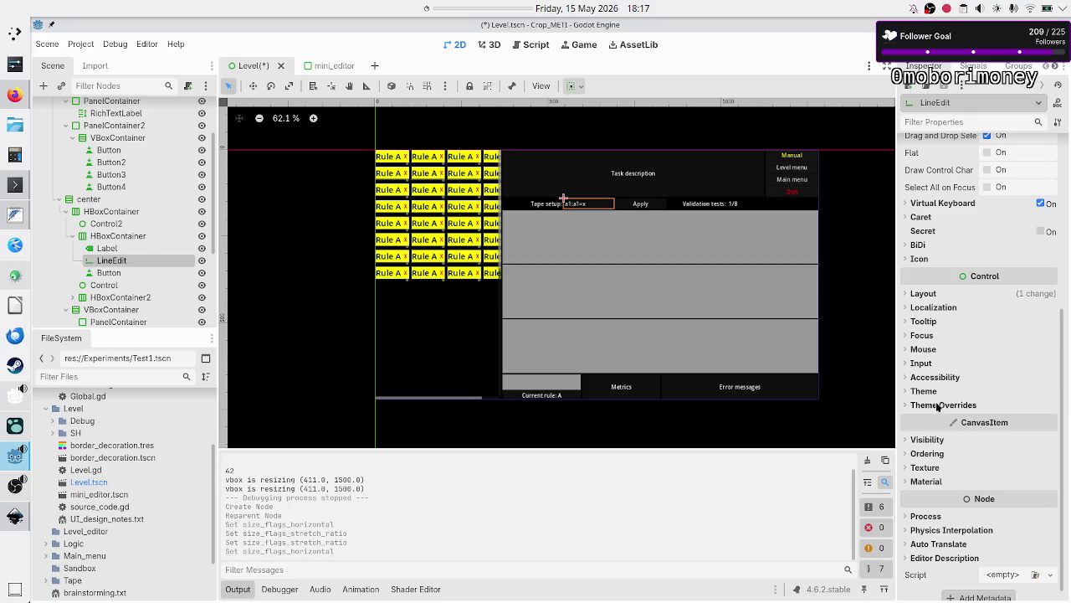
{"action": "left_click", "coordinate": [936, 295]}
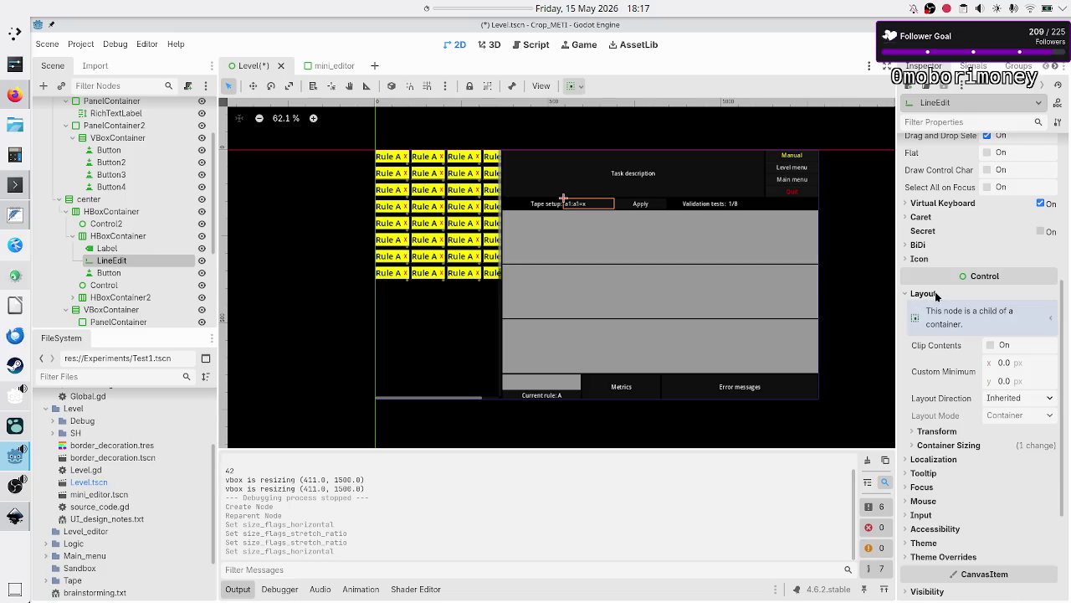
{"action": "left_click", "coordinate": [954, 447]}
{"action": "left_click", "coordinate": [995, 477]}
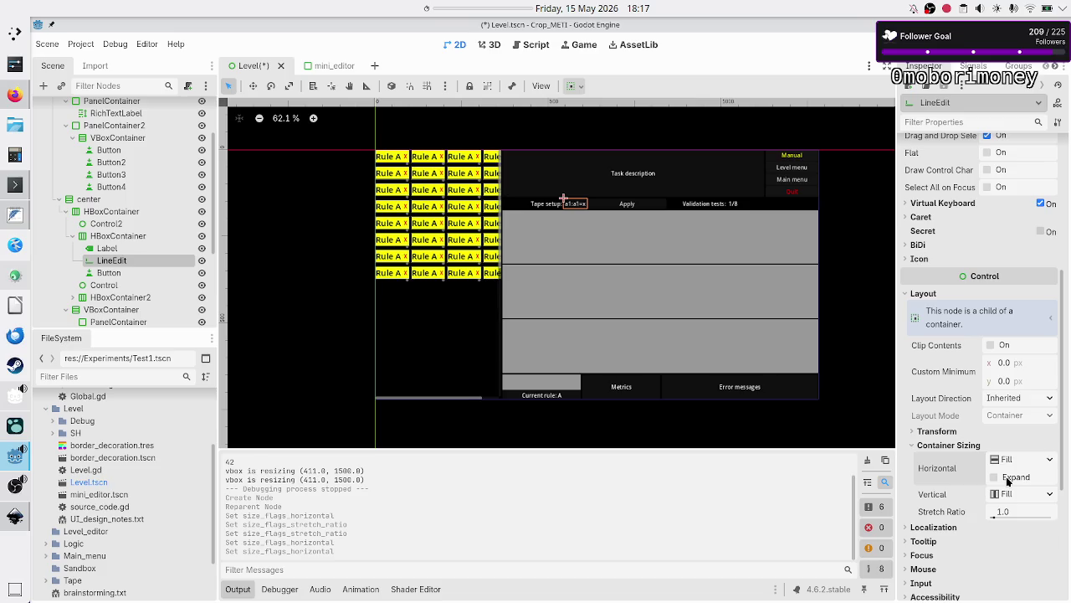
{"action": "left_click", "coordinate": [995, 477]}
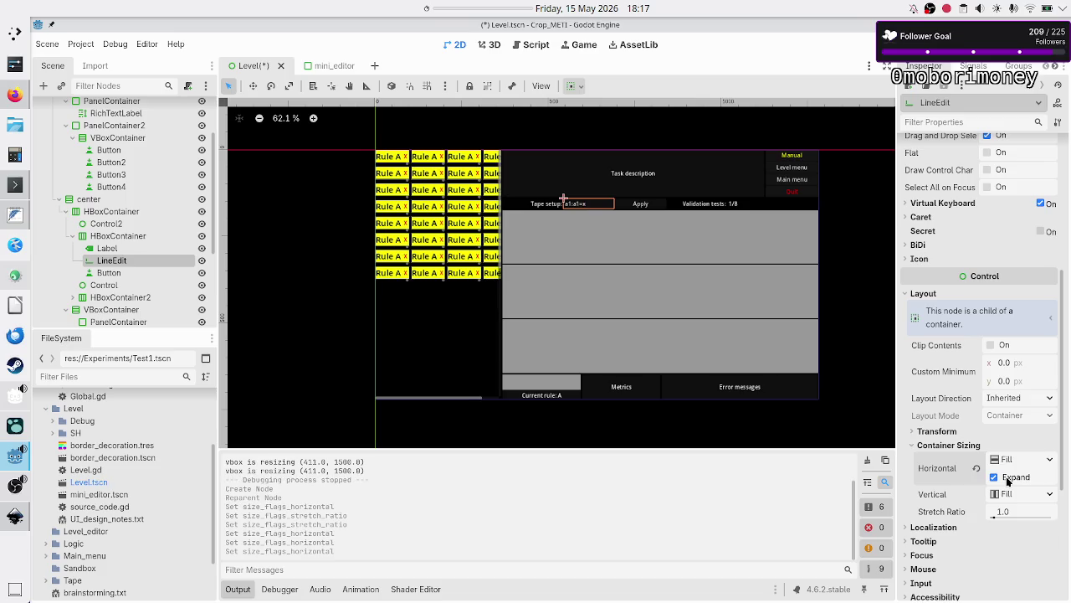
{"action": "left_click", "coordinate": [105, 273]}
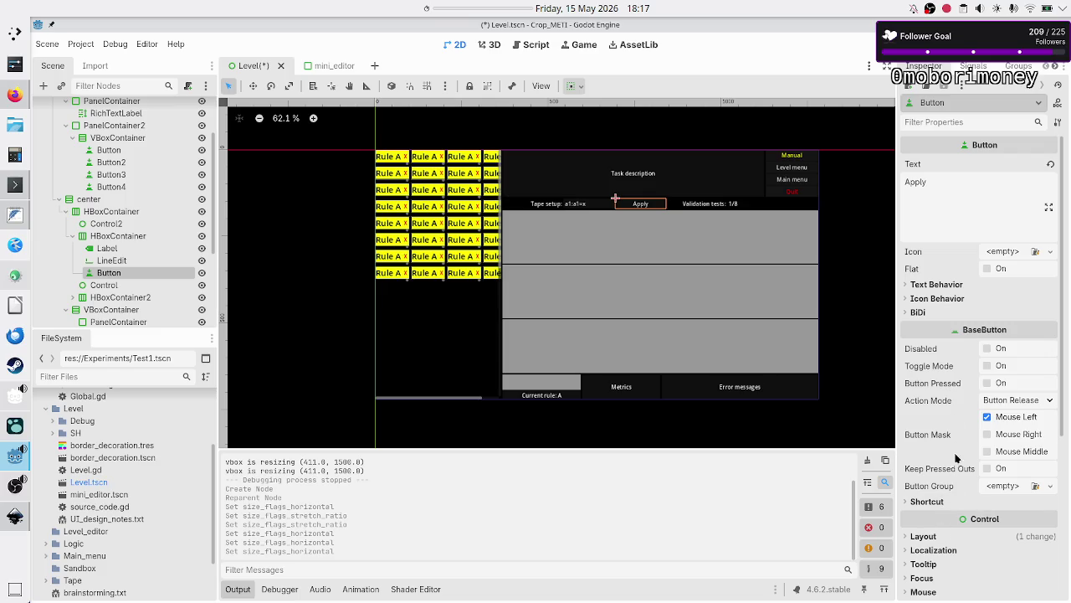
- Set the Apply button's horizontal container sizing to Shrink Begin
{"action": "scroll", "coordinate": [951, 345], "scroll_direction": "down", "scroll_amount": 5}
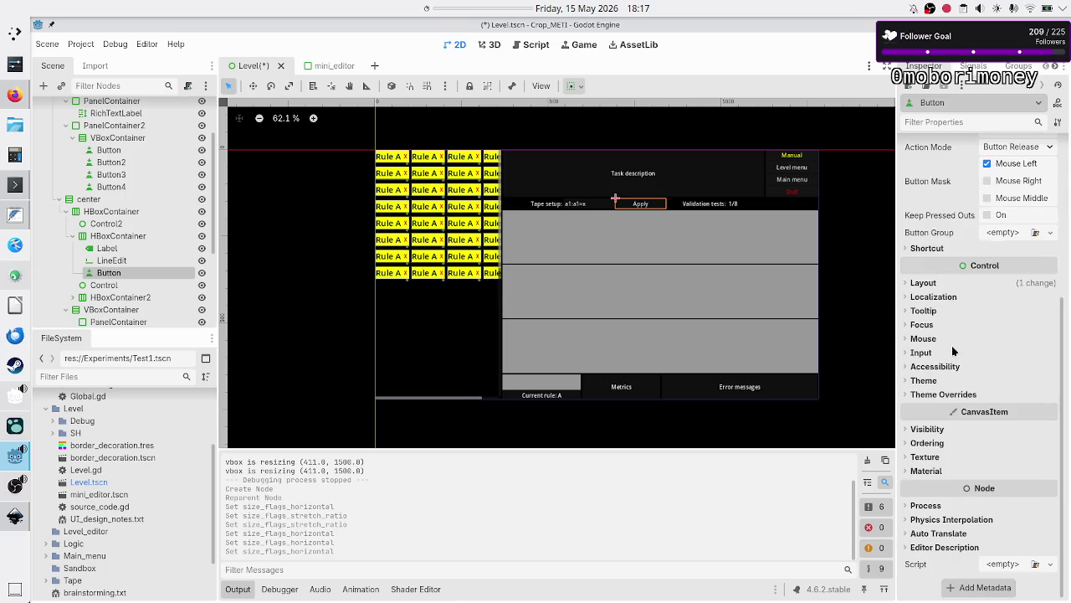
{"action": "left_click", "coordinate": [947, 288]}
{"action": "left_click", "coordinate": [949, 439]}
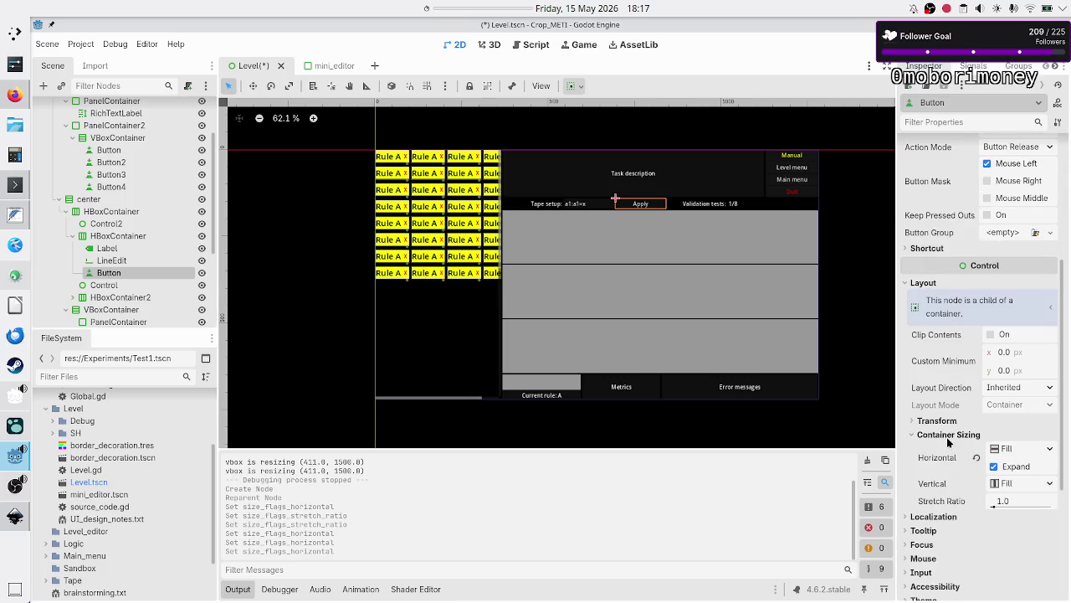
{"action": "left_click", "coordinate": [1003, 468]}
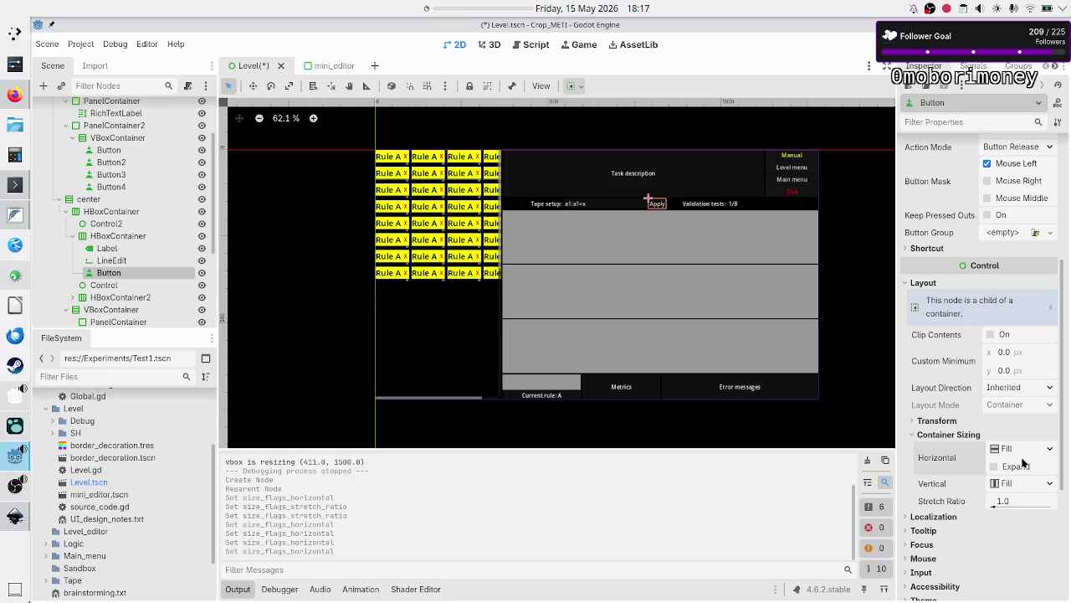
{"action": "left_click", "coordinate": [1052, 452]}
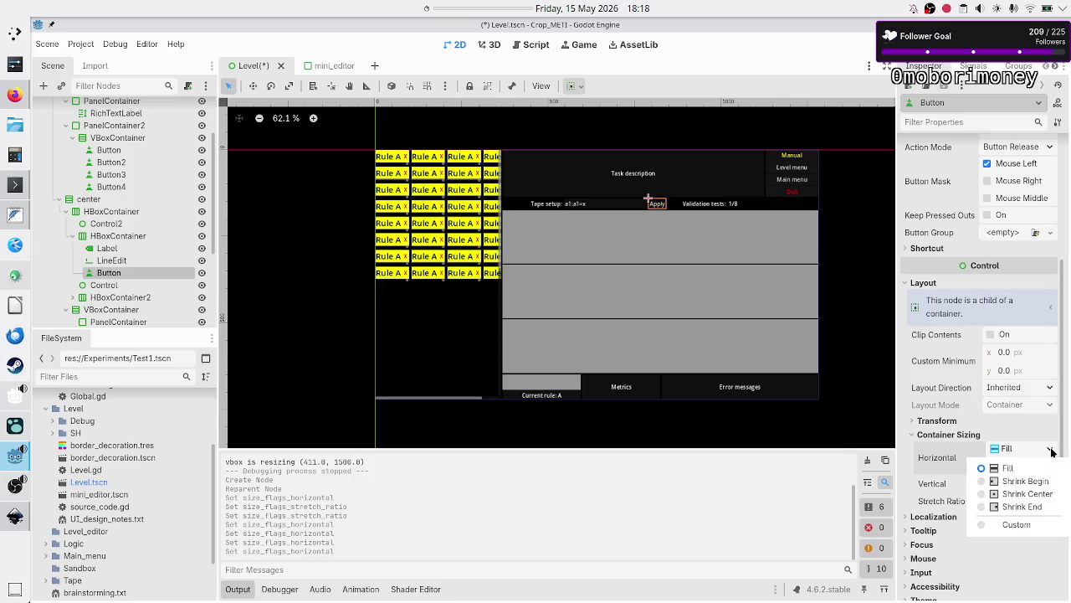
{"action": "left_click", "coordinate": [1018, 528]}
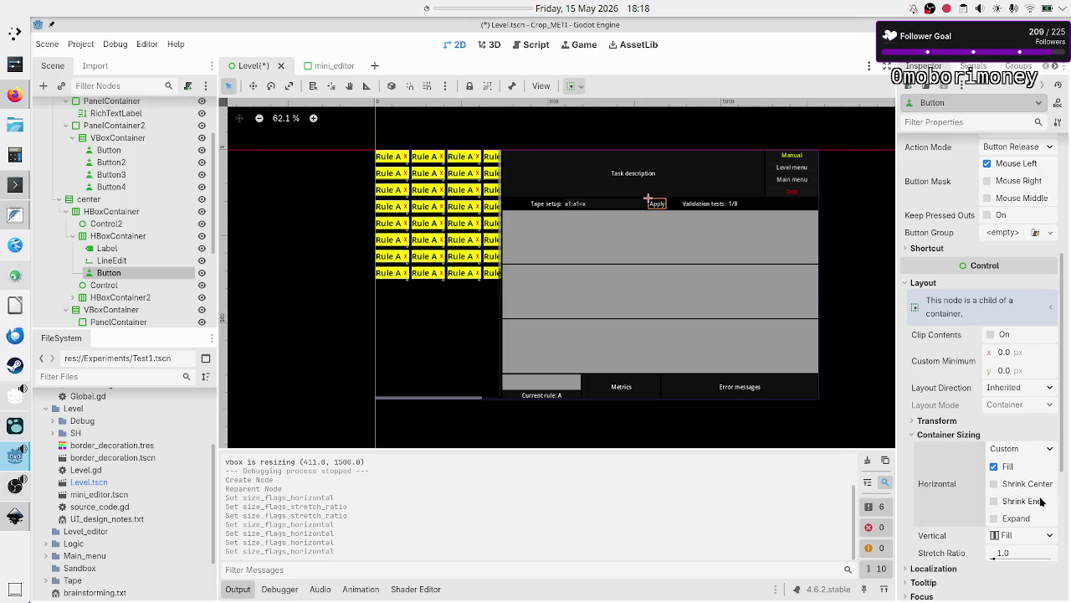
{"action": "left_click", "coordinate": [994, 467]}
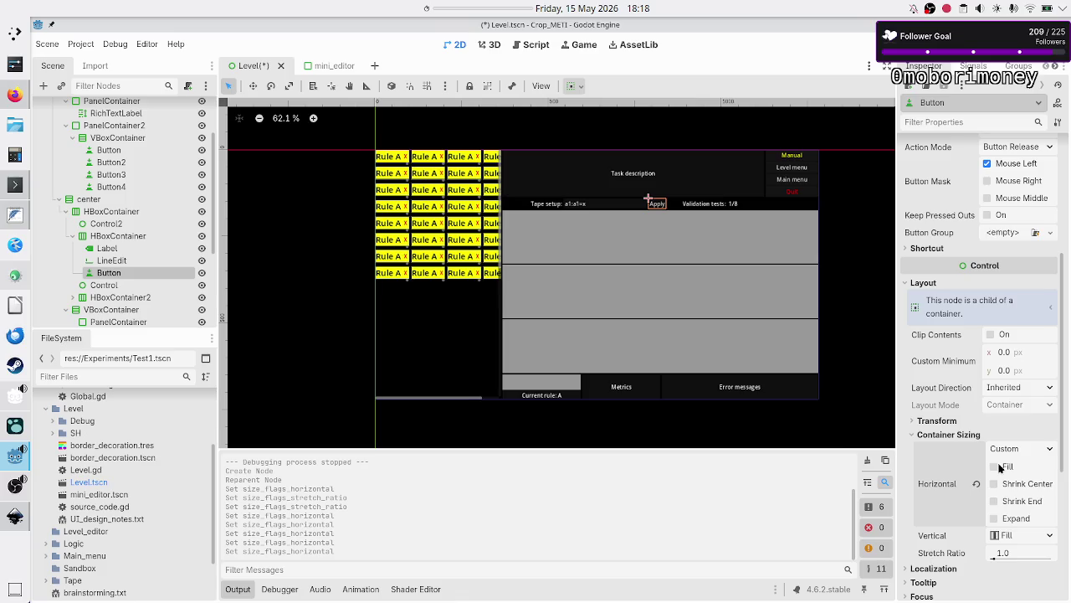
- Compare sibling nodes' sizing, then re-enable Expand on the Apply button
{"action": "left_click", "coordinate": [126, 260], "text": "ctrl"}
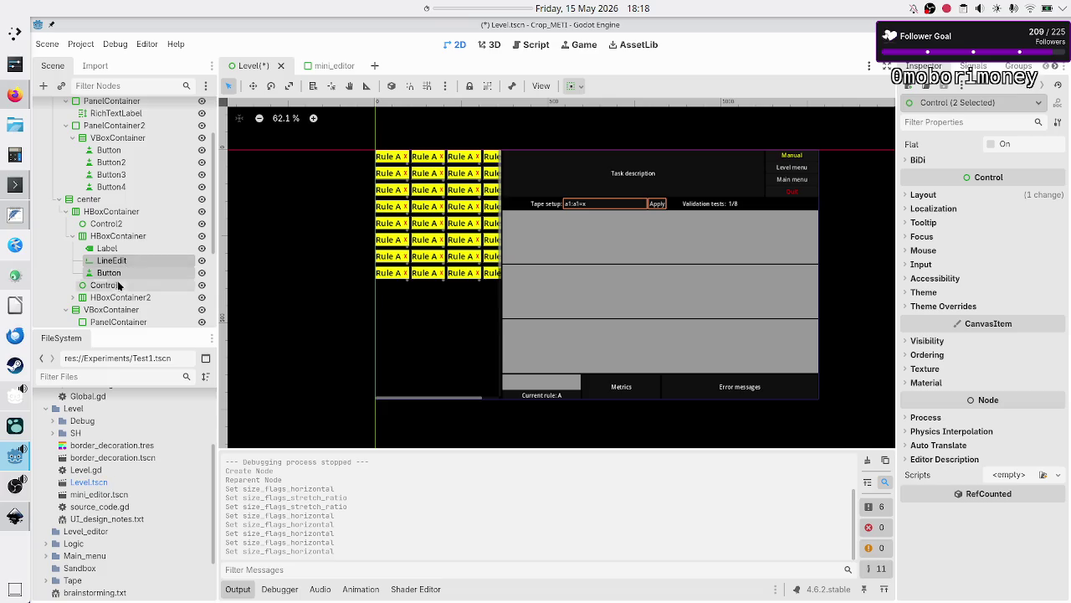
{"action": "left_click", "coordinate": [119, 275]}
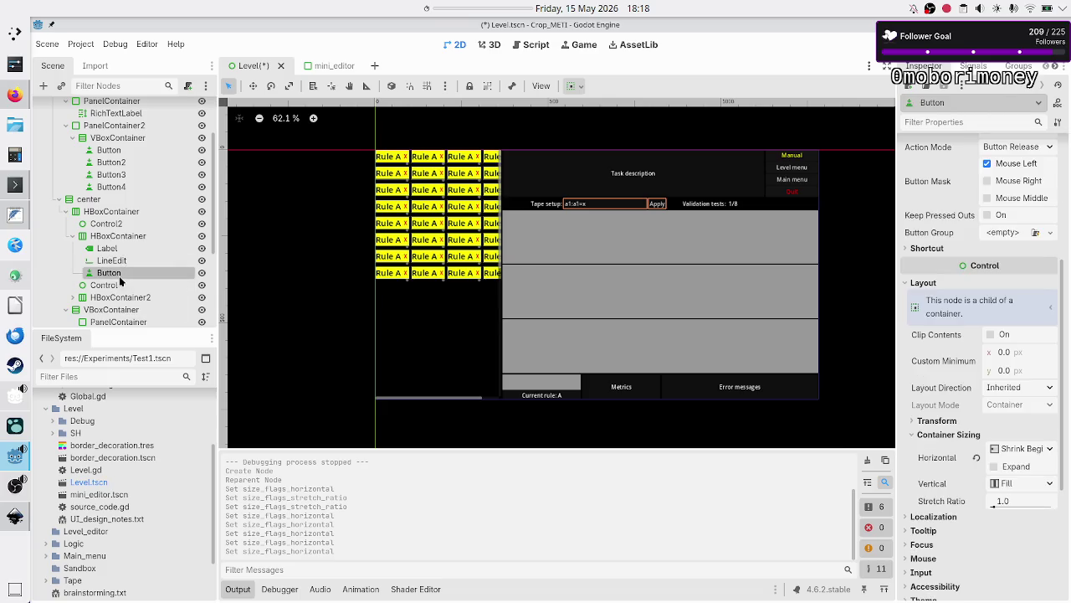
{"action": "left_click", "coordinate": [118, 284]}
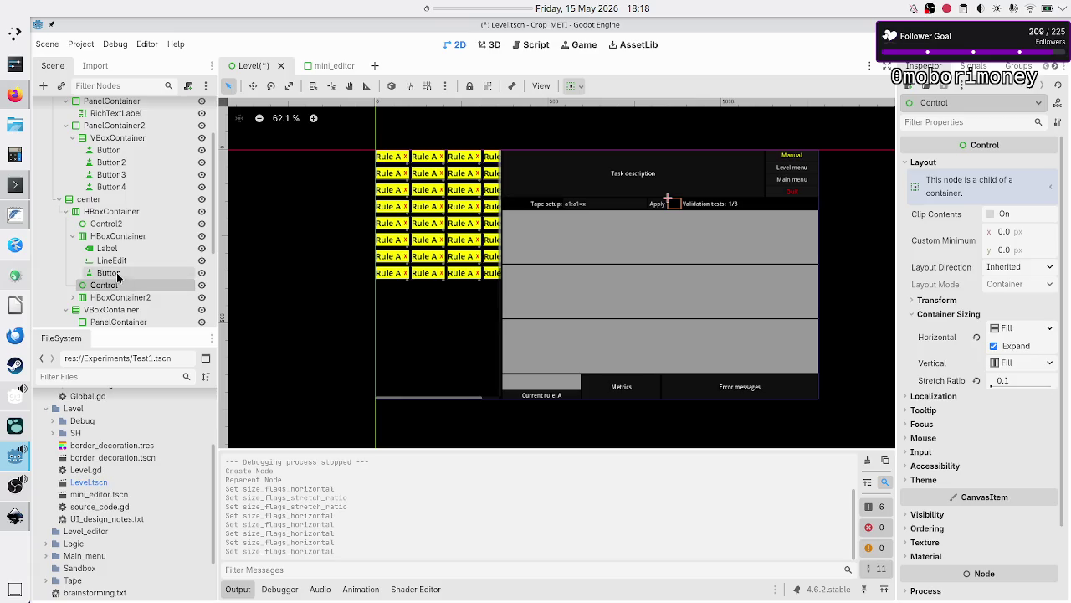
{"action": "left_click", "coordinate": [123, 262]}
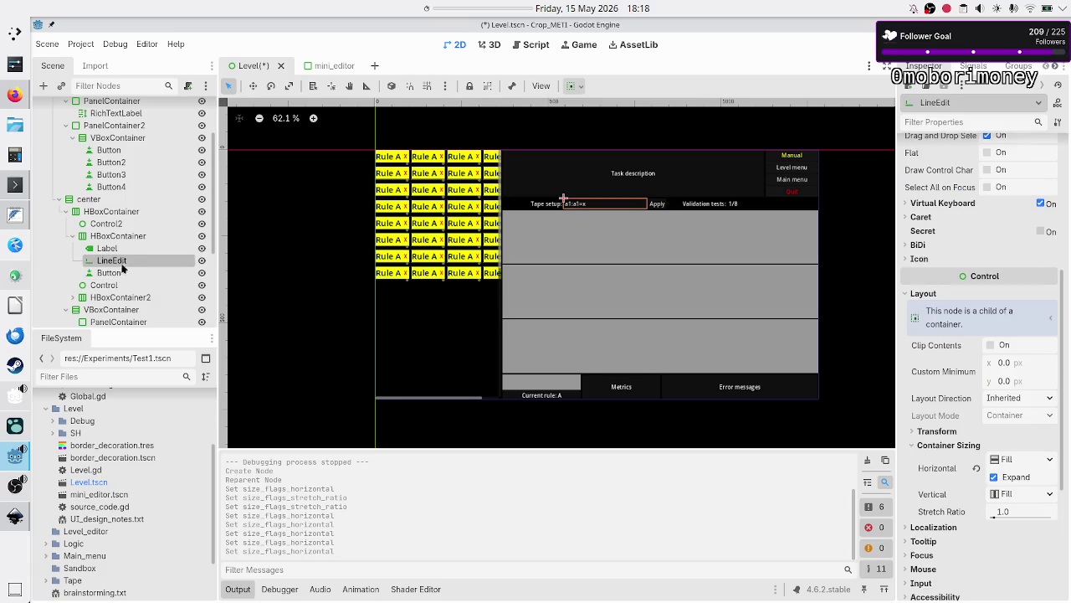
{"action": "left_click", "coordinate": [119, 273]}
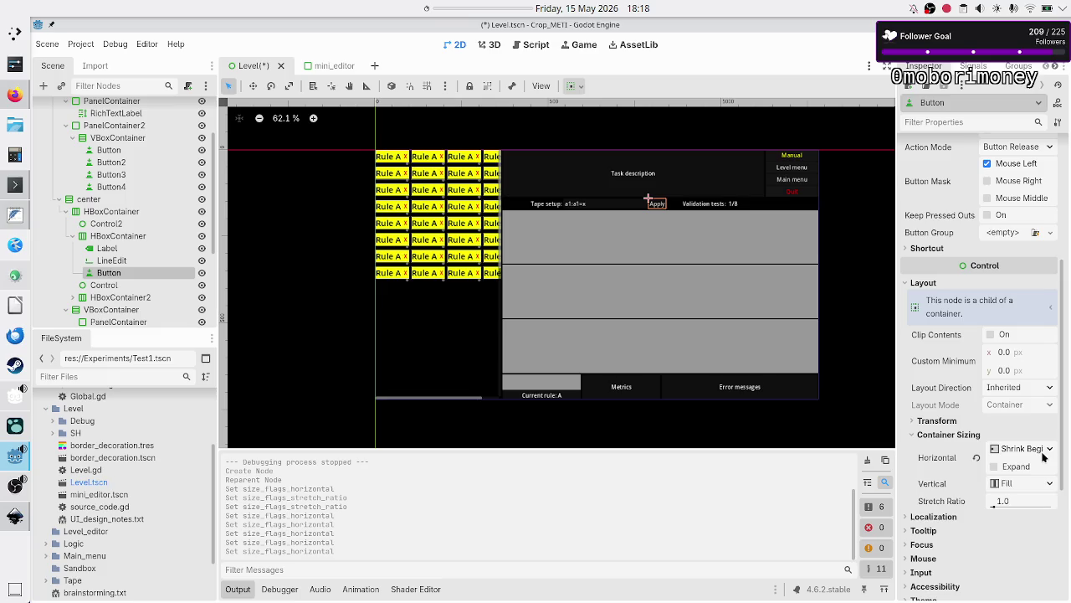
{"action": "left_click", "coordinate": [1015, 469]}
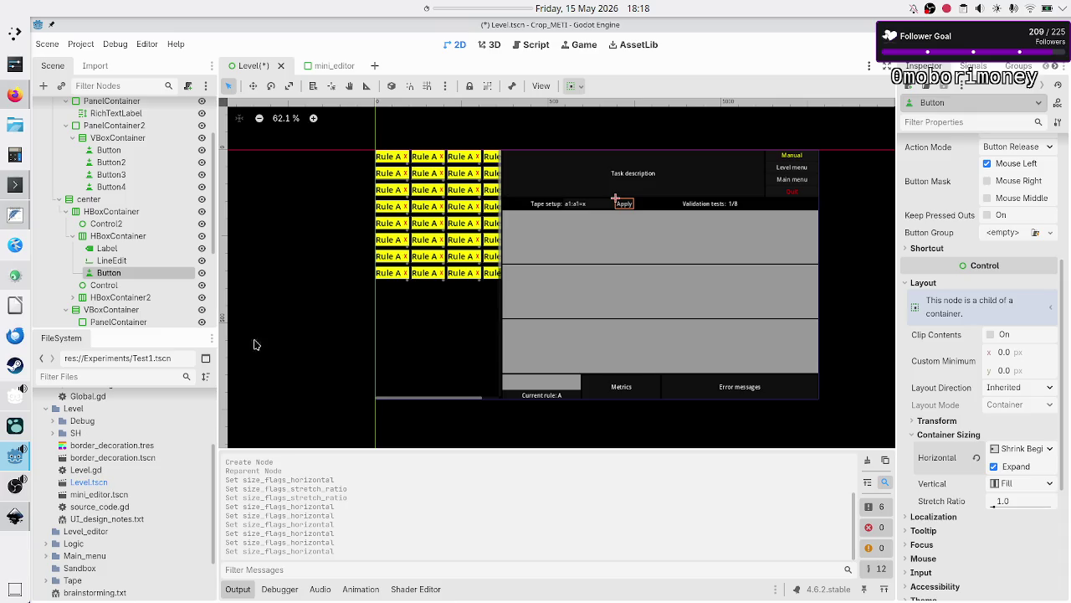
{"action": "left_click", "coordinate": [130, 260]}
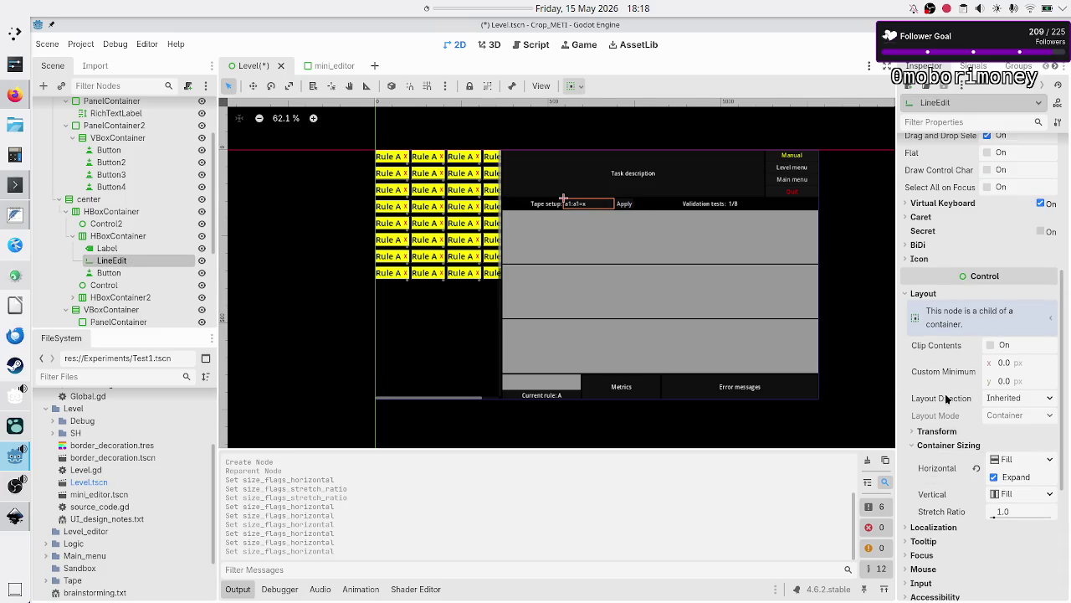
- Assign a StyleBoxFlat to the tape LineEdit's Normal theme style override
{"action": "scroll", "coordinate": [945, 383], "scroll_direction": "down", "scroll_amount": 5}
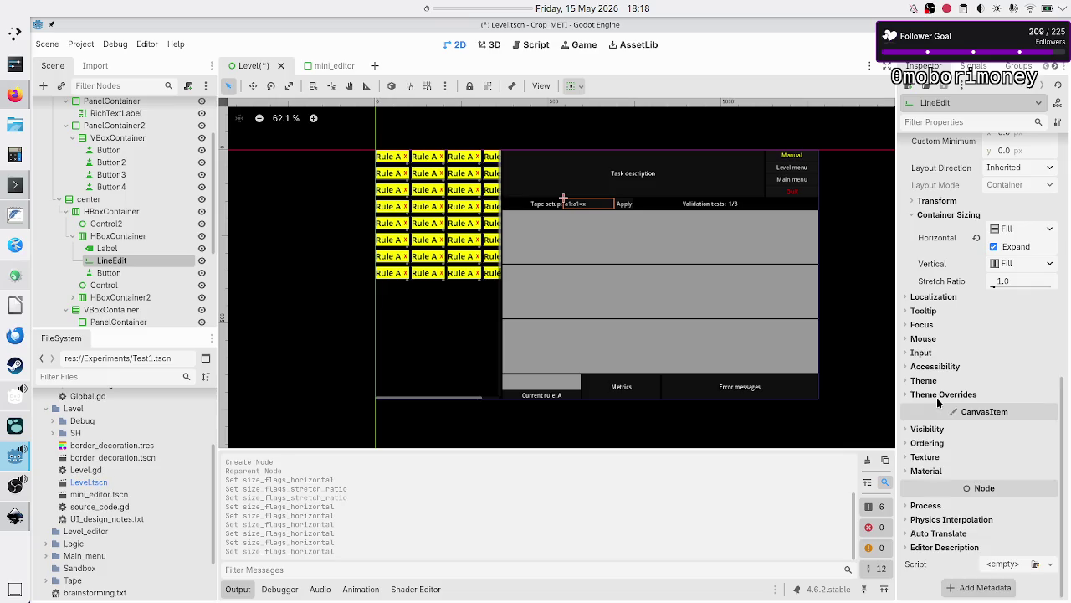
{"action": "left_click", "coordinate": [944, 395]}
{"action": "left_click", "coordinate": [931, 477]}
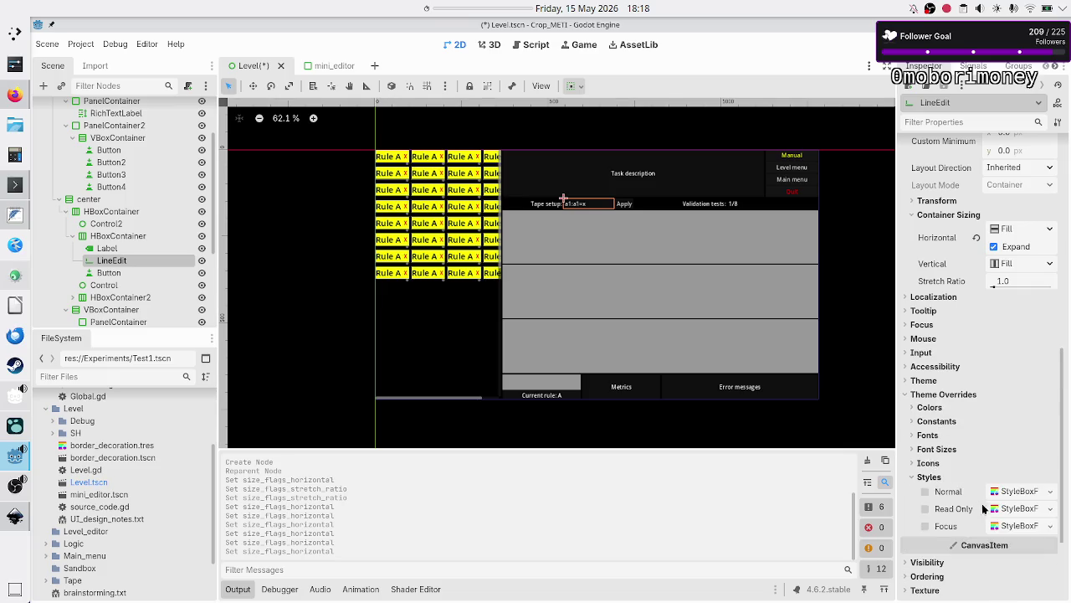
{"action": "left_click", "coordinate": [1050, 492]}
{"action": "left_click", "coordinate": [1009, 465]}
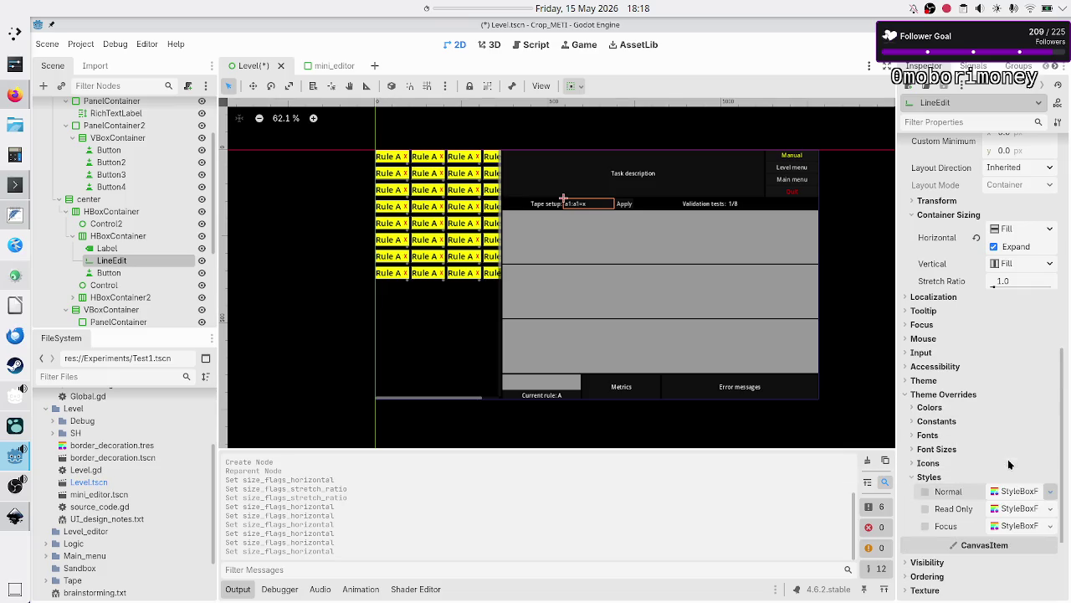
{"action": "scroll", "coordinate": [1050, 491], "scroll_direction": "down", "scroll_amount": 3}
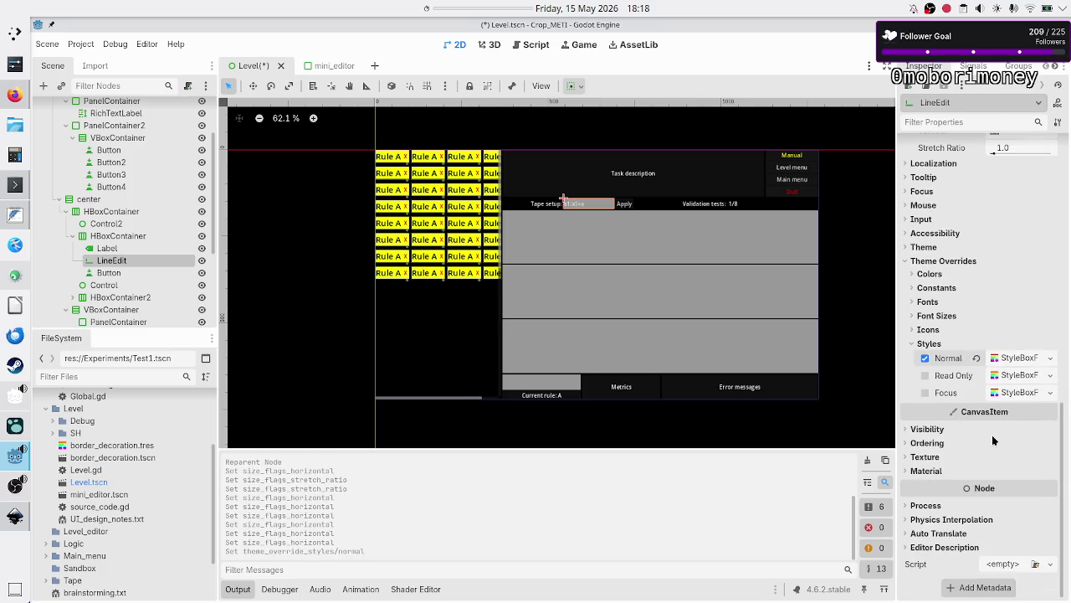
{"action": "left_click", "coordinate": [1050, 357]}
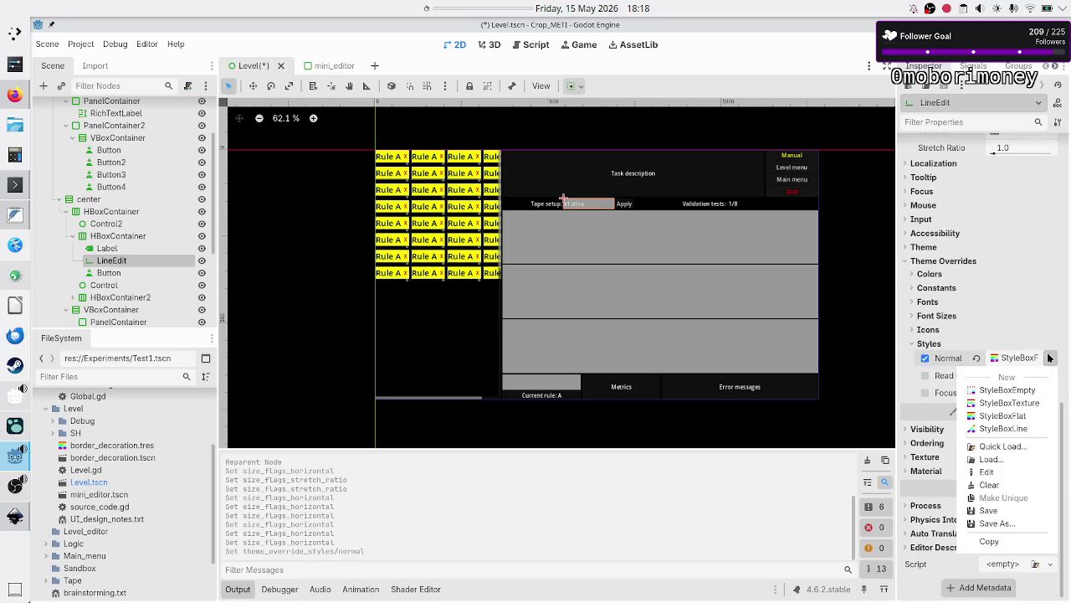
{"action": "left_click", "coordinate": [1019, 418]}
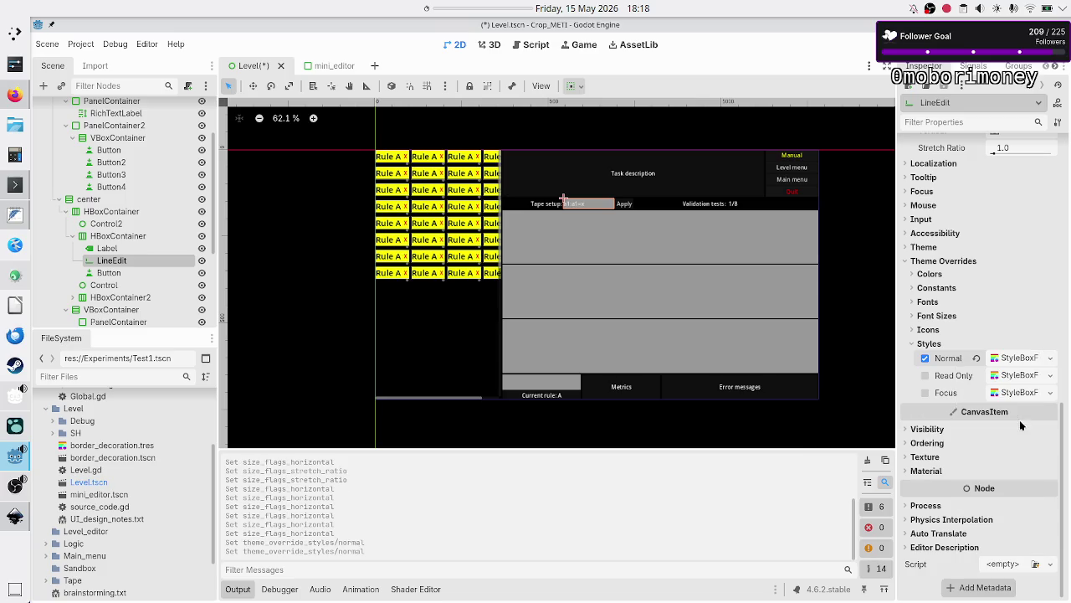
{"action": "left_click", "coordinate": [1021, 358]}
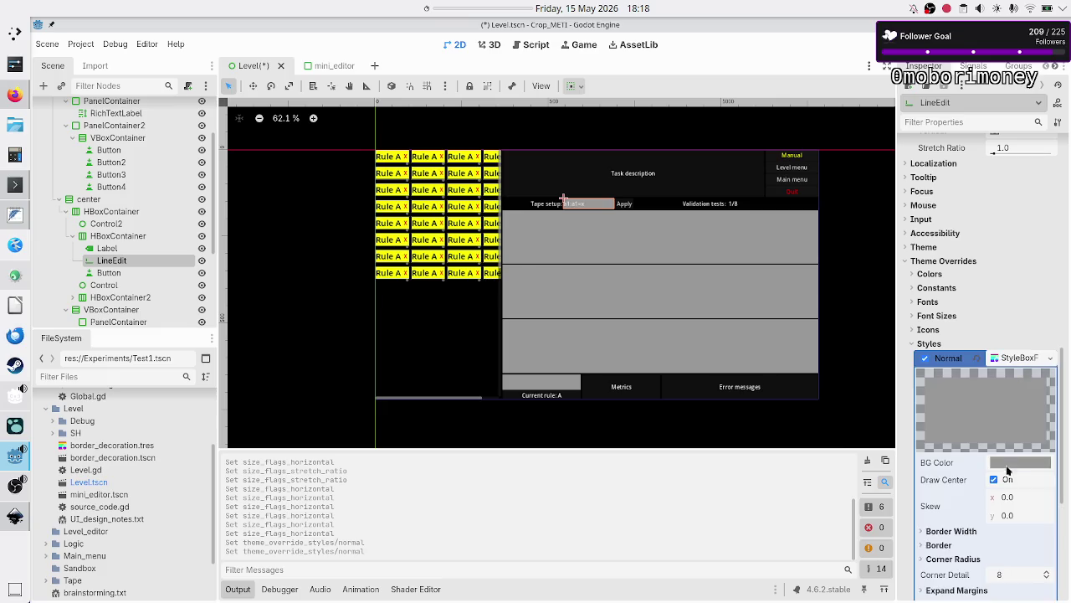
- Set the style's BG Color to fully transparent (99999900)
{"action": "key", "text": "alt+Tab"}
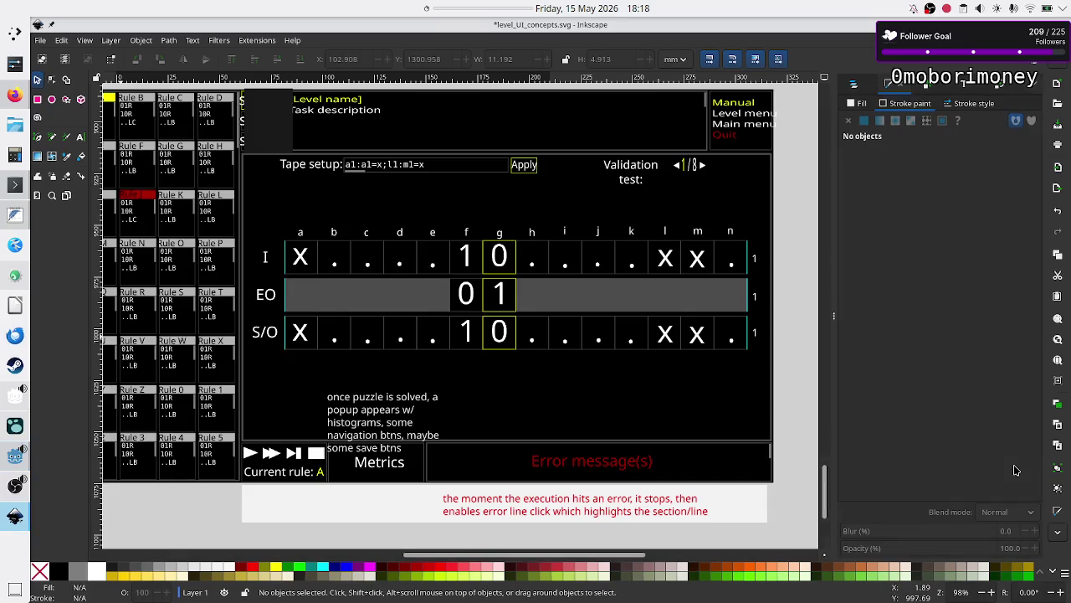
{"action": "key", "text": "alt+Tab"}
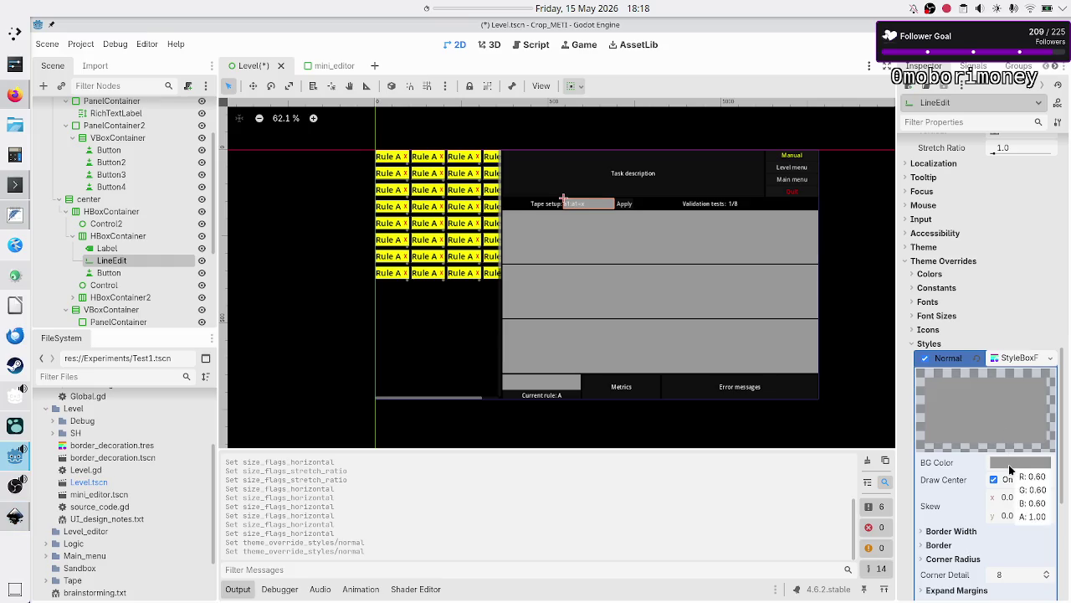
{"action": "left_click", "coordinate": [1010, 463]}
{"action": "key", "text": "End"}
{"action": "type", "text": "02"}
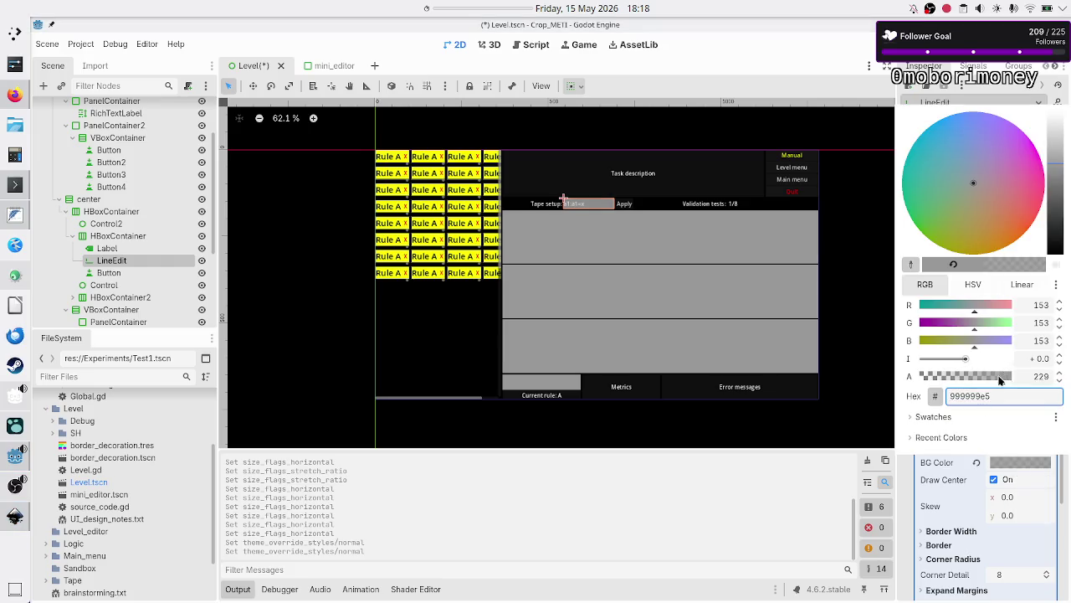
{"action": "key", "text": "Return"}
{"action": "left_click_drag", "start_coordinate": [921, 387], "coordinate": [900, 386]}
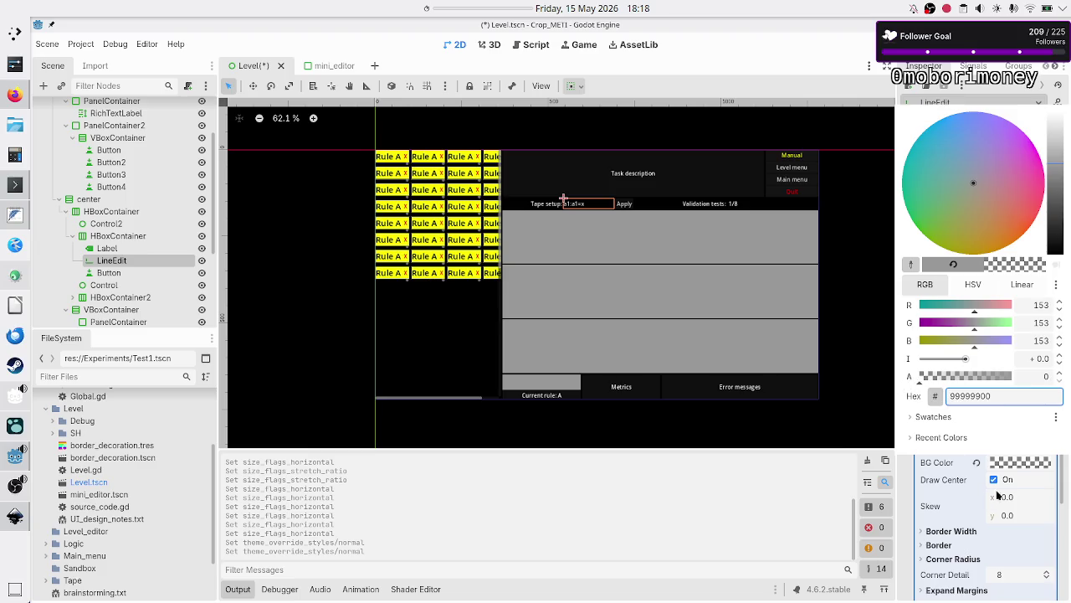
{"action": "left_click", "coordinate": [1062, 489]}
- Set the LineEdit style's left, top, right and bottom border widths to 2 px
{"action": "scroll", "coordinate": [971, 344], "scroll_direction": "down", "scroll_amount": 5}
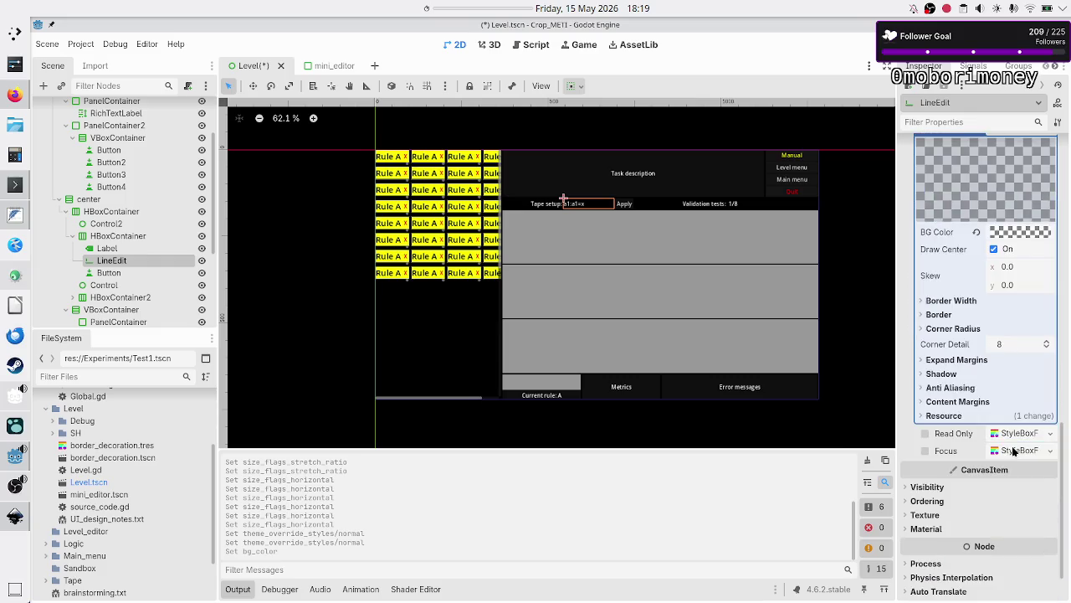
{"action": "left_click", "coordinate": [954, 303]}
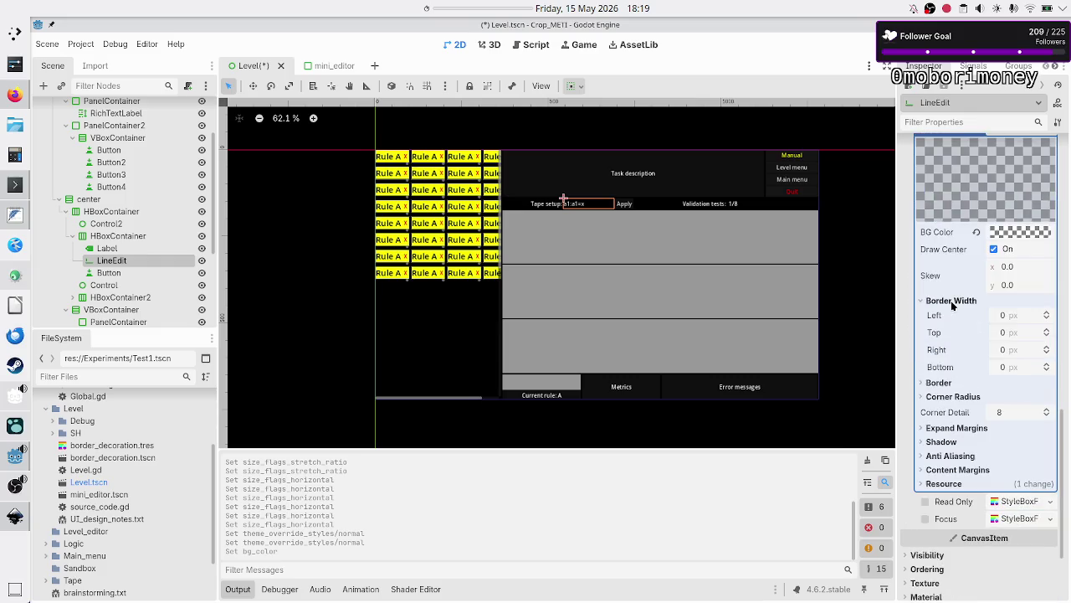
{"action": "left_click", "coordinate": [1046, 314]}
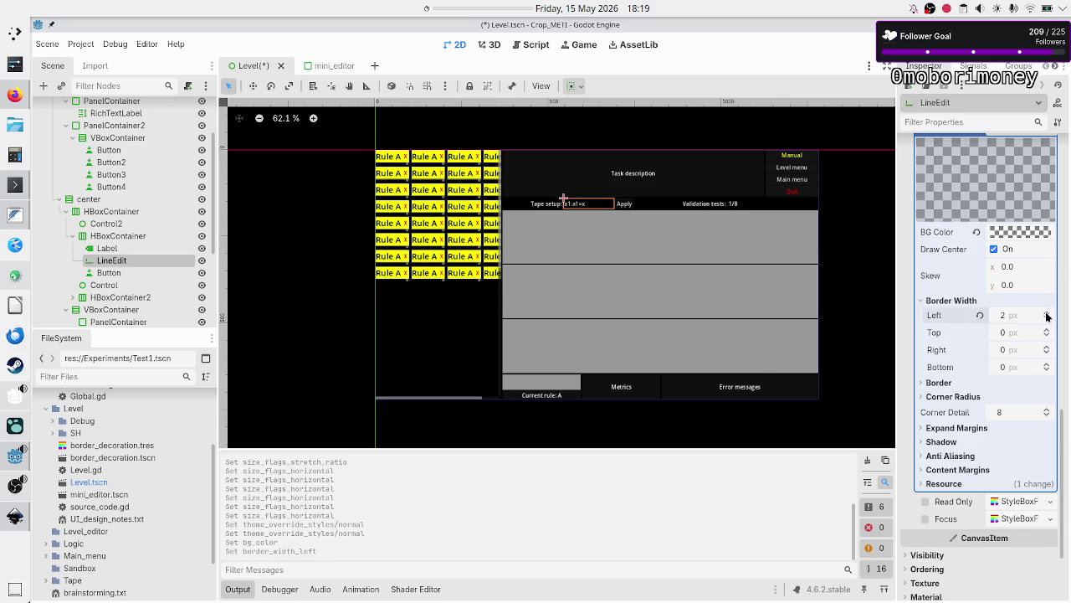
{"action": "left_click", "coordinate": [1046, 329]}
{"action": "left_click", "coordinate": [1046, 349]}
{"action": "left_click", "coordinate": [1047, 364]}
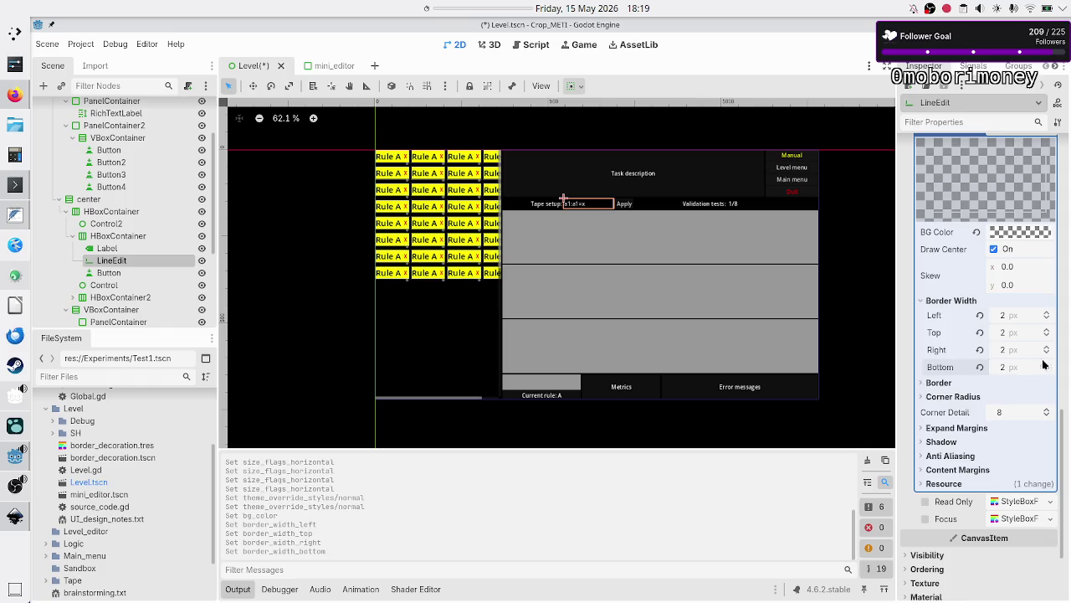
- Set the border colour to light grey a7a7a7, then select the Apply Button node
{"action": "left_click", "coordinate": [949, 386]}
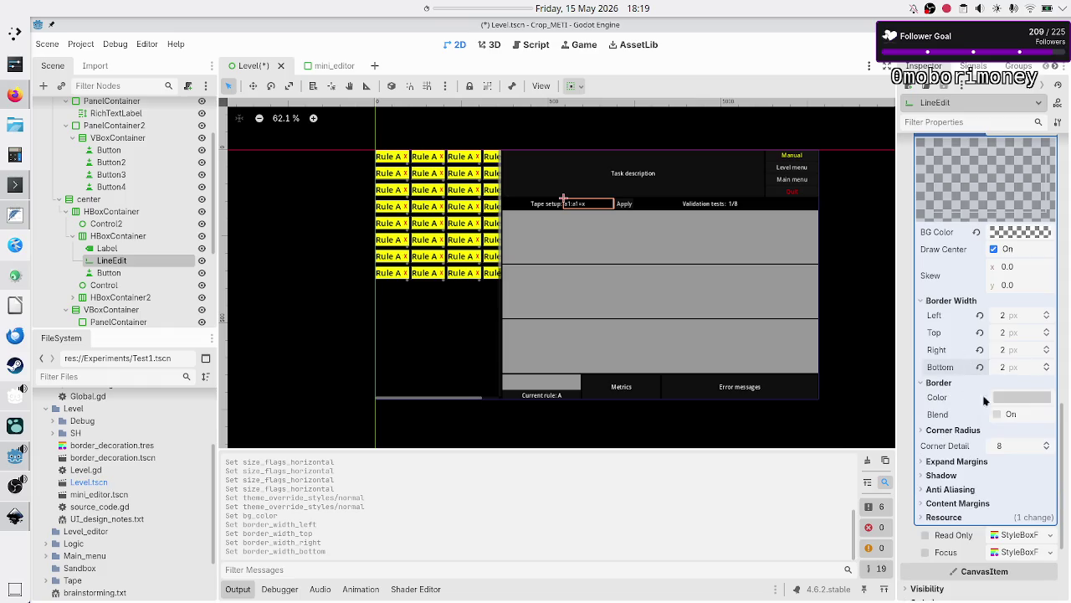
{"action": "left_click", "coordinate": [1014, 401]}
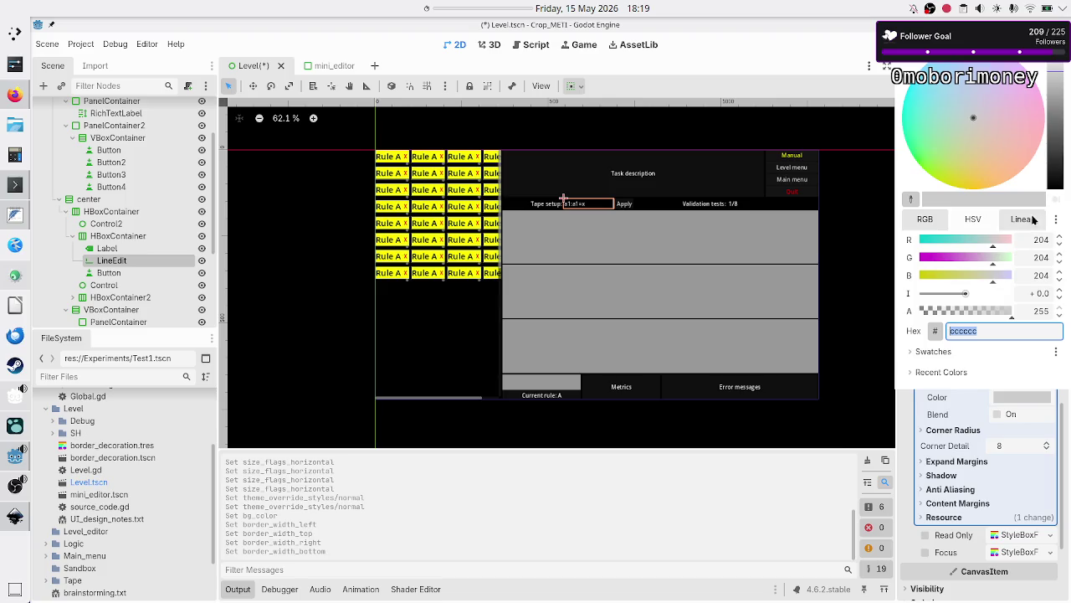
{"action": "left_click", "coordinate": [1054, 76]}
{"action": "left_click_drag", "start_coordinate": [1054, 76], "coordinate": [1065, 146]}
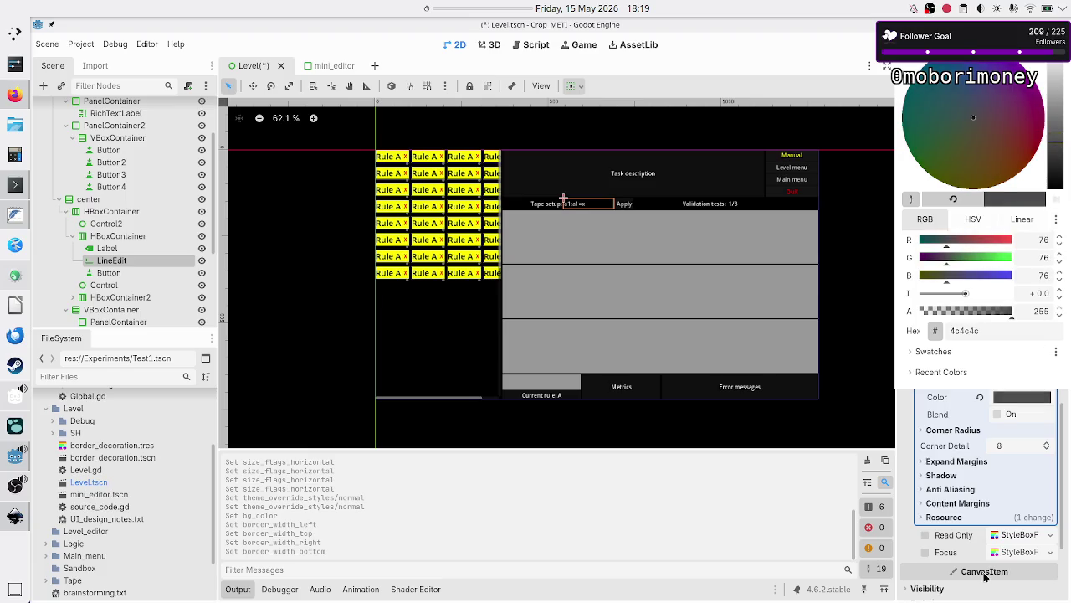
{"action": "mouse_move", "coordinate": [1051, 144]}
{"action": "left_mouse_down"}
{"action": "mouse_move", "coordinate": [1054, 84]}
{"action": "mouse_move", "coordinate": [1053, 96]}
{"action": "left_mouse_up"}
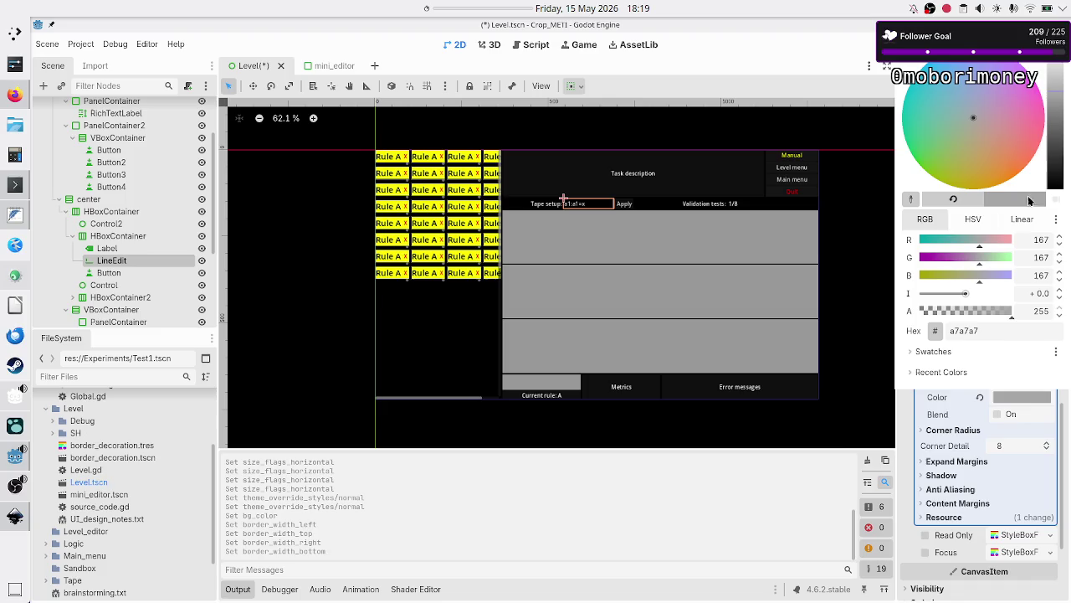
{"action": "left_click", "coordinate": [1023, 329]}
{"action": "key", "text": "Escape"}
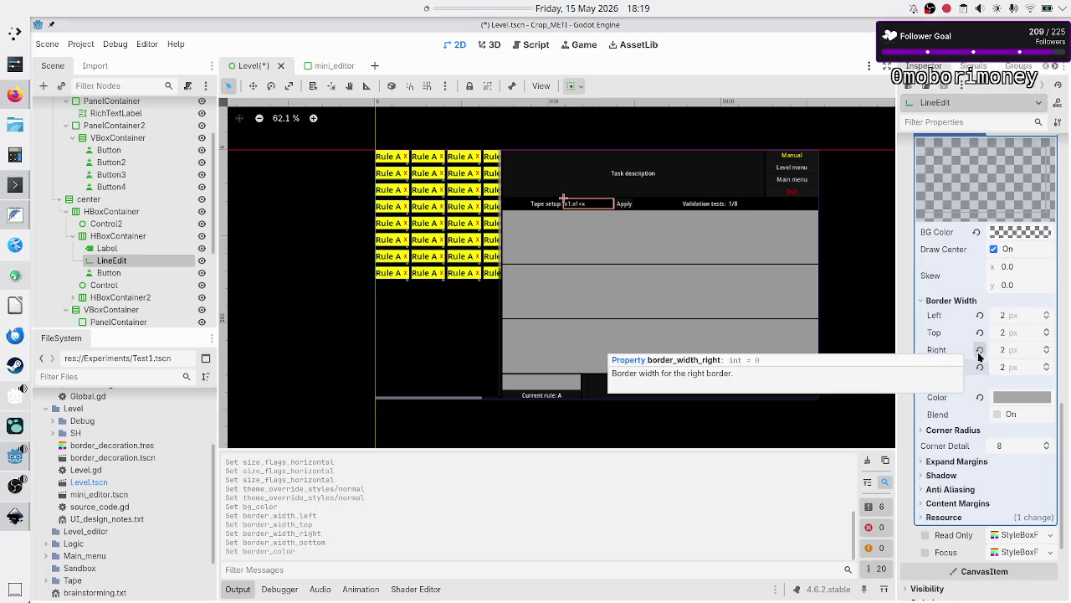
{"action": "left_click", "coordinate": [136, 272]}
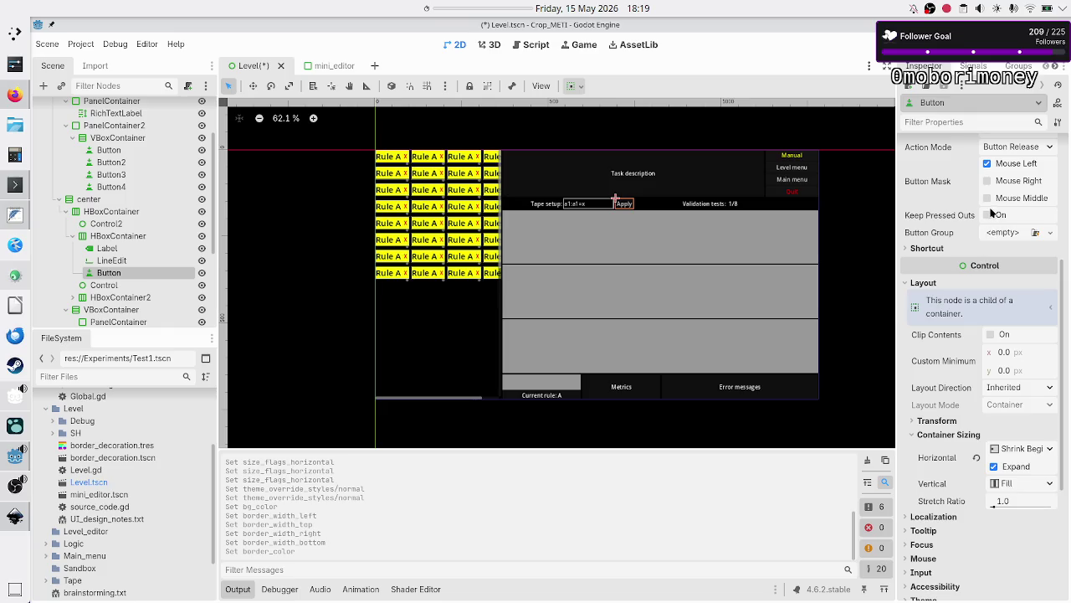
- Run the game twice to preview the bordered tape field, then switch to the Inkscape mockup
{"action": "left_click", "coordinate": [873, 45]}
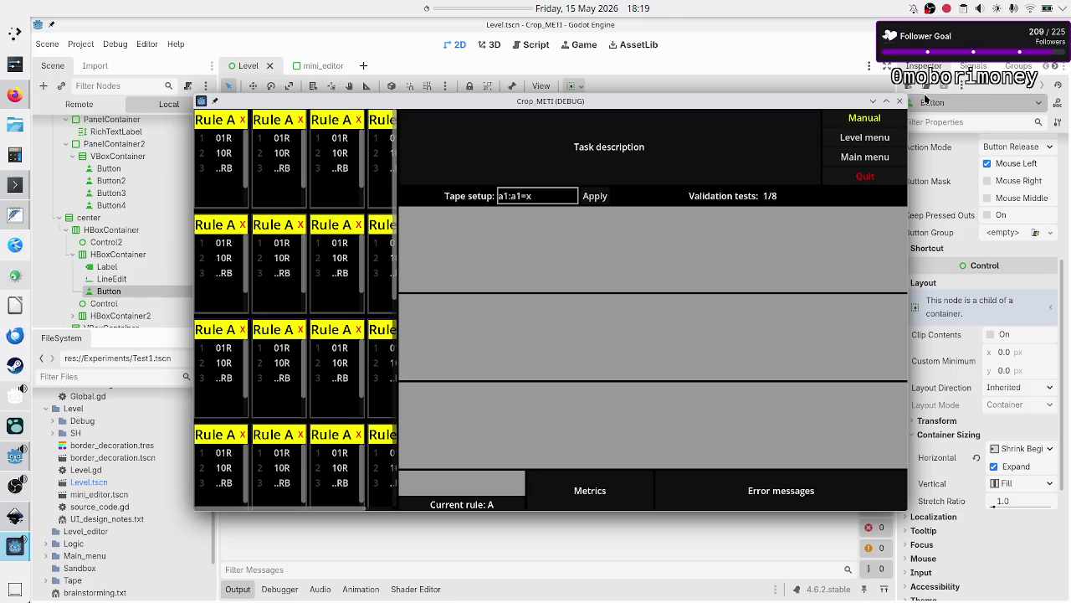
{"action": "left_click", "coordinate": [899, 100]}
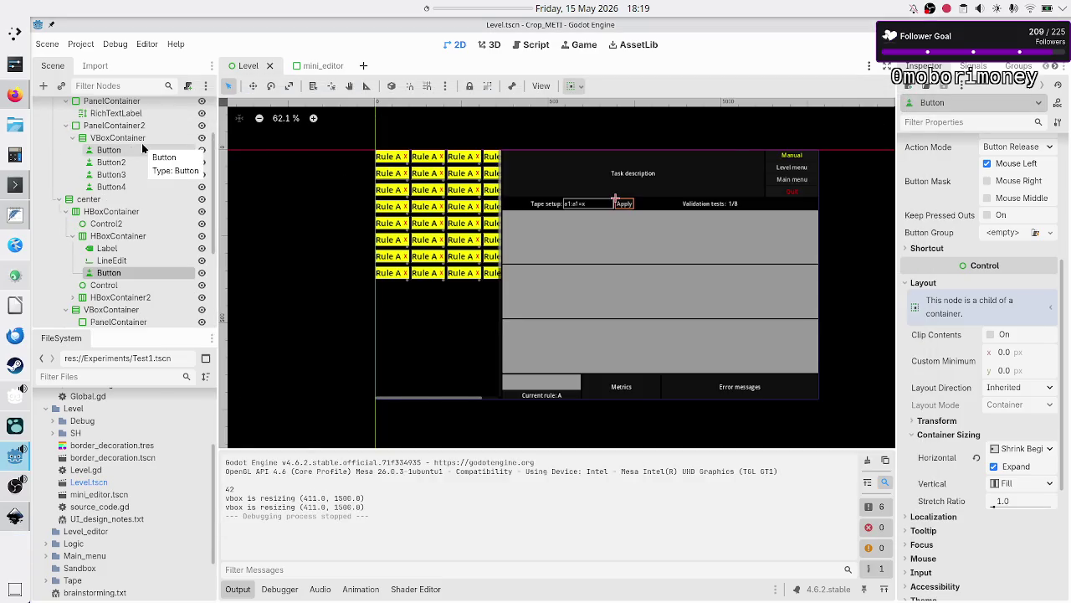
{"action": "key", "text": "alt+Tab"}
{"action": "key", "text": "alt+Tab"}
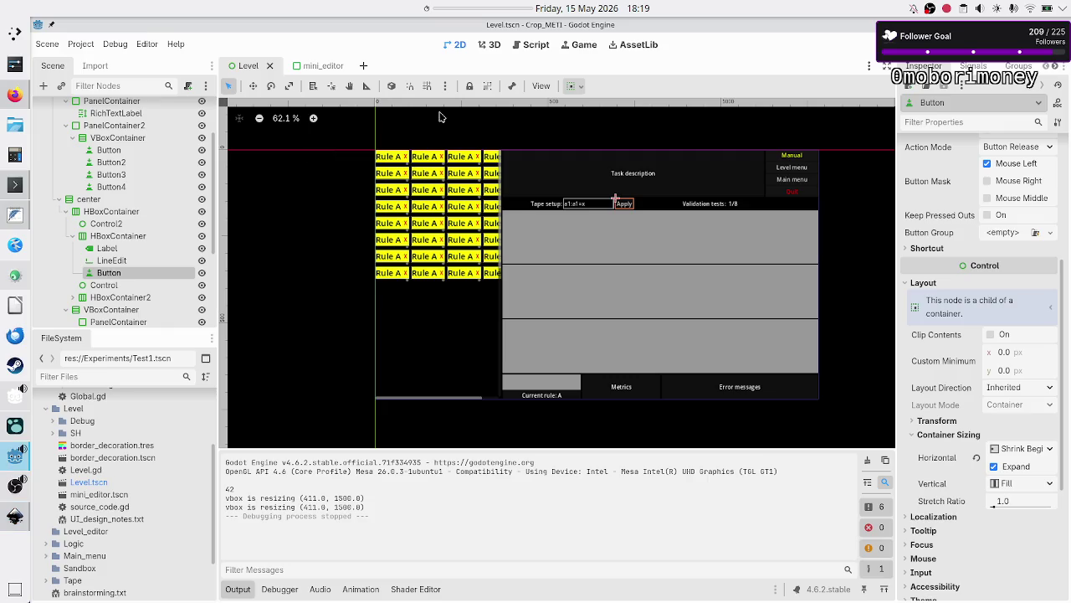
{"action": "left_click", "coordinate": [874, 46]}
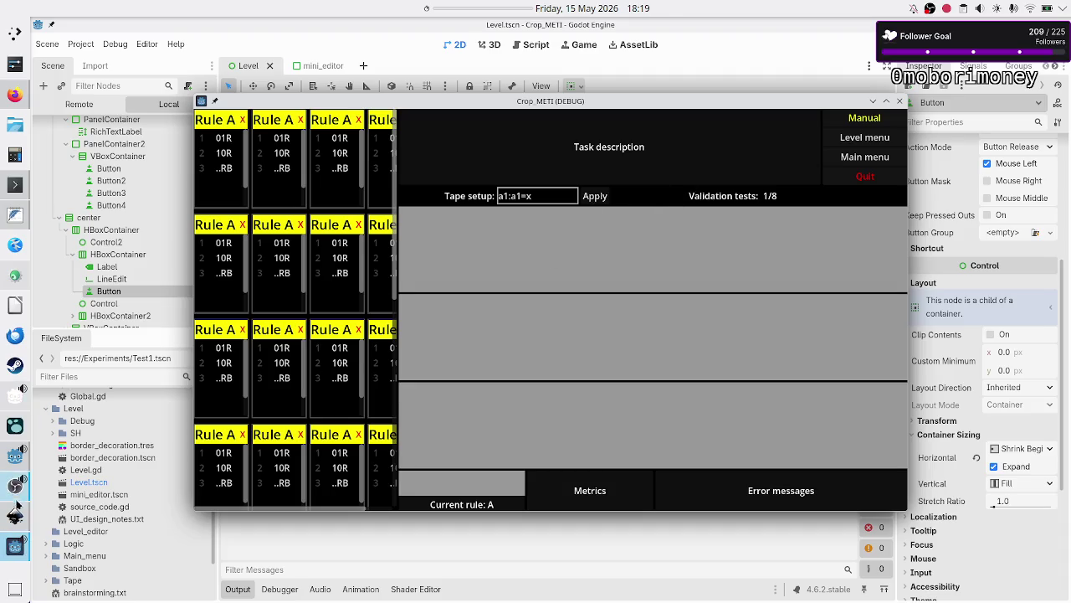
{"action": "left_click", "coordinate": [15, 513]}
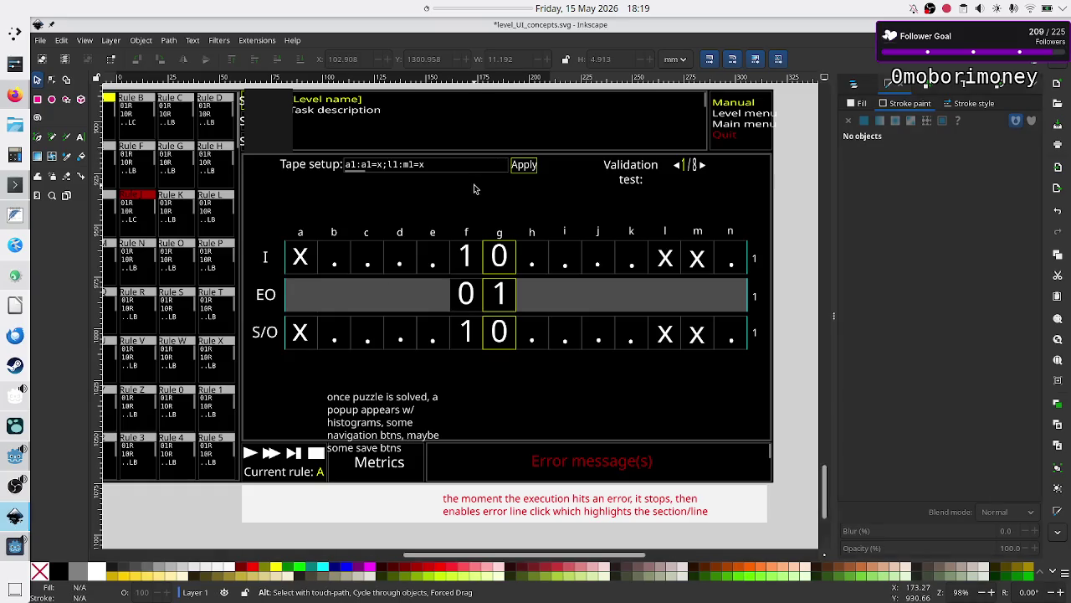
- Pan around the Inkscape mockup to review the level UI layout
{"action": "scroll", "coordinate": [473, 190], "scroll_direction": "up", "scroll_amount": 3}
{"action": "scroll", "coordinate": [529, 218], "scroll_direction": "up", "scroll_amount": 3}
{"action": "scroll", "coordinate": [529, 219], "scroll_direction": "left", "scroll_amount": 5}
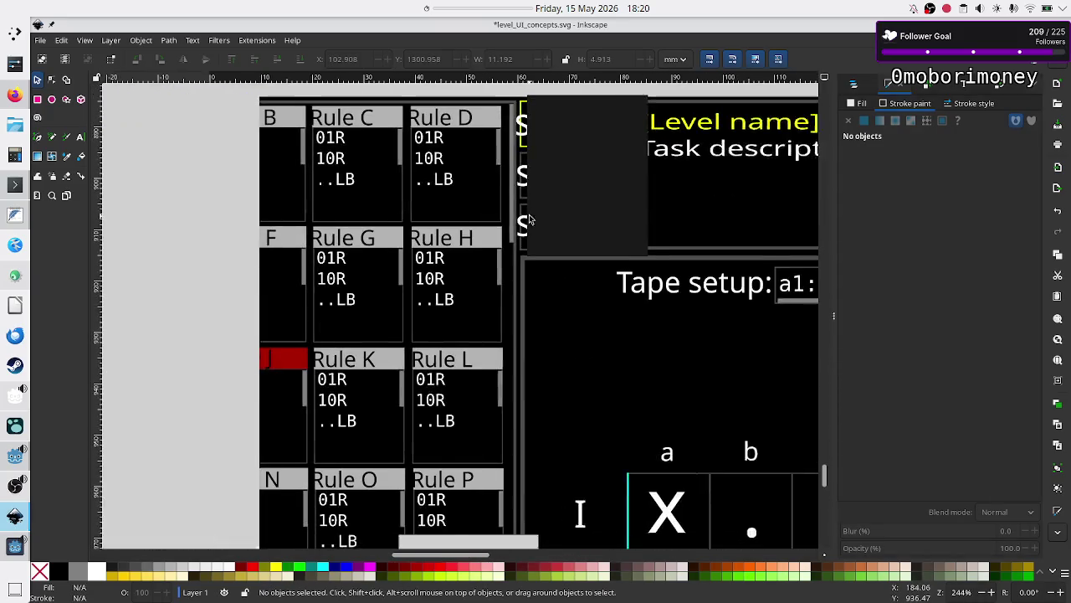
{"action": "scroll", "coordinate": [531, 213], "scroll_direction": "down", "scroll_amount": 5}
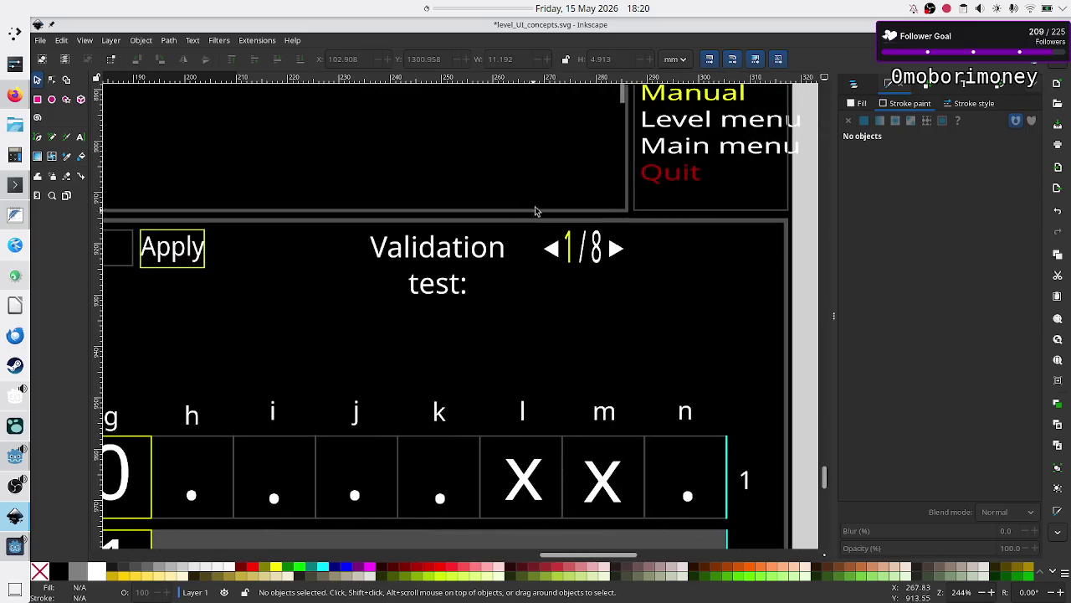
{"action": "scroll", "coordinate": [555, 214], "scroll_direction": "right", "scroll_amount": 5}
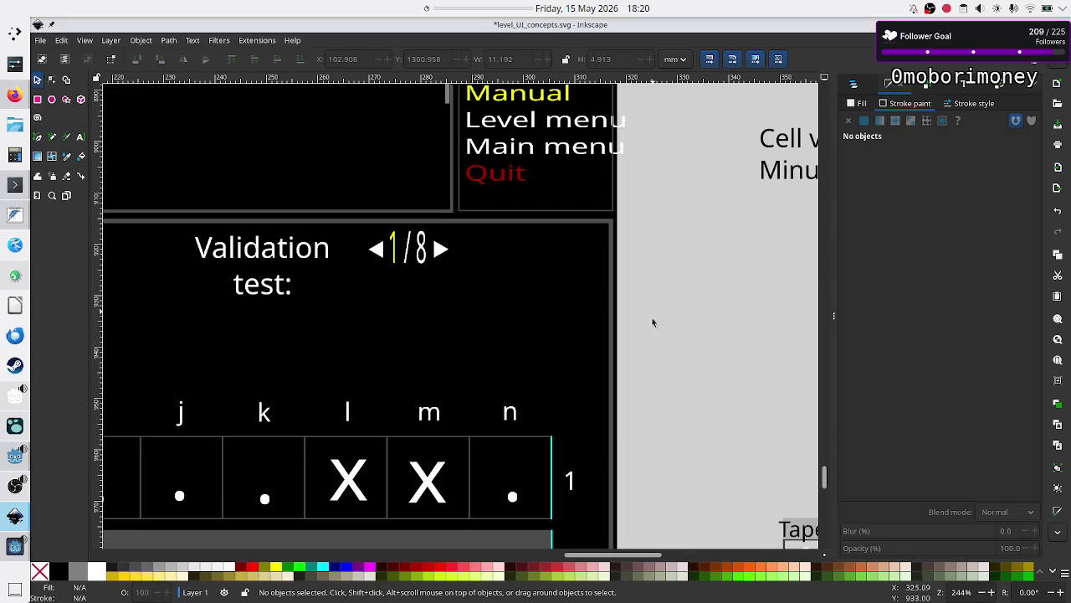
{"action": "scroll", "coordinate": [519, 335], "scroll_direction": "down", "scroll_amount": 2}
{"action": "scroll", "coordinate": [529, 259], "scroll_direction": "down", "scroll_amount": 7, "text": "ctrl"}
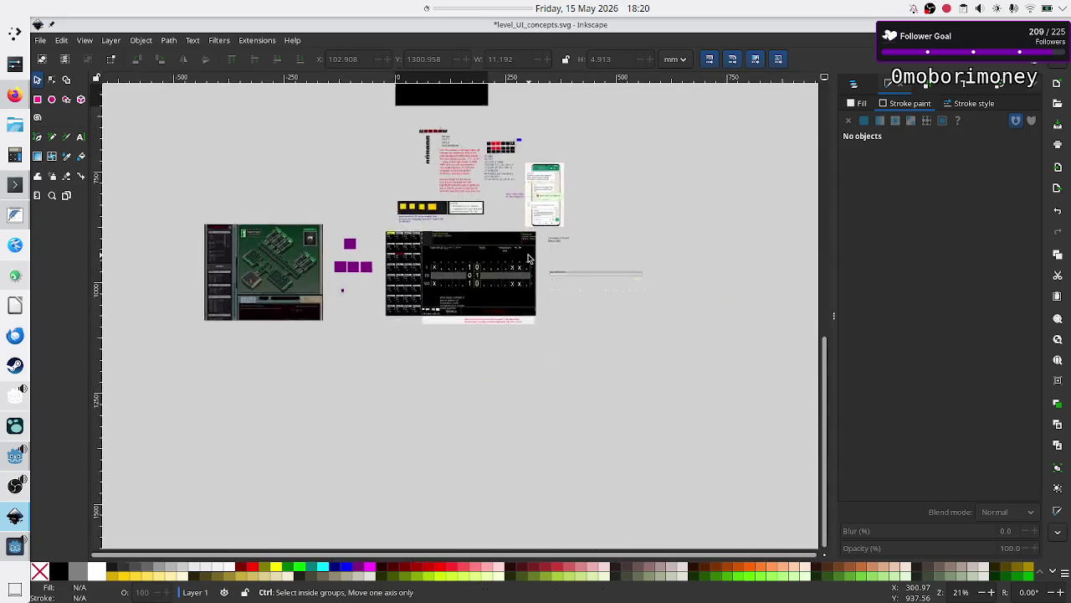
{"action": "scroll", "coordinate": [528, 258], "scroll_direction": "up", "scroll_amount": 6, "text": "ctrl"}
{"action": "scroll", "coordinate": [528, 259], "scroll_direction": "down", "scroll_amount": 3, "text": "ctrl"}
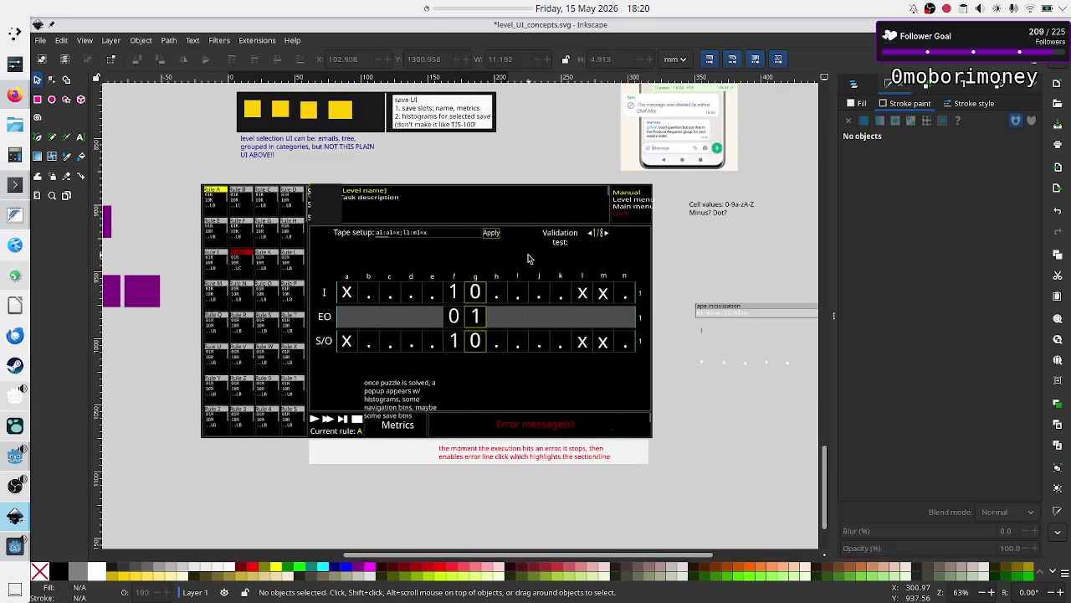
{"action": "scroll", "coordinate": [528, 259], "scroll_direction": "up", "scroll_amount": 1, "text": "ctrl"}
- Overlay the game window on the mockup to compare, close it, and return to Level.tscn
{"action": "key", "text": "alt+Tab"}
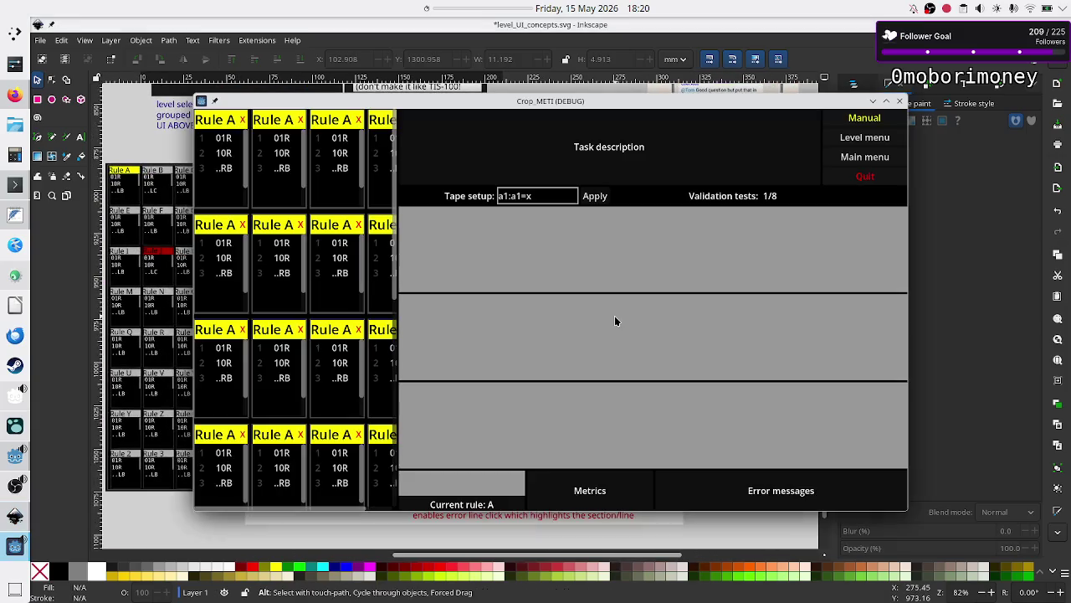
{"action": "mouse_move", "coordinate": [651, 107]}
{"action": "left_mouse_down"}
{"action": "mouse_move", "coordinate": [683, 109]}
{"action": "mouse_move", "coordinate": [683, 223]}
{"action": "mouse_move", "coordinate": [542, 285]}
{"action": "left_mouse_up"}
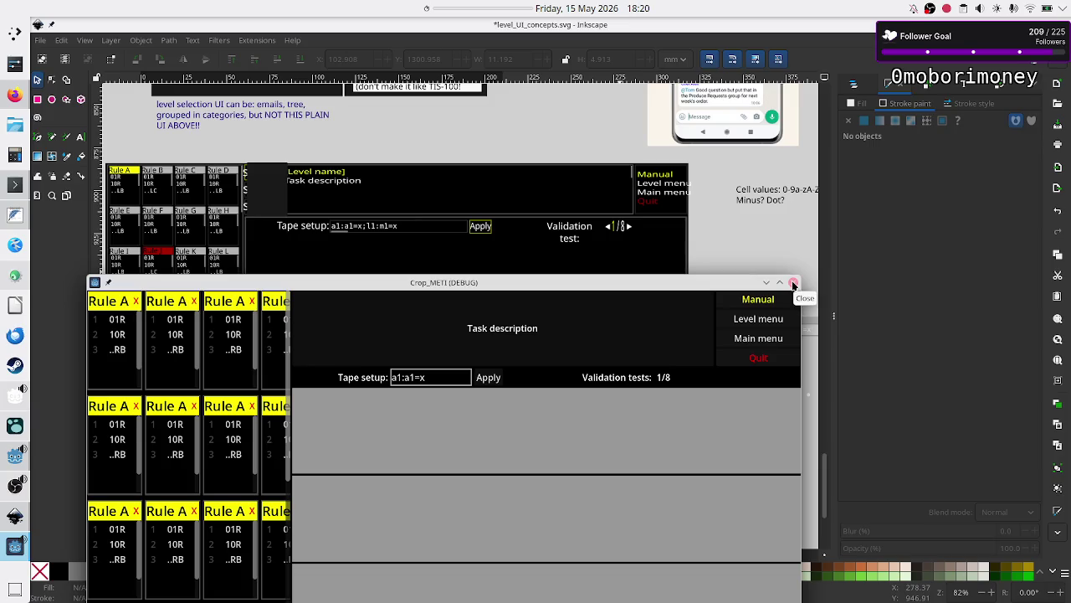
{"action": "left_click", "coordinate": [794, 285]}
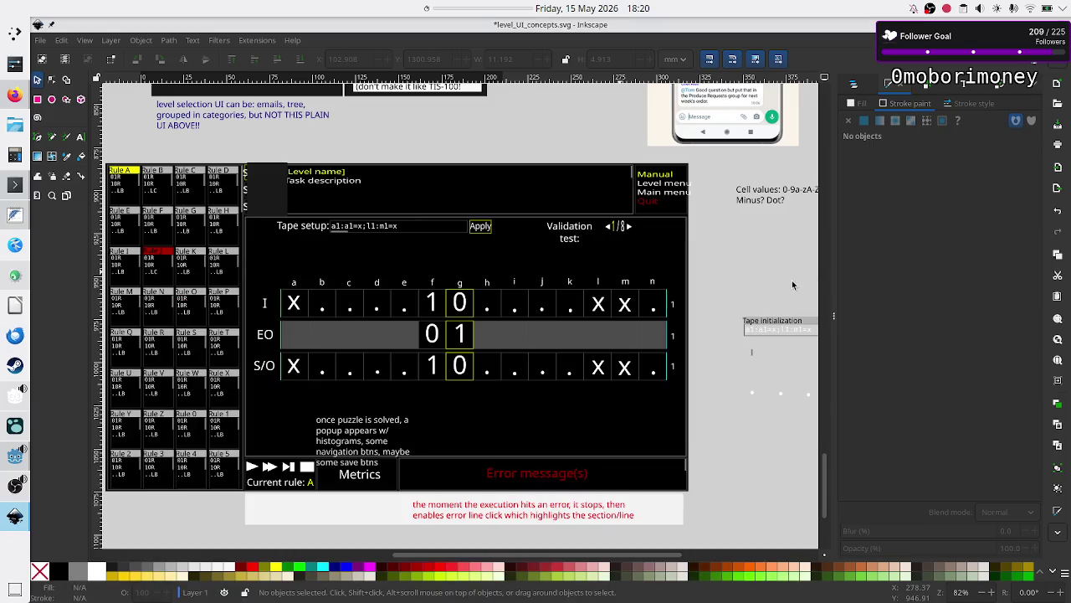
{"action": "left_click", "coordinate": [14, 215]}
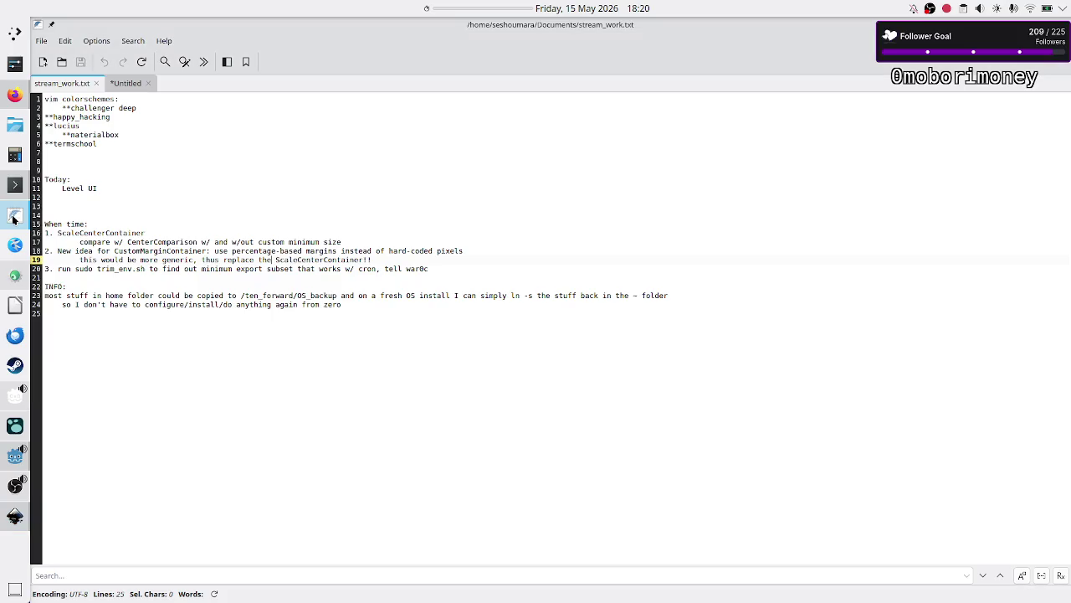
{"action": "left_click", "coordinate": [12, 460]}
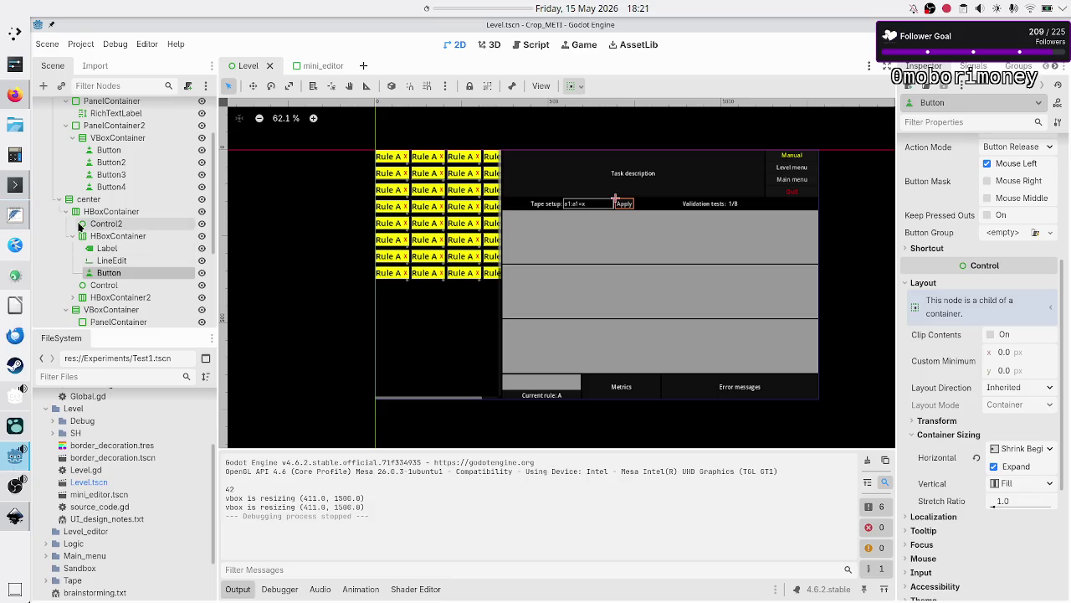
- Inspect the tape-setup and validation rows and their labels, ending on the validation row container
{"action": "left_click", "coordinate": [105, 237]}
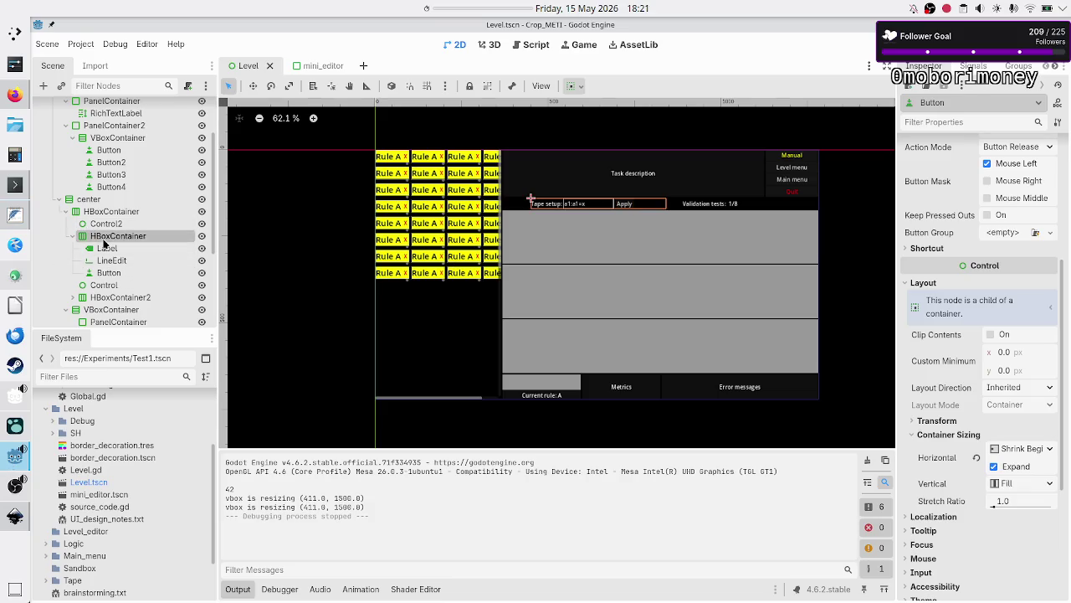
{"action": "left_click", "coordinate": [106, 299]}
{"action": "left_click", "coordinate": [71, 299]}
{"action": "scroll", "coordinate": [130, 305], "scroll_direction": "down", "scroll_amount": 2}
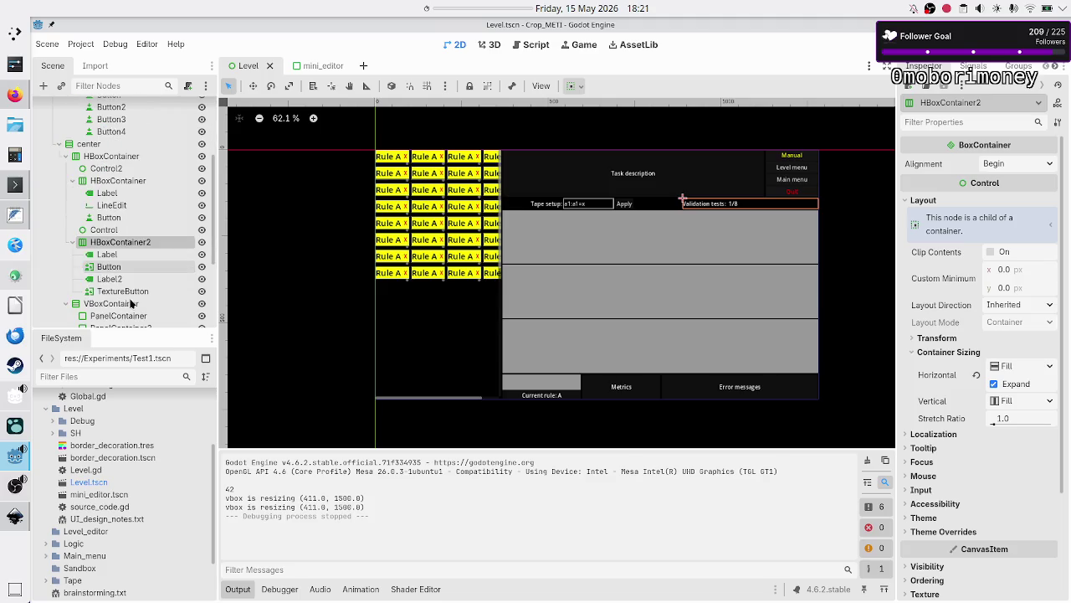
{"action": "left_click", "coordinate": [115, 254]}
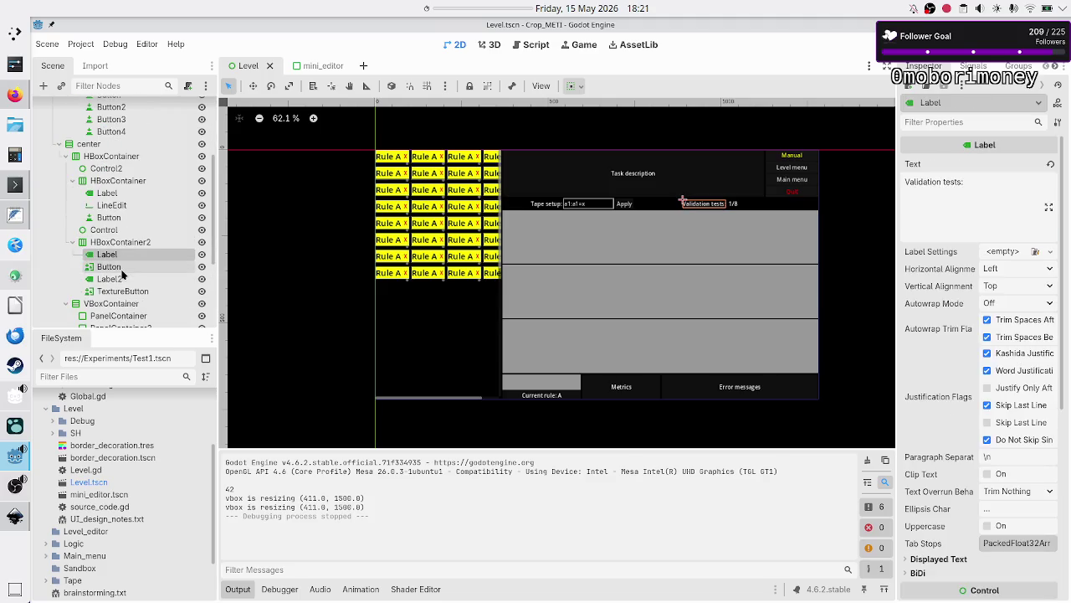
{"action": "left_click", "coordinate": [120, 279]}
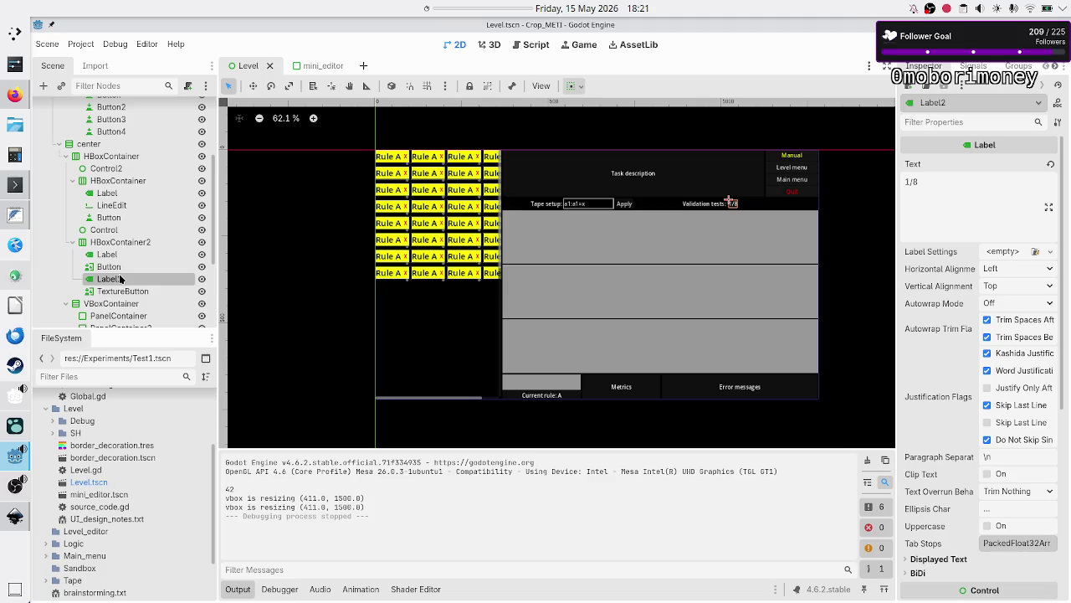
{"action": "left_click", "coordinate": [107, 242]}
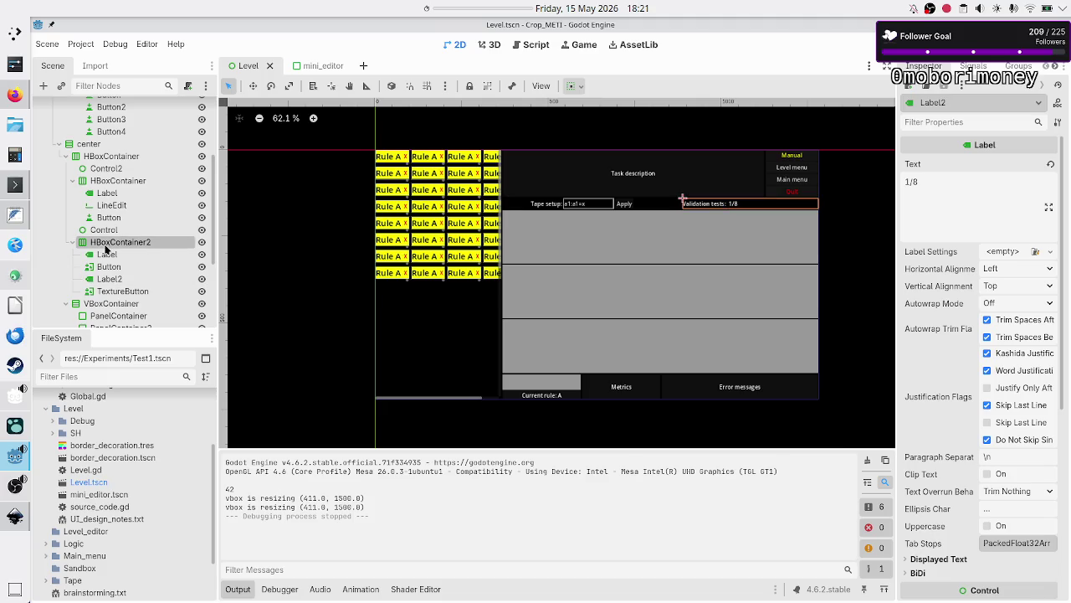
- Add an HBoxContainer to the validation row and place it right after Button
{"action": "left_click", "coordinate": [43, 86]}
{"action": "type", "text": "hbox"}
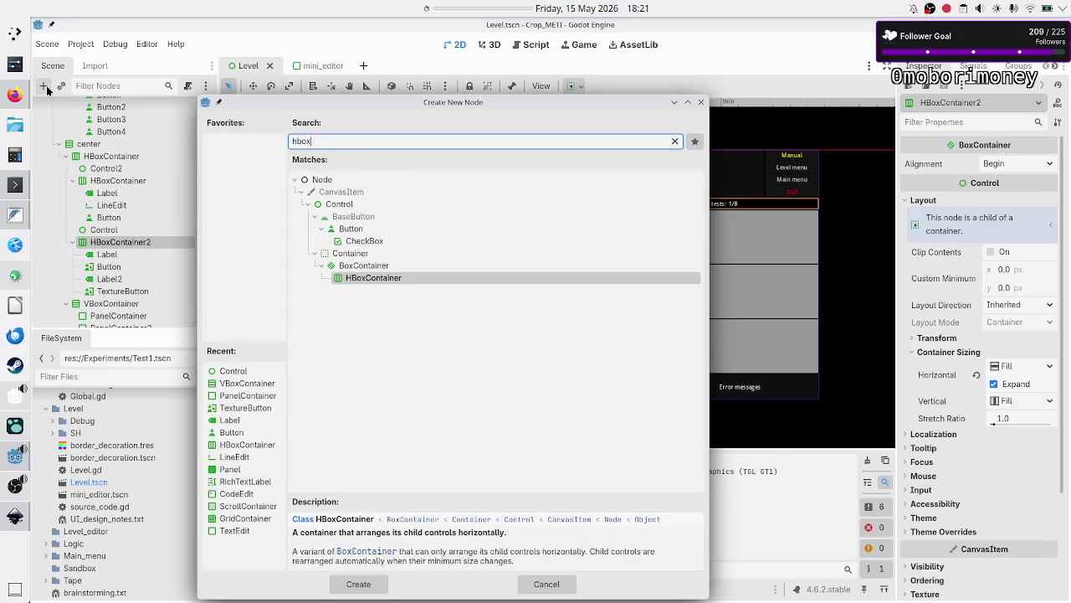
{"action": "key", "text": "Return"}
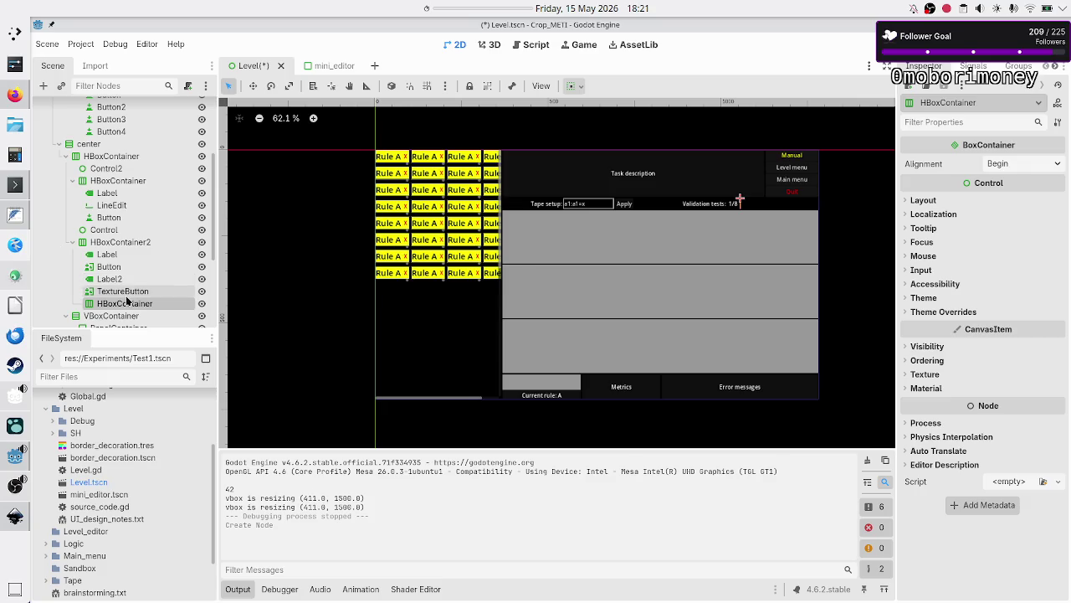
{"action": "mouse_move", "coordinate": [126, 307]}
{"action": "left_mouse_down"}
{"action": "mouse_move", "coordinate": [117, 274]}
{"action": "mouse_move", "coordinate": [115, 285]}
{"action": "mouse_move", "coordinate": [131, 281]}
{"action": "left_mouse_up"}
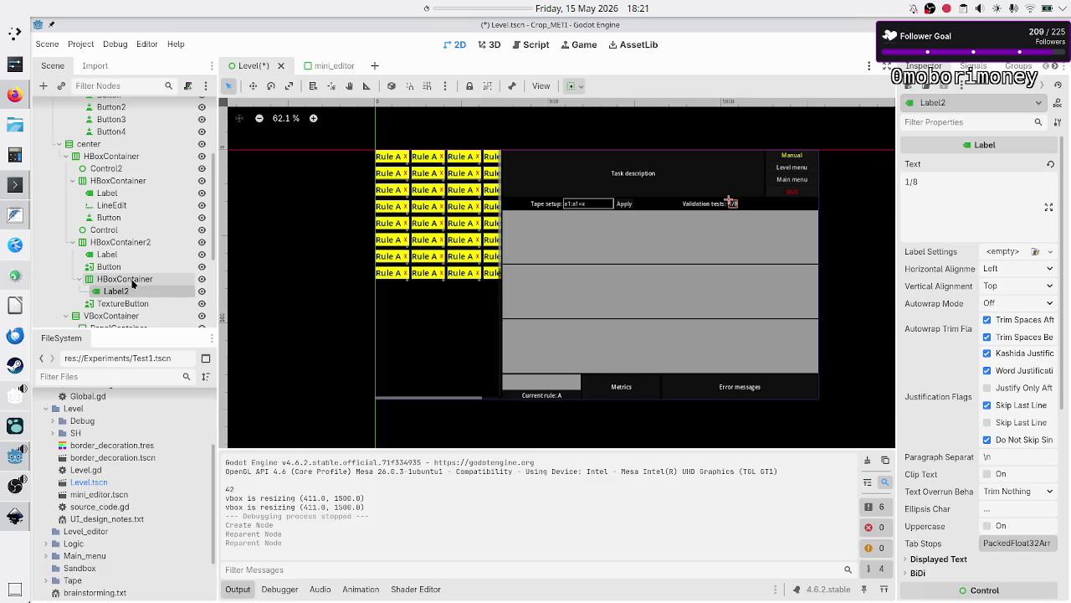
{"action": "left_click", "coordinate": [132, 282]}
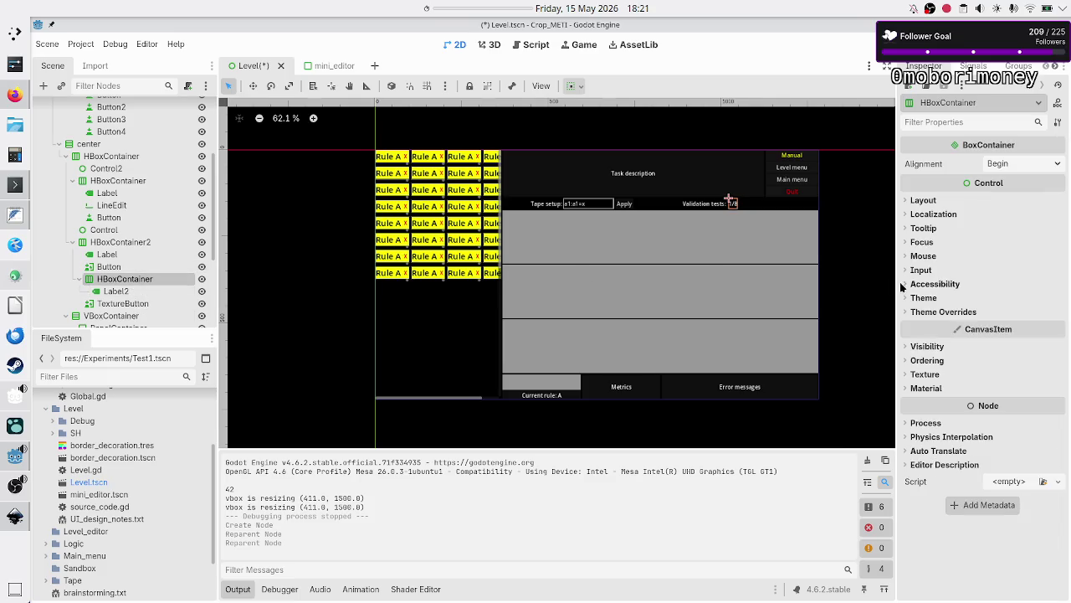
{"action": "left_click", "coordinate": [925, 201]}
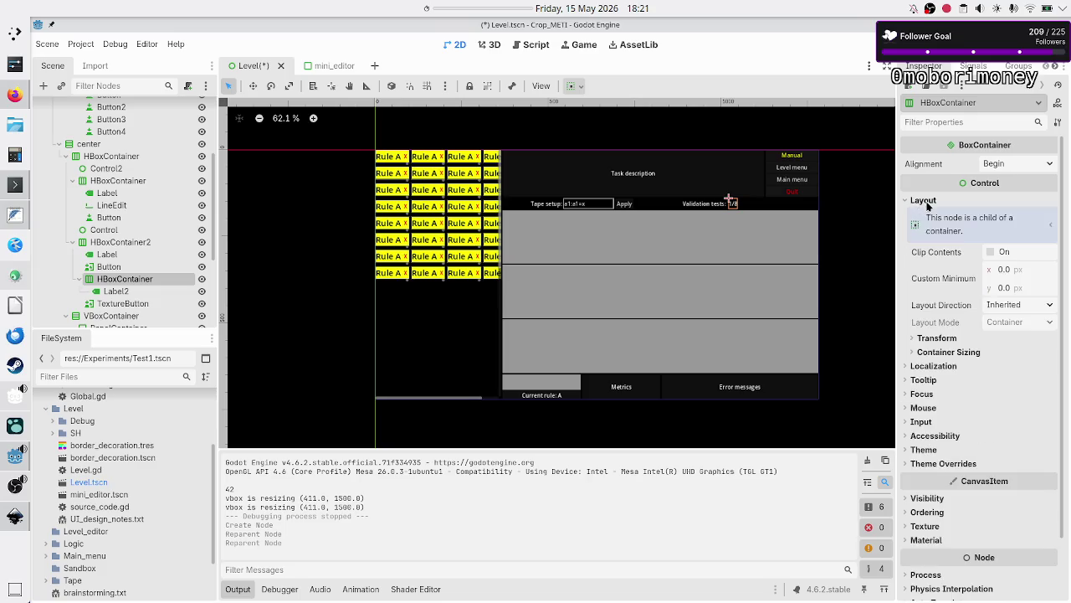
{"action": "left_click", "coordinate": [962, 351]}
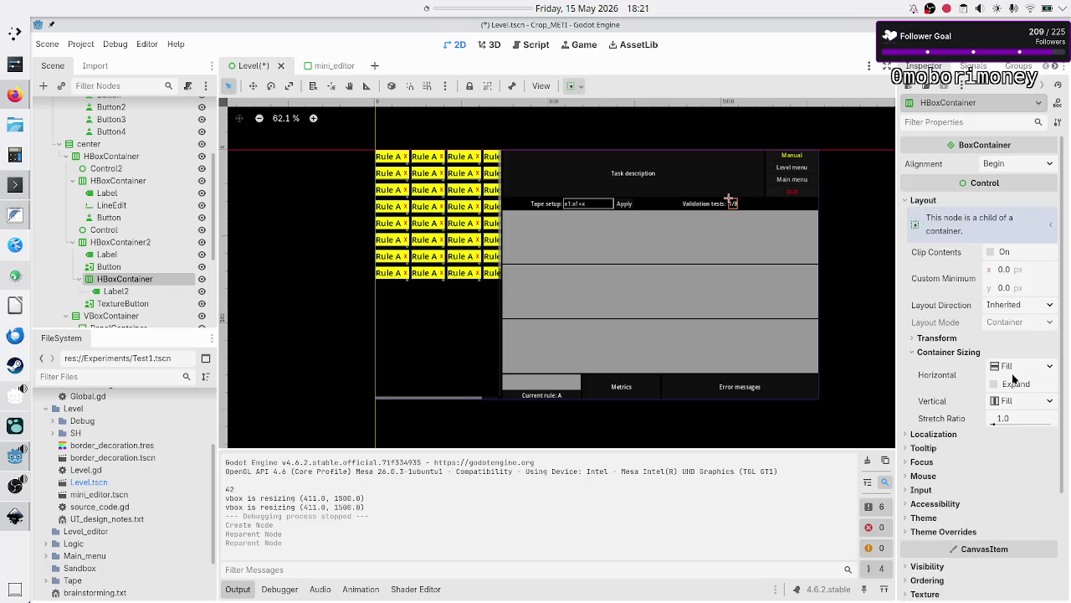
- Add a new Label to the container and make it and Label2 expand horizontally
{"action": "left_click", "coordinate": [44, 85]}
{"action": "type", "text": "label"}
{"action": "key", "text": "Return"}
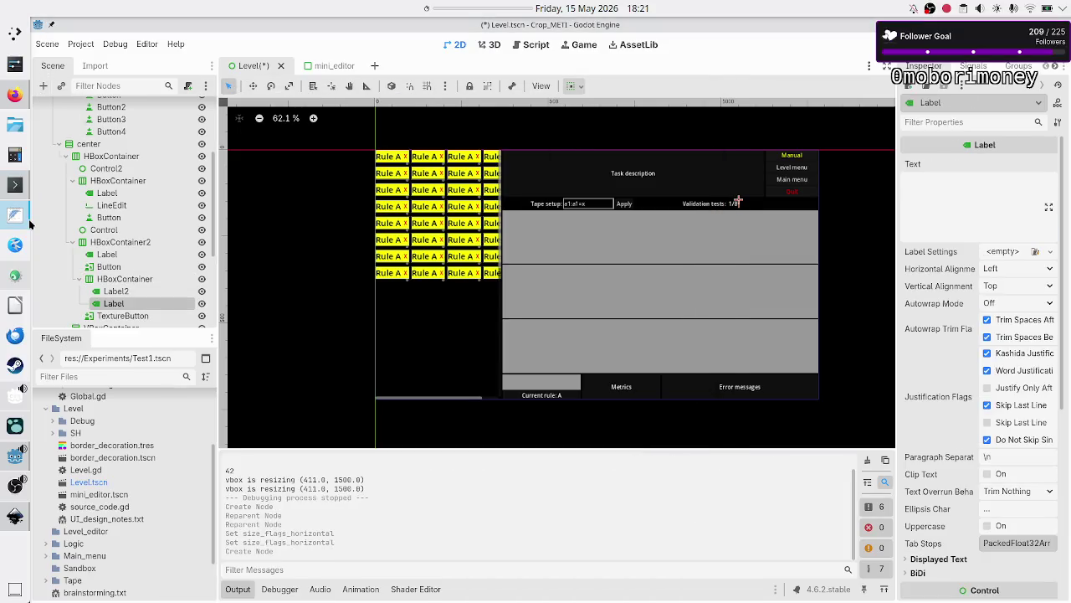
{"action": "left_click", "coordinate": [117, 291]}
{"action": "left_click", "coordinate": [121, 305], "text": "ctrl"}
{"action": "scroll", "coordinate": [954, 291], "scroll_direction": "down", "scroll_amount": 5}
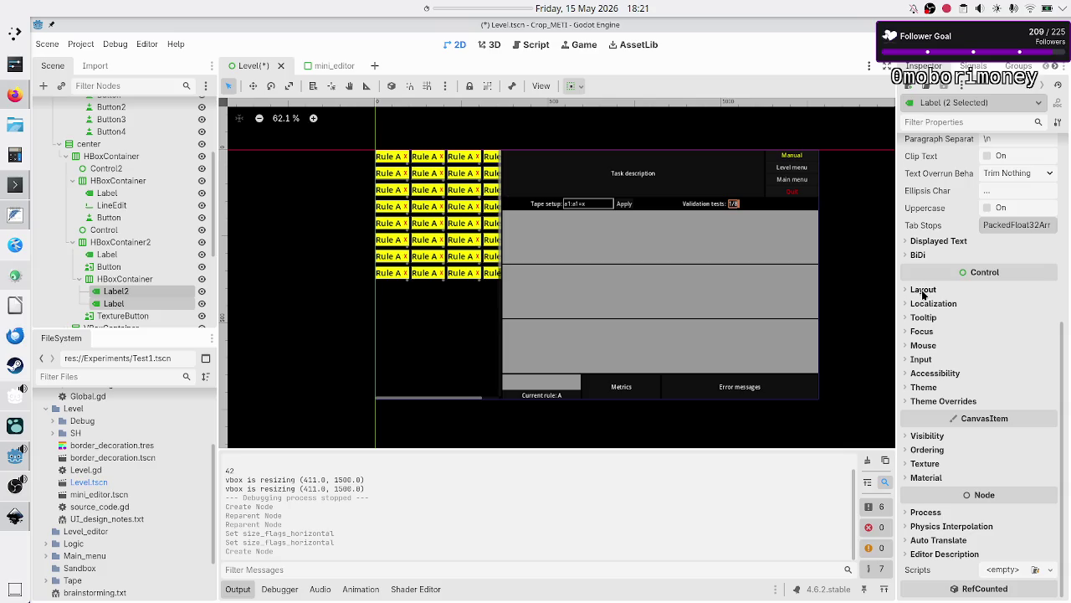
{"action": "left_click", "coordinate": [923, 289]}
{"action": "left_click", "coordinate": [960, 405]}
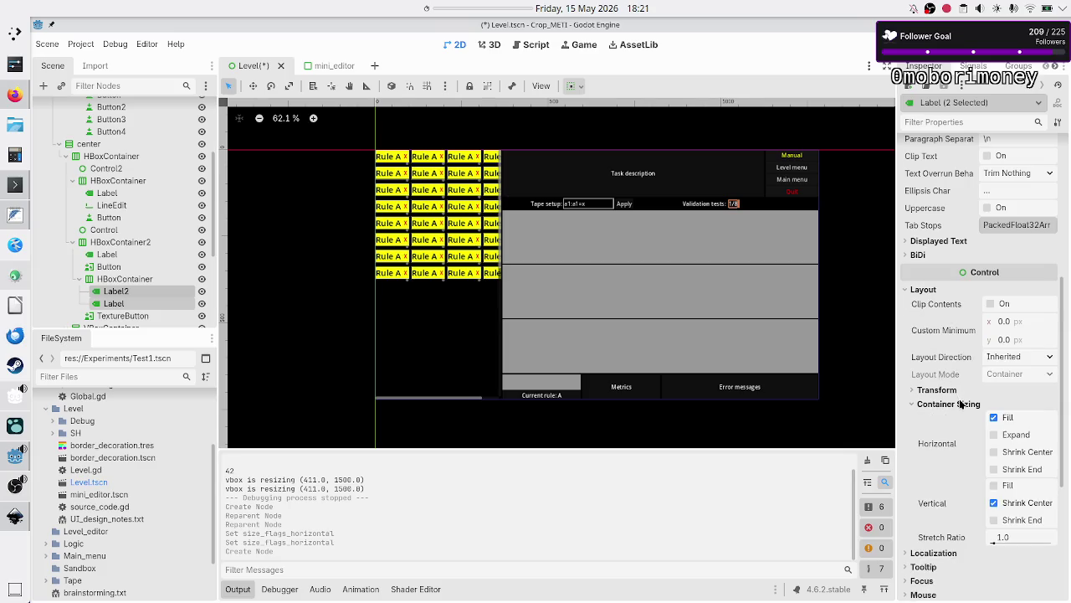
{"action": "left_click", "coordinate": [1016, 436]}
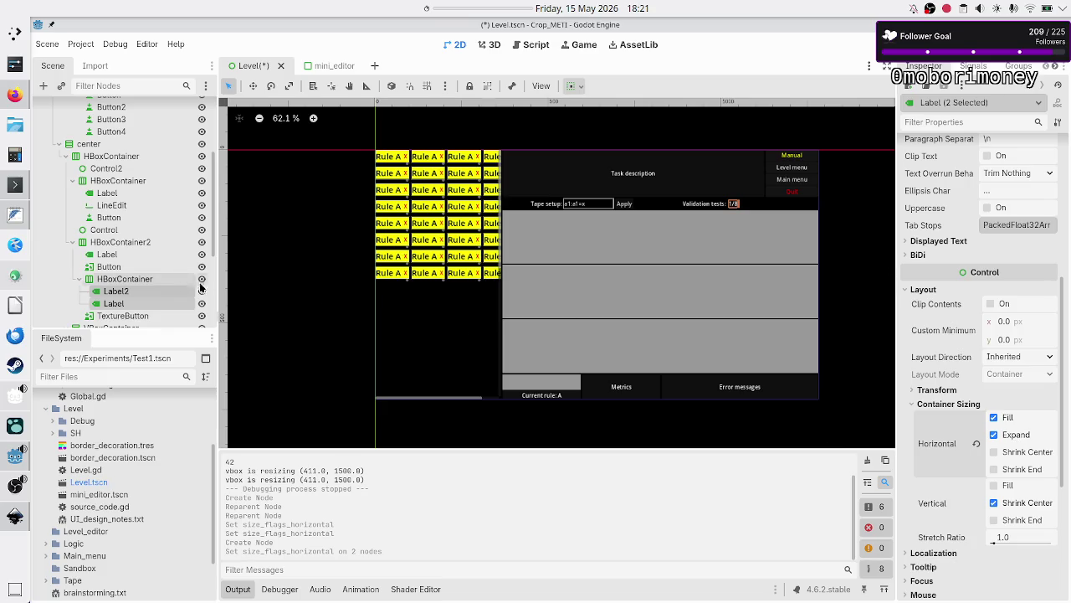
- Set Label2's text to '1' and the new Label's text to '/8'
{"action": "left_click", "coordinate": [159, 291]}
{"action": "left_click", "coordinate": [950, 202]}
{"action": "key", "text": "BackSpace"}
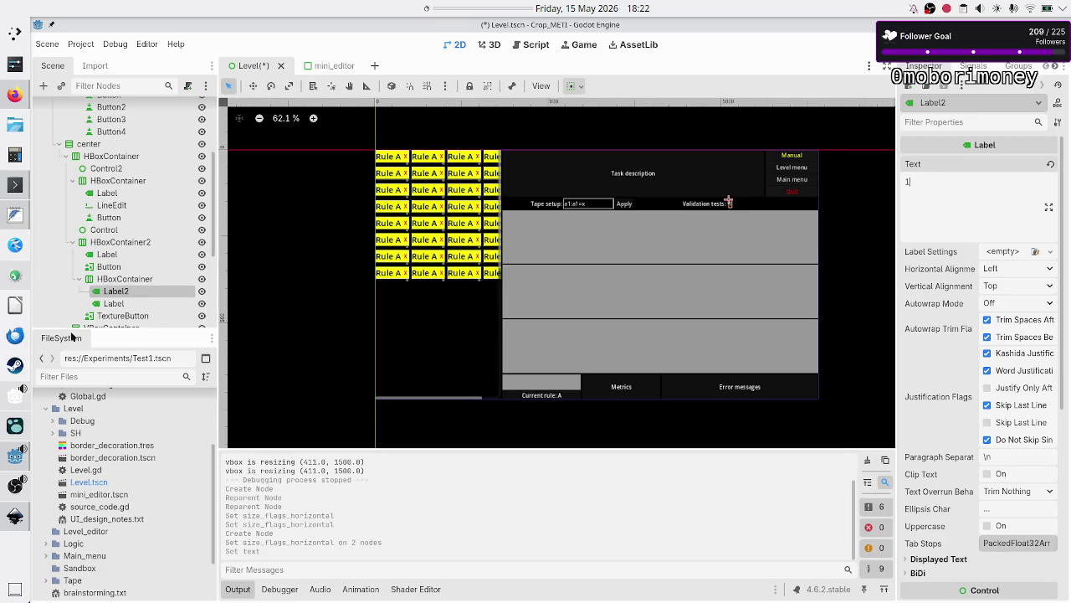
{"action": "left_click", "coordinate": [118, 307]}
{"action": "left_click", "coordinate": [936, 206]}
{"action": "key", "text": "BackSpace"}
{"action": "type", "text": "/8"}
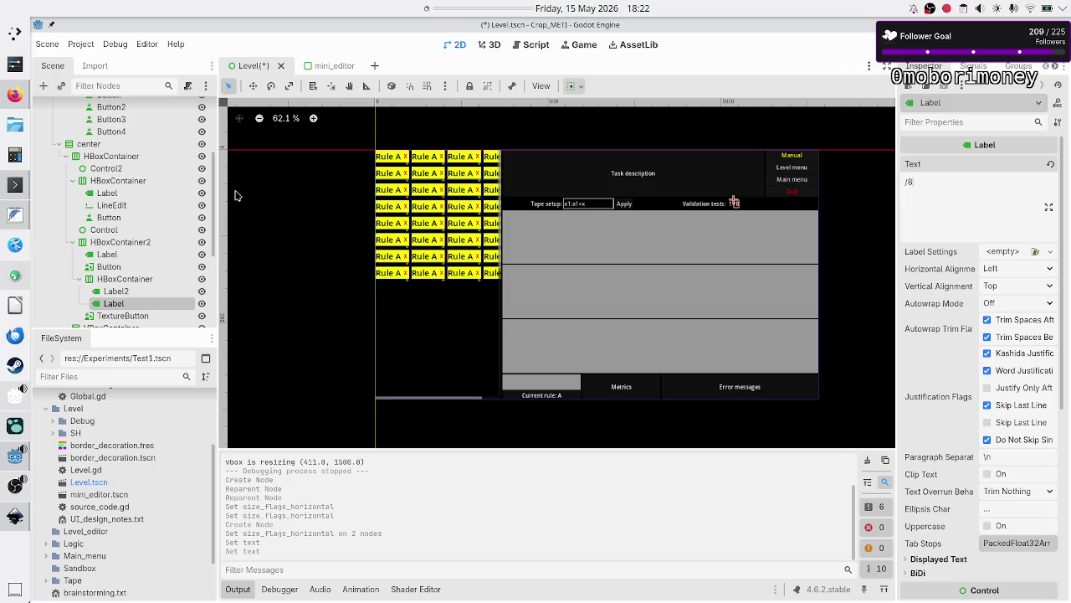
- Select Label2 and expand its Theme Overrides section
{"action": "left_click", "coordinate": [117, 293]}
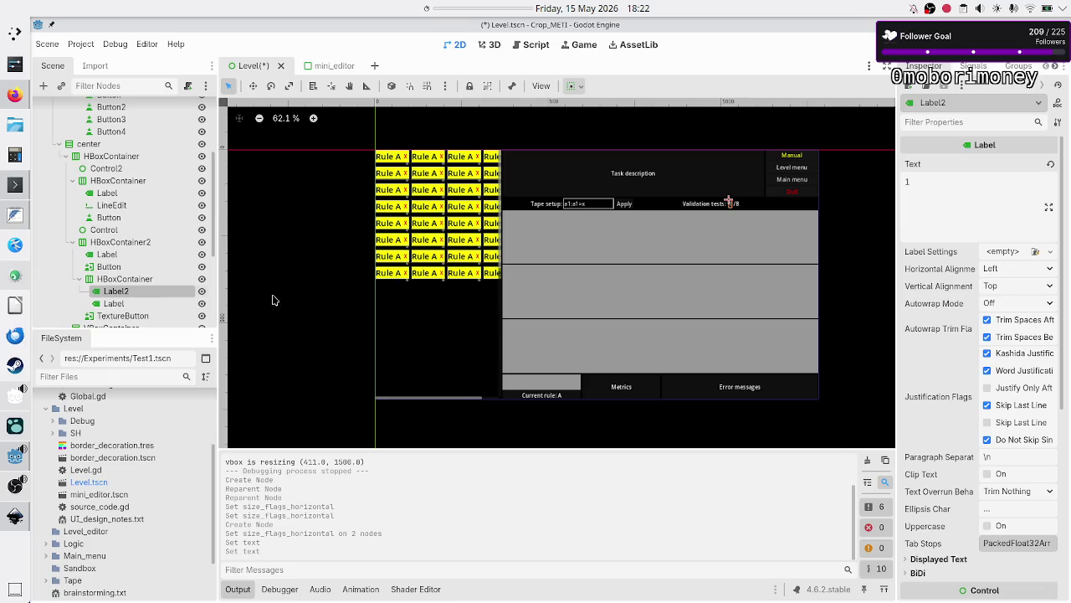
{"action": "scroll", "coordinate": [932, 413], "scroll_direction": "down", "scroll_amount": 5}
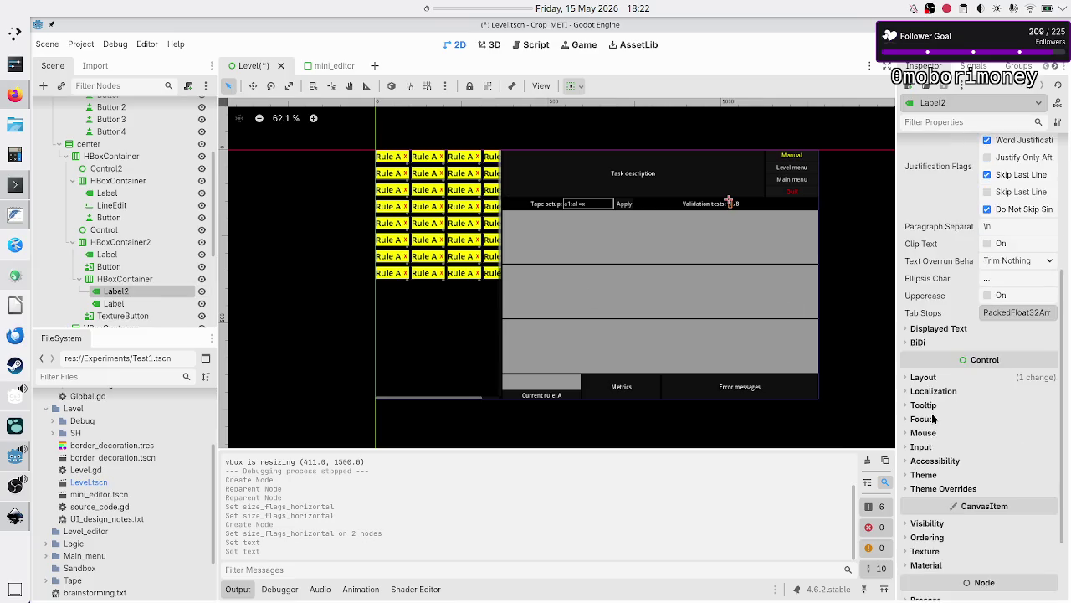
{"action": "scroll", "coordinate": [929, 381], "scroll_direction": "down", "scroll_amount": 3}
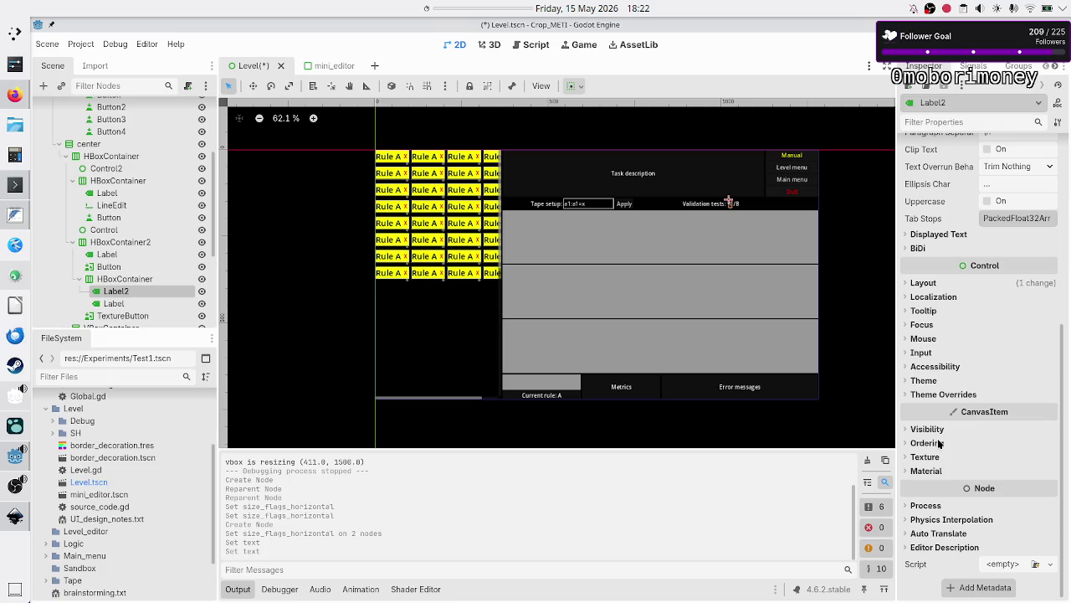
{"action": "left_click", "coordinate": [939, 394]}
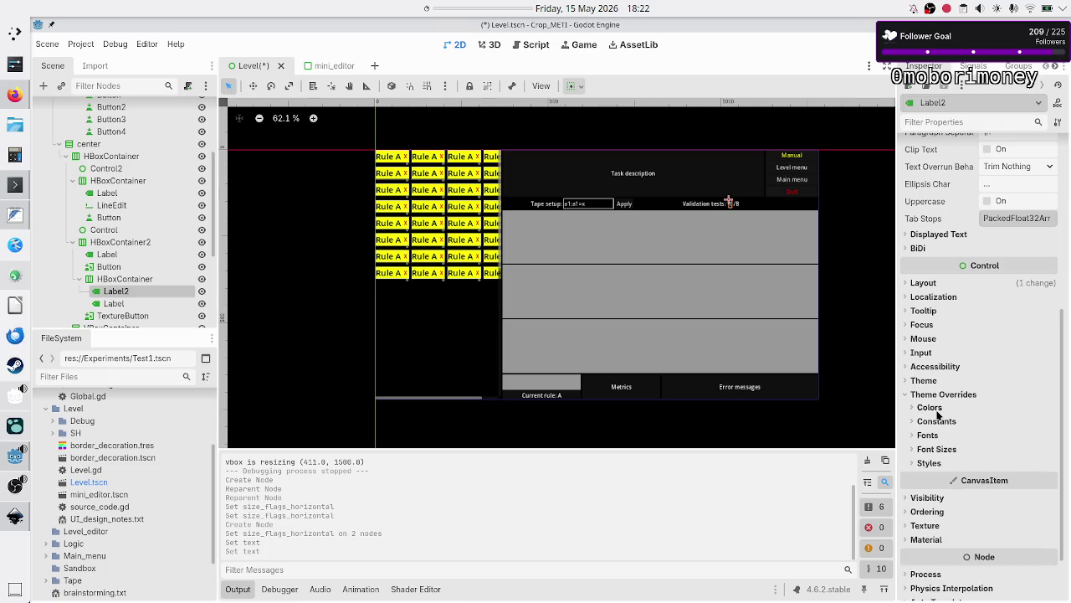
- Give Label2 a yellow font colour override (blue 0), then save, test-run and close the level
{"action": "left_click", "coordinate": [938, 410]}
{"action": "left_click", "coordinate": [1002, 422]}
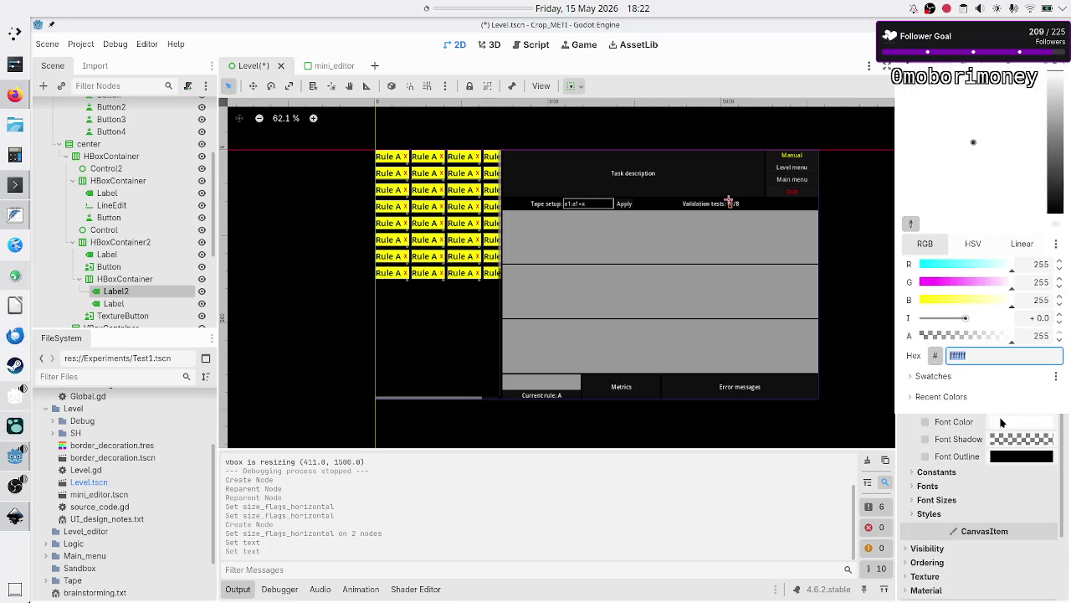
{"action": "left_click", "coordinate": [1032, 267]}
{"action": "left_click", "coordinate": [1041, 300]}
{"action": "type", "text": "0"}
{"action": "key", "text": "Return"}
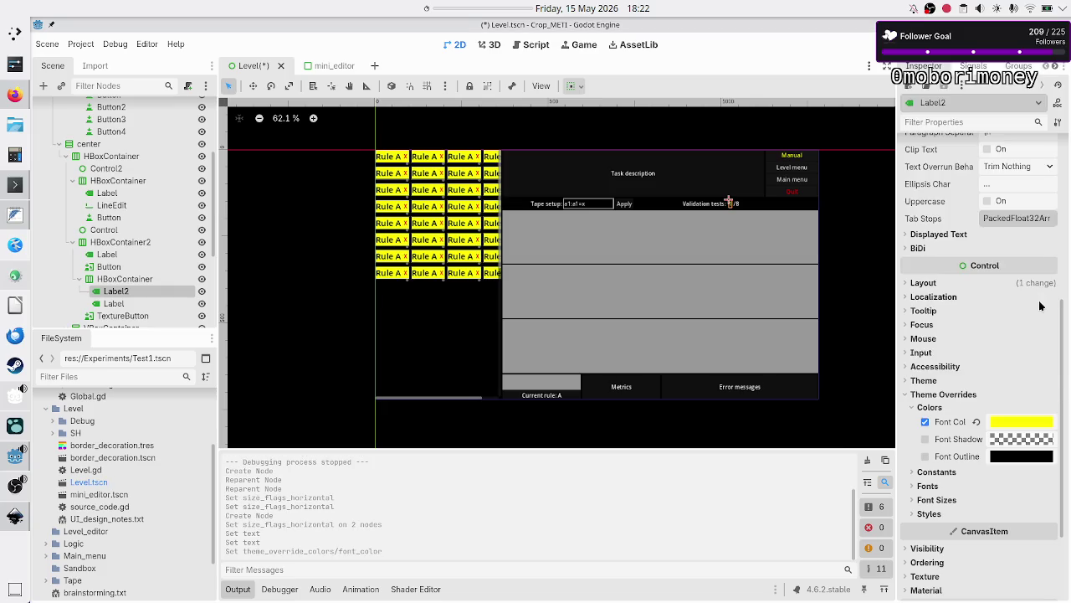
{"action": "key", "text": "F6"}
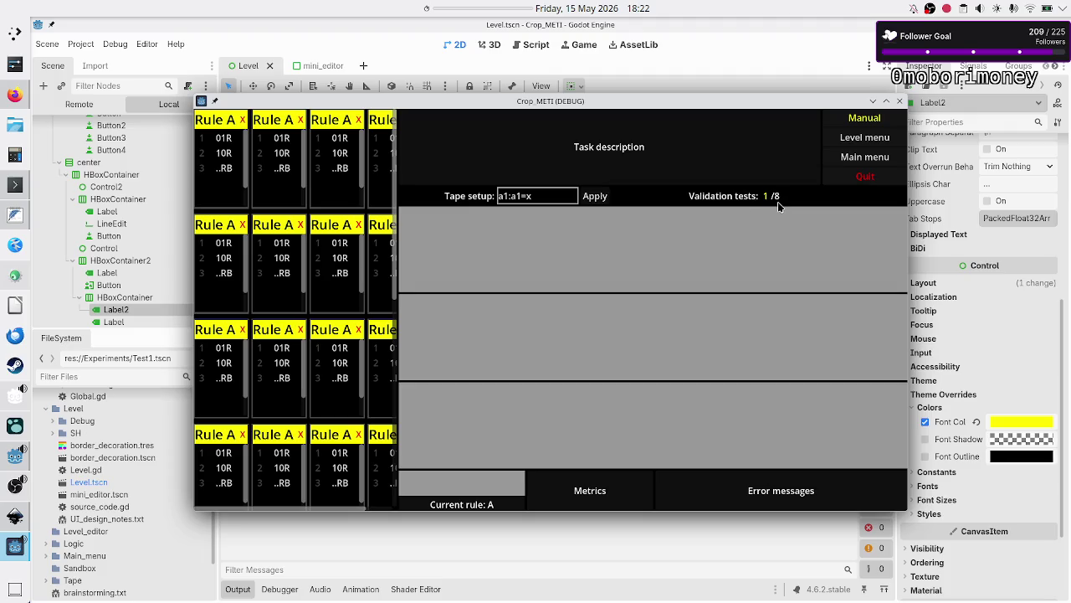
{"action": "left_click", "coordinate": [900, 101]}
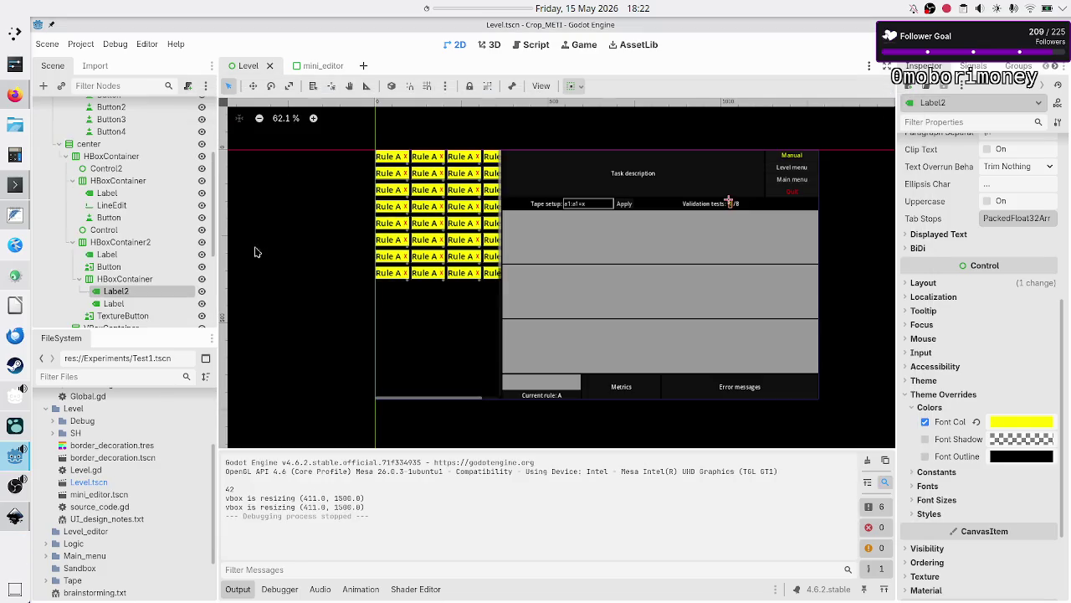
- Add Label3 to the HBoxContainer, trim Label's text to '/' and give Label3 the text '8'
{"action": "left_click", "coordinate": [126, 278]}
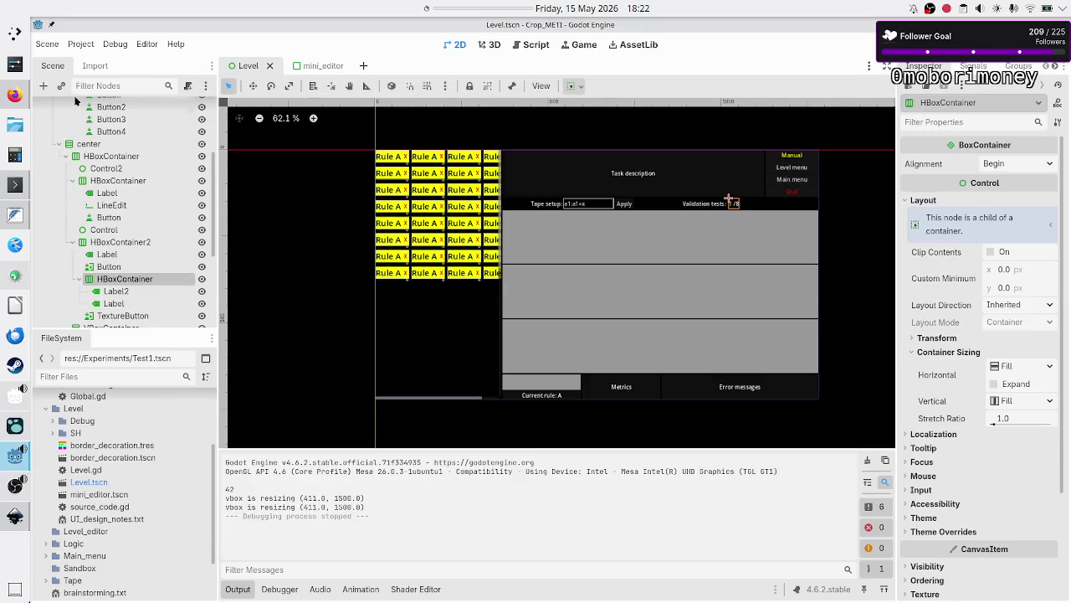
{"action": "left_click", "coordinate": [44, 86]}
{"action": "type", "text": "lab"}
{"action": "key", "text": "Return"}
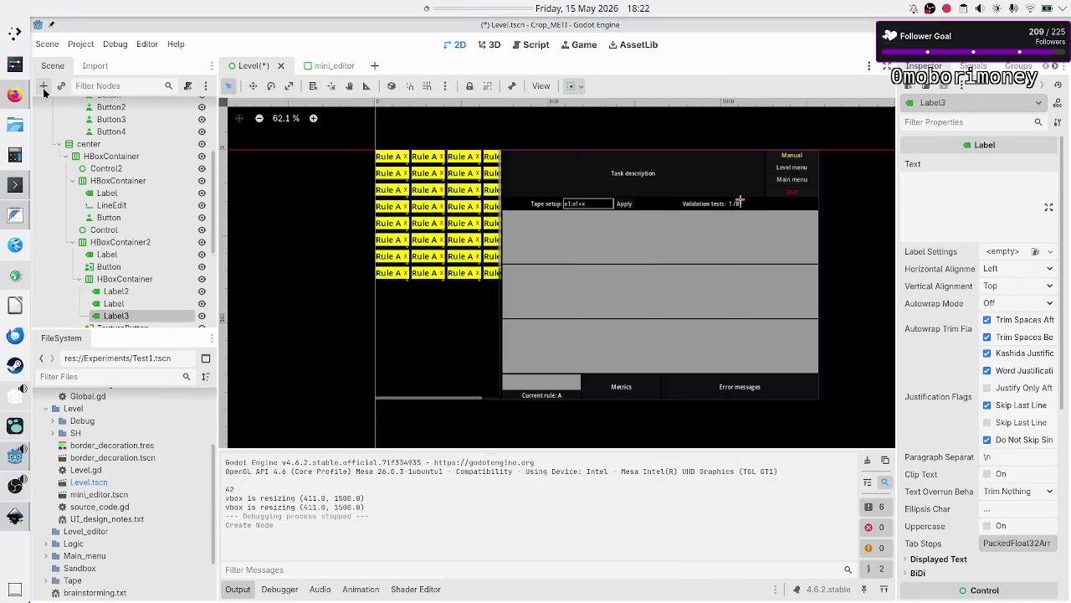
{"action": "left_click", "coordinate": [123, 301]}
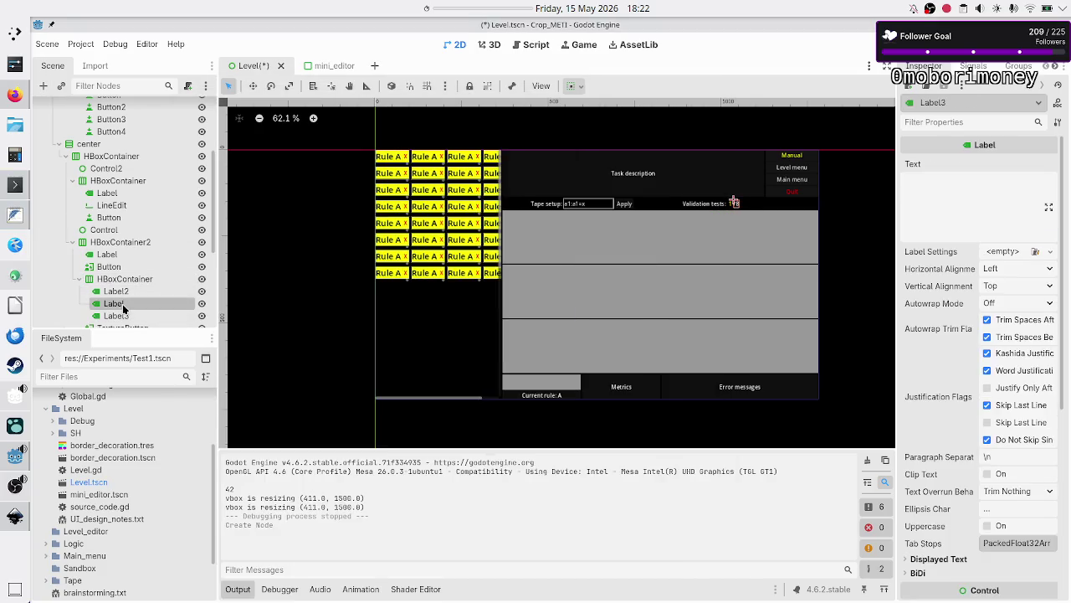
{"action": "key", "text": "BackSpace"}
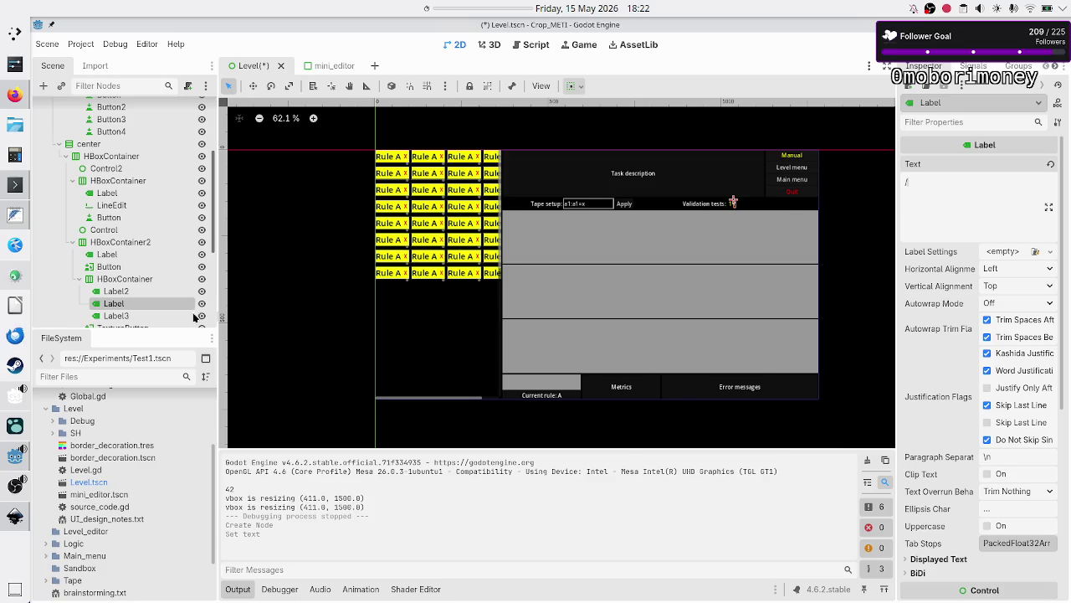
{"action": "left_click", "coordinate": [131, 316]}
{"action": "left_click", "coordinate": [976, 206]}
{"action": "type", "text": "8"}
- Make Label3 expand horizontally, check Label and Label2 sizing, then save and run the level
{"action": "scroll", "coordinate": [939, 457], "scroll_direction": "down", "scroll_amount": 5}
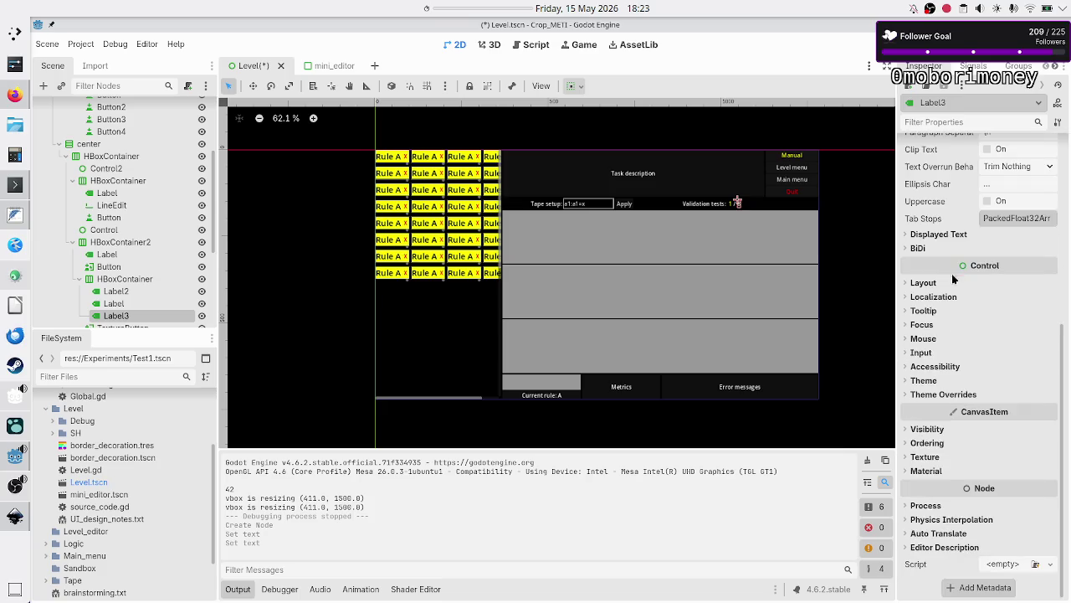
{"action": "left_click", "coordinate": [941, 283]}
{"action": "left_click", "coordinate": [960, 435]}
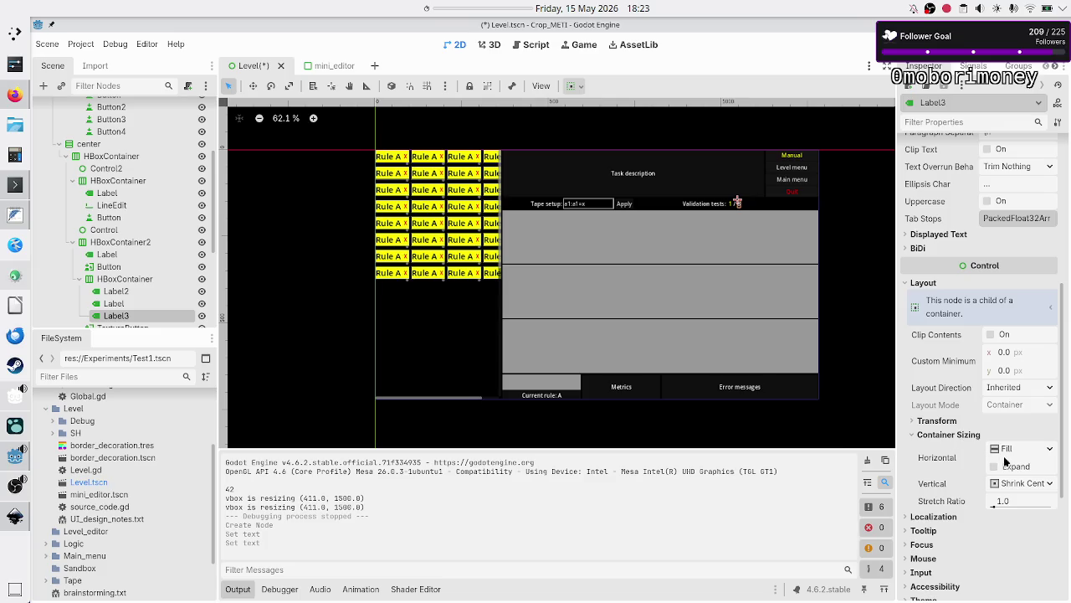
{"action": "left_click", "coordinate": [1009, 471]}
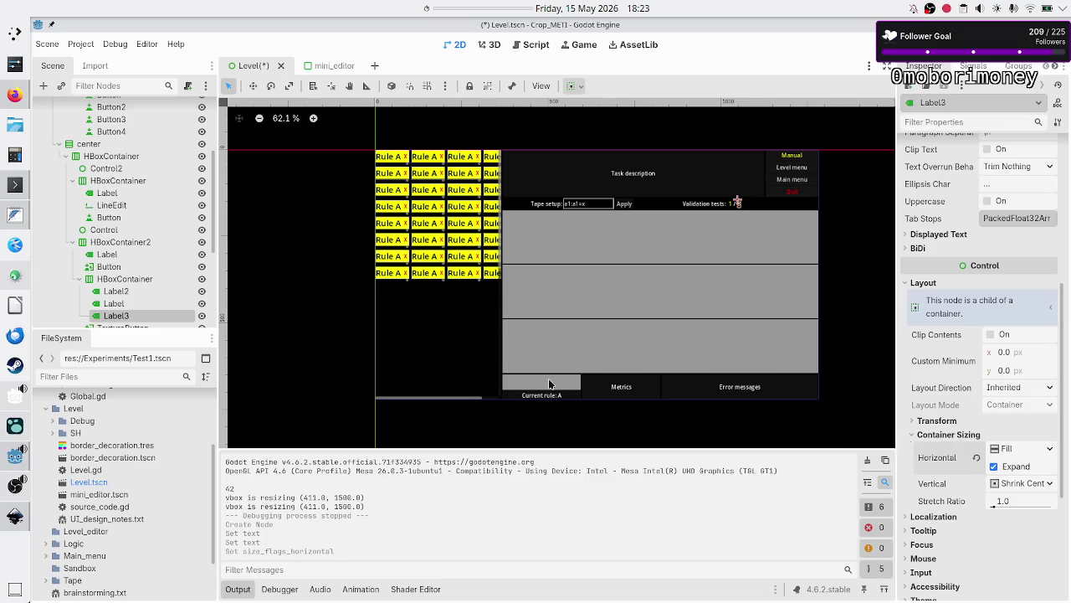
{"action": "left_click", "coordinate": [116, 303]}
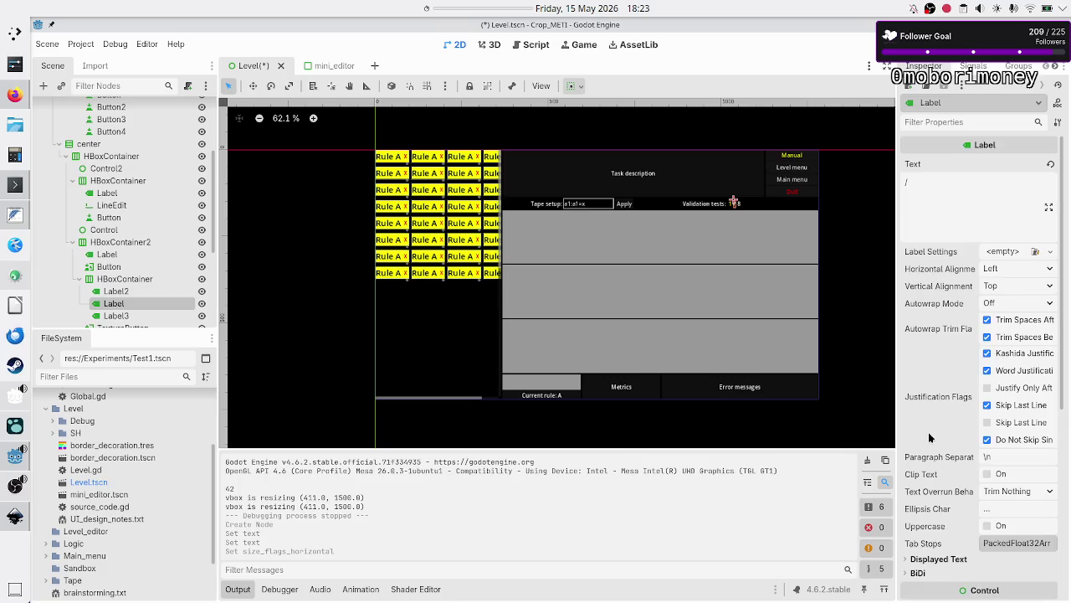
{"action": "scroll", "coordinate": [933, 393], "scroll_direction": "down", "scroll_amount": 5}
{"action": "left_click", "coordinate": [927, 285]}
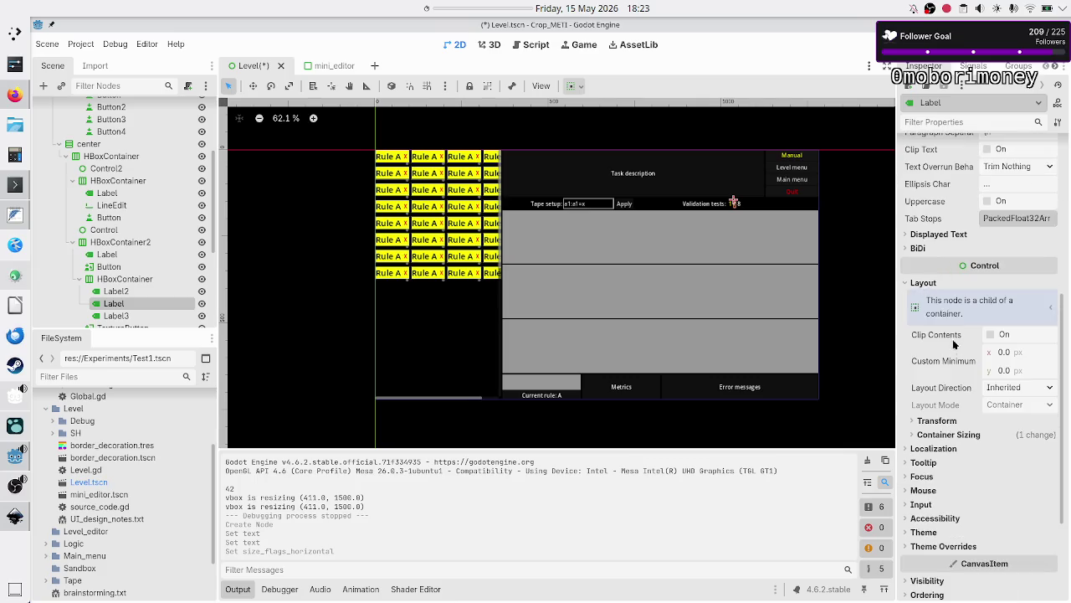
{"action": "left_click", "coordinate": [953, 435]}
{"action": "left_click", "coordinate": [116, 290]}
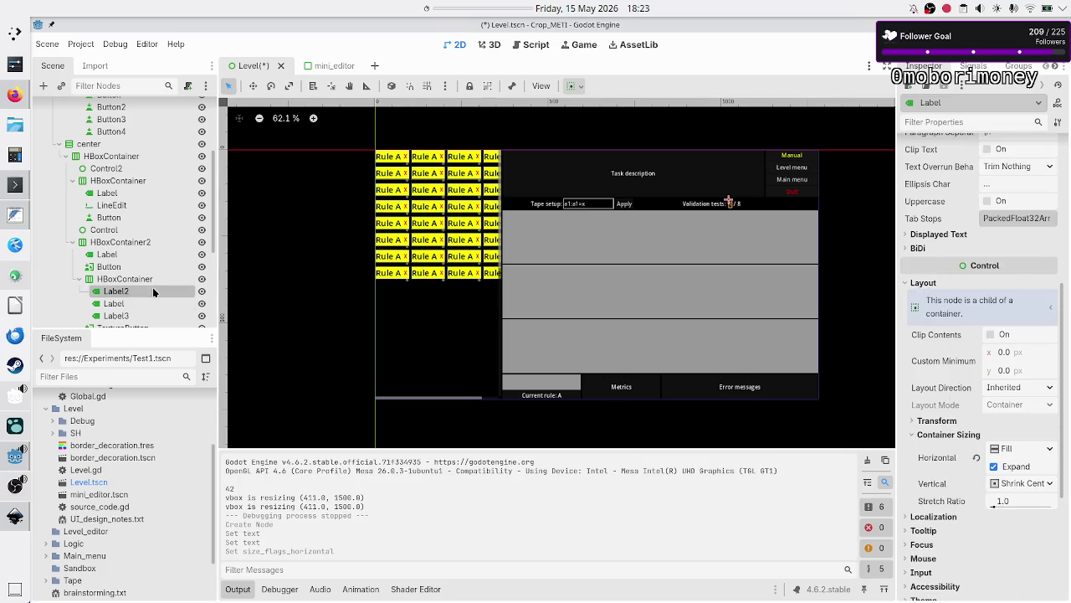
{"action": "scroll", "coordinate": [963, 373], "scroll_direction": "down", "scroll_amount": 2}
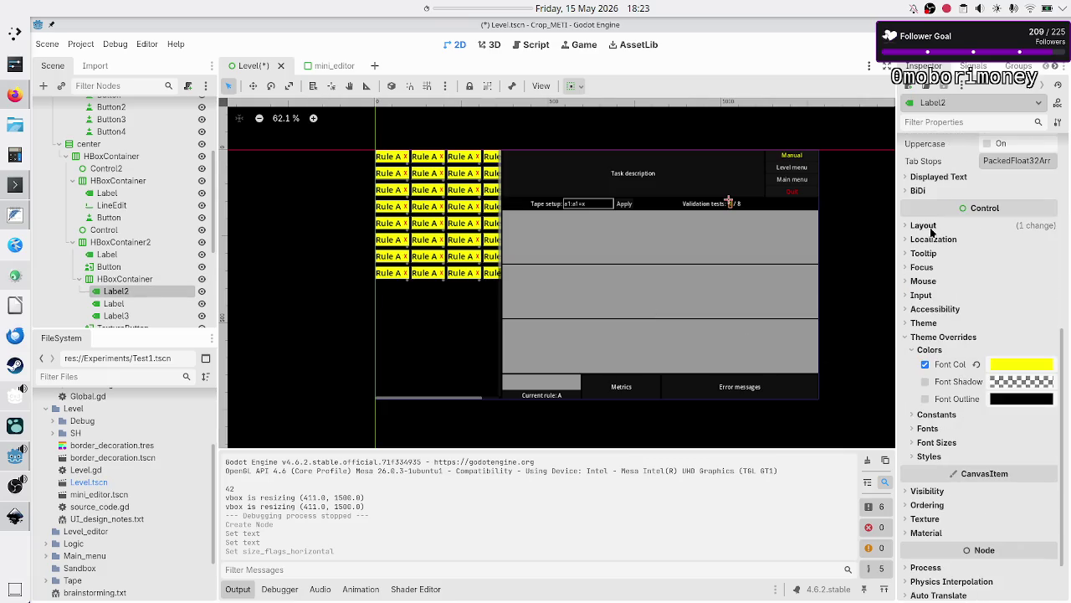
{"action": "left_click", "coordinate": [923, 226]}
{"action": "left_click", "coordinate": [949, 378]}
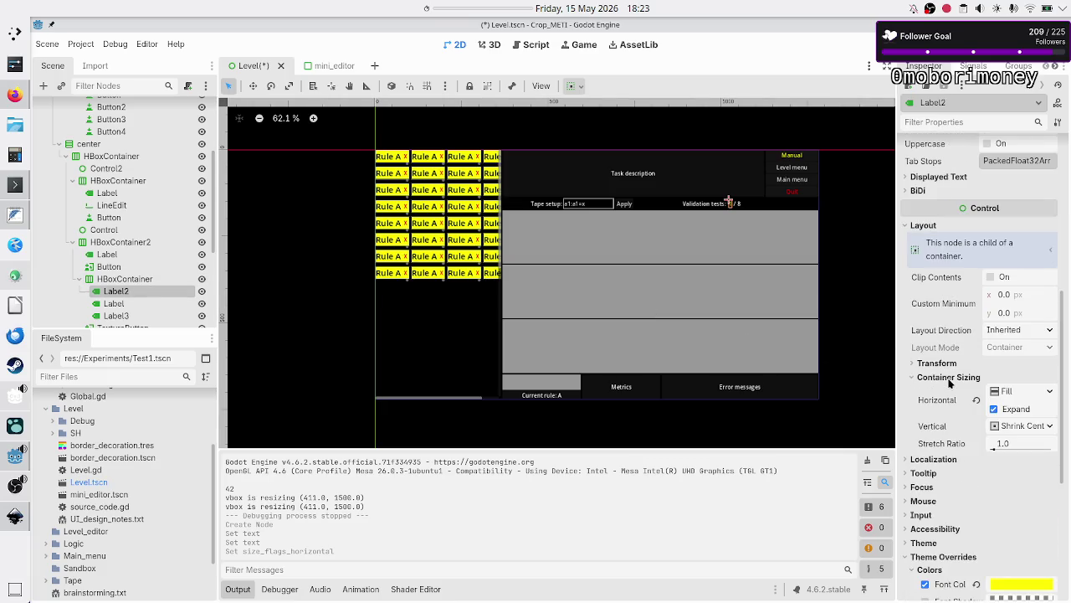
{"action": "key", "text": "F6"}
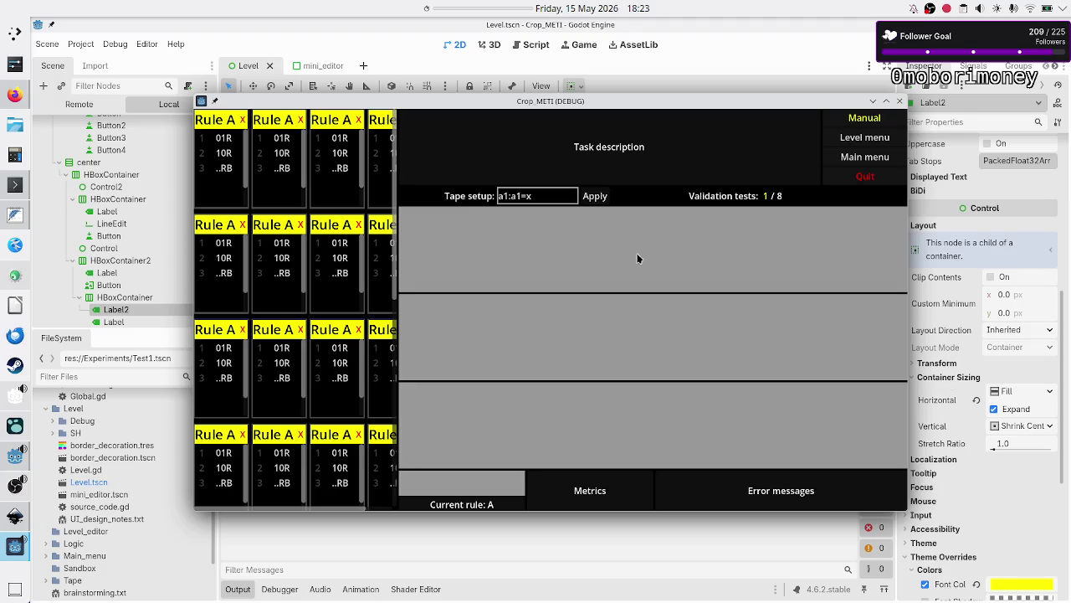
- Leave the running game for the Godot editor, then cycle on to another window
{"action": "key", "text": "alt+Tab"}
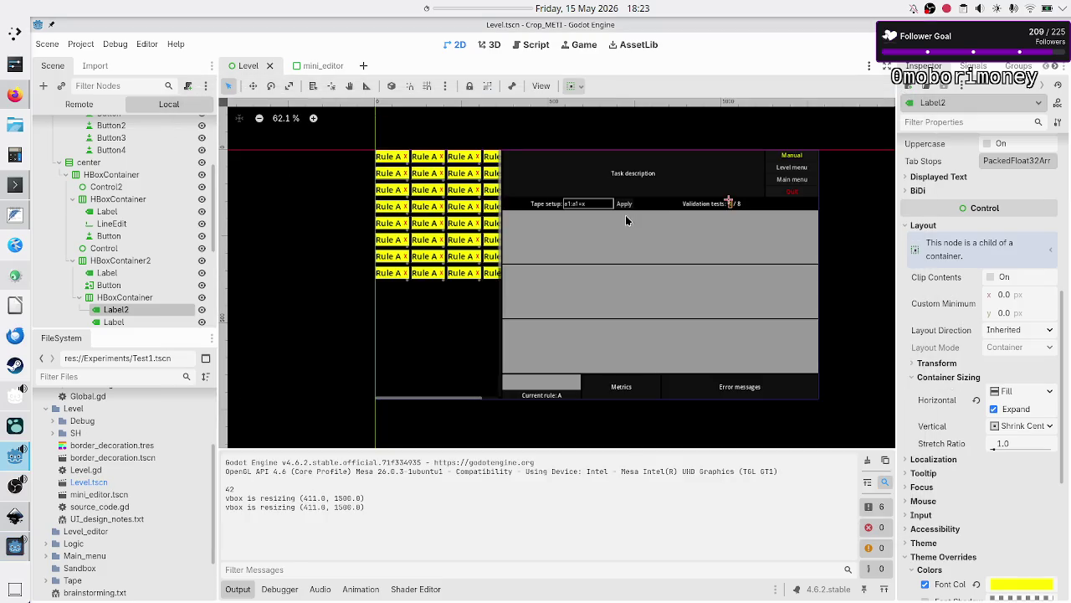
{"action": "key", "text": "alt+Tab"}
{"action": "key", "text": "alt+Tab"}
{"action": "key", "text": "alt+Tab"}
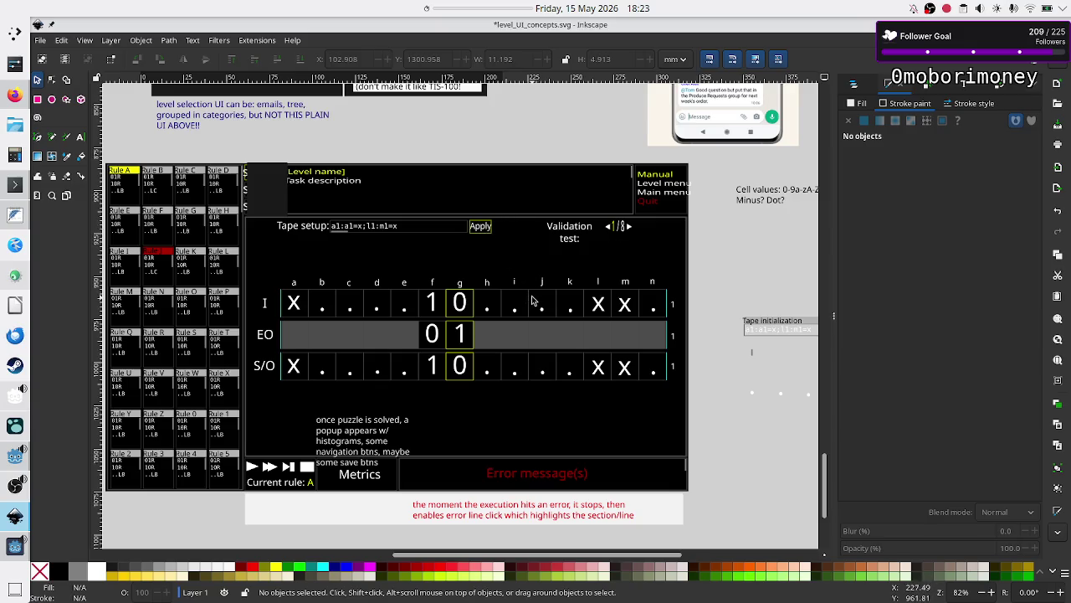
- Flip back and forth between the Inkscape mockup and the Godot editor to compare them
{"action": "key", "text": "alt+Tab"}
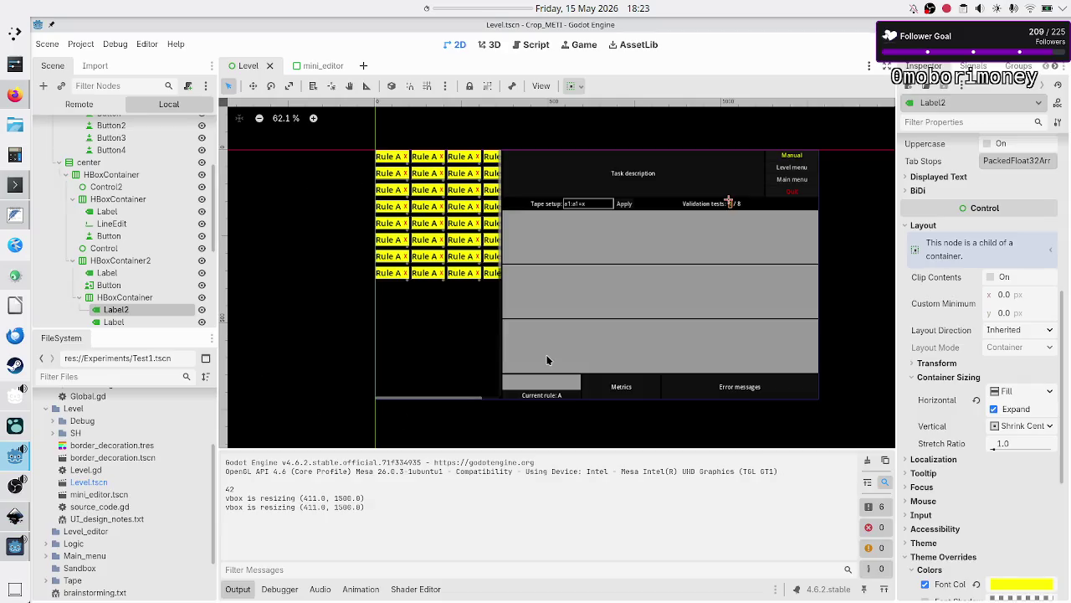
{"action": "key", "text": "alt+Tab"}
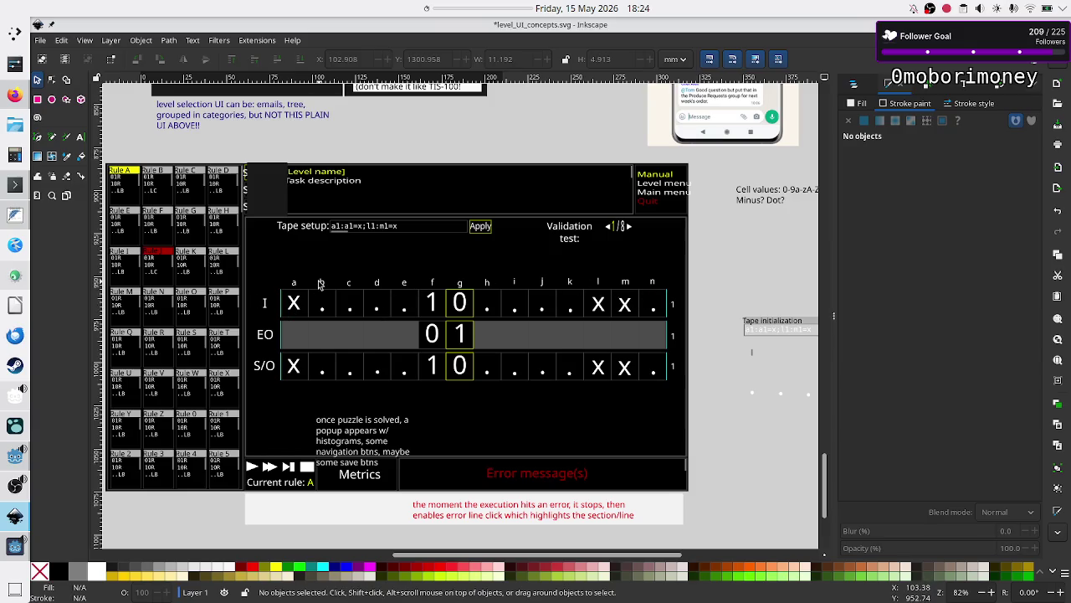
{"action": "key", "text": "alt+Tab"}
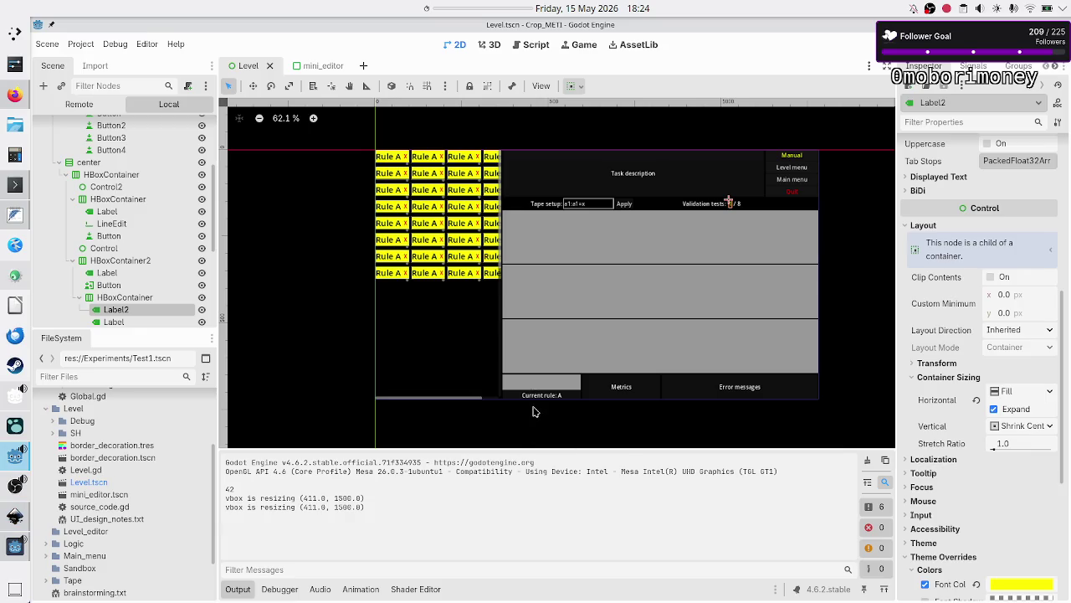
{"action": "key", "text": "alt+Tab"}
{"action": "key", "text": "alt+Tab"}
{"action": "key", "text": "alt+Tab"}
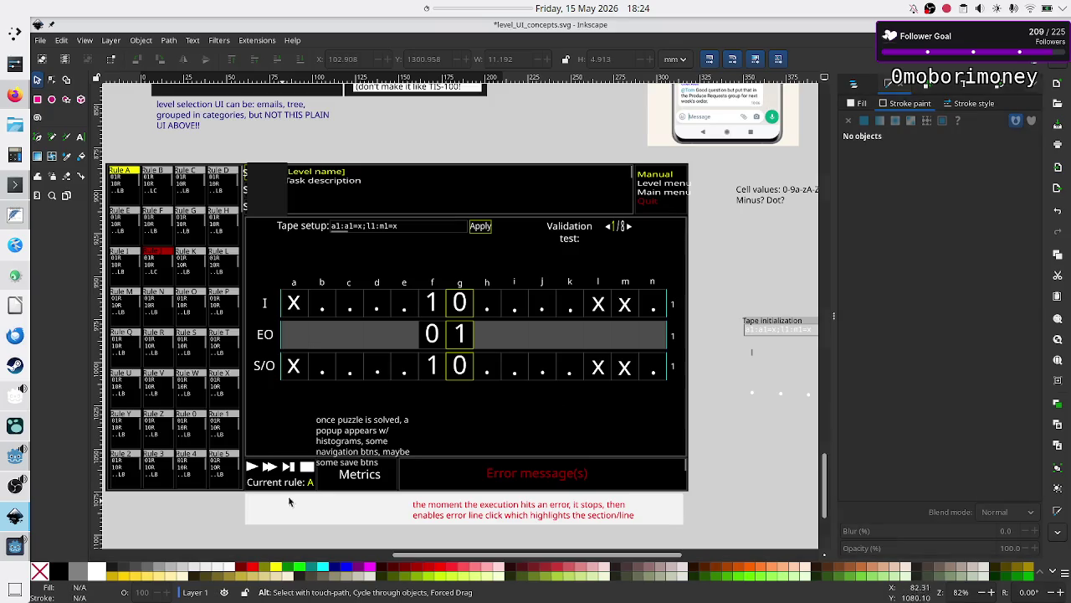
{"action": "key", "text": "alt+Tab"}
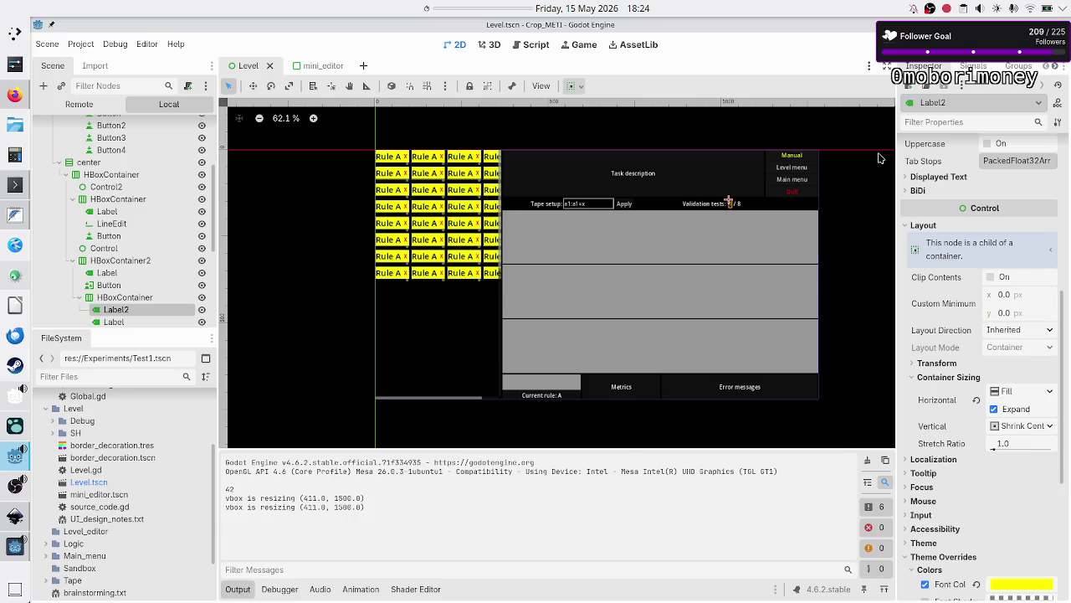
- Select the Error messages rich text label, then bring Firefox to the front
{"action": "scroll", "coordinate": [102, 285], "scroll_direction": "down", "scroll_amount": 5}
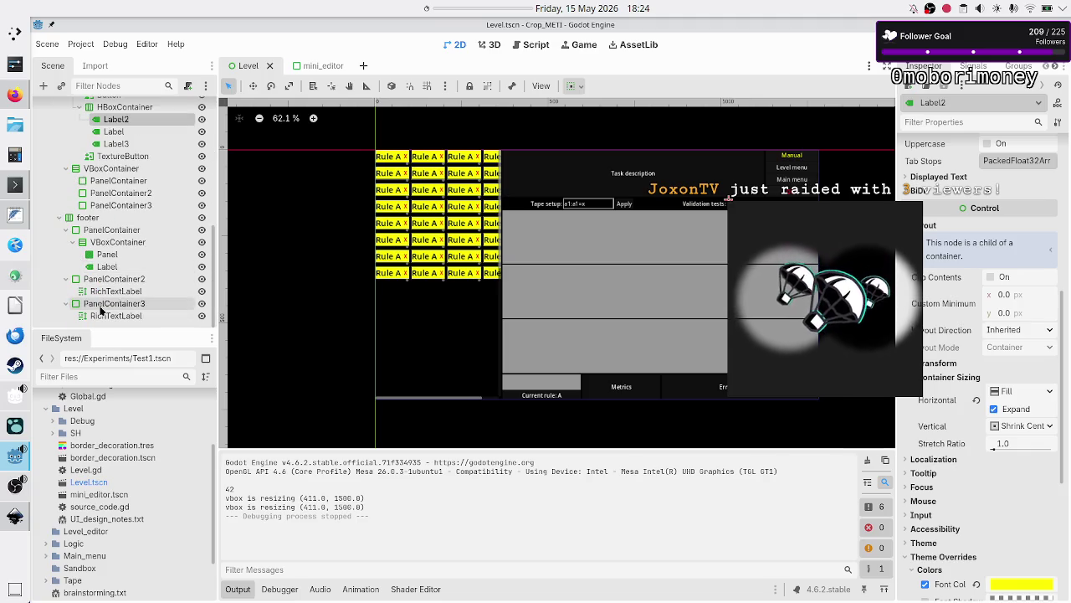
{"action": "left_click", "coordinate": [106, 316]}
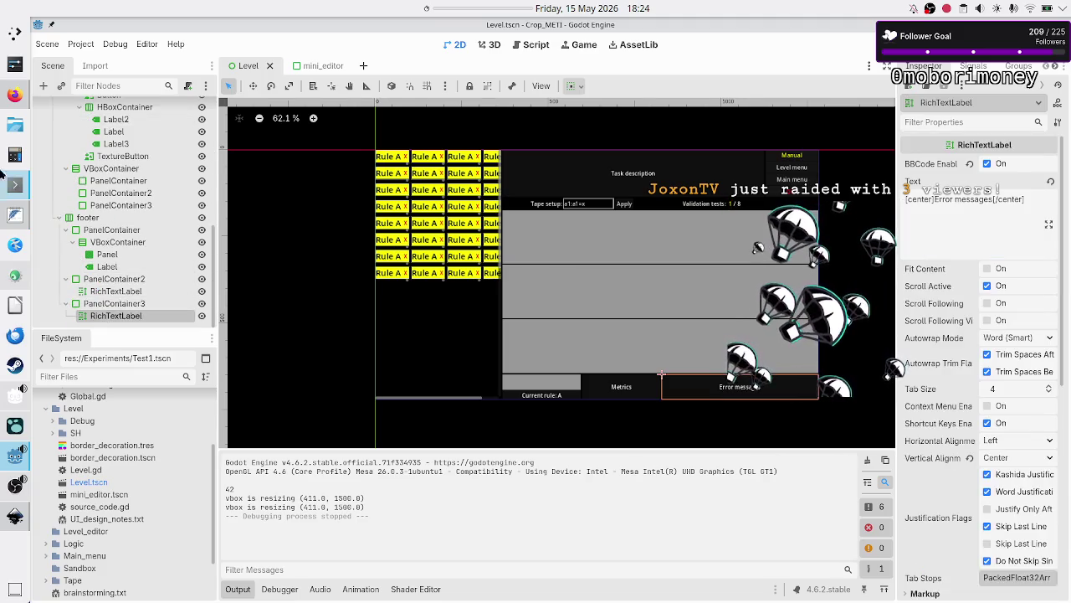
{"action": "mouse_move", "coordinate": [14, 94]}
{"action": "left_click", "coordinate": [112, 89]}
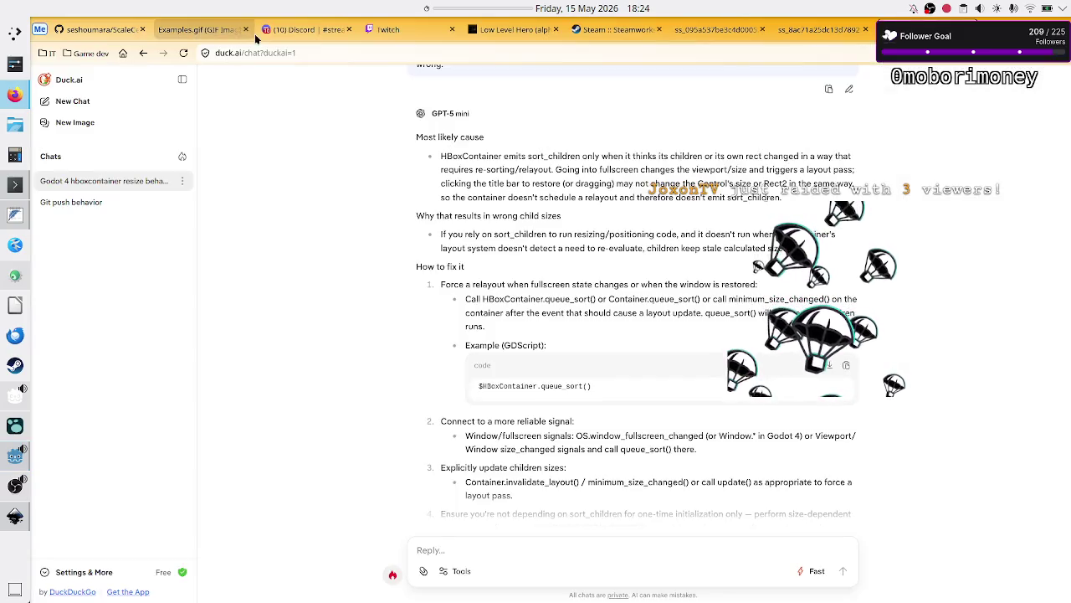
- Go to the Discord streaming channel tab, then the Twitch Stream Manager tab
{"action": "left_click", "coordinate": [303, 29]}
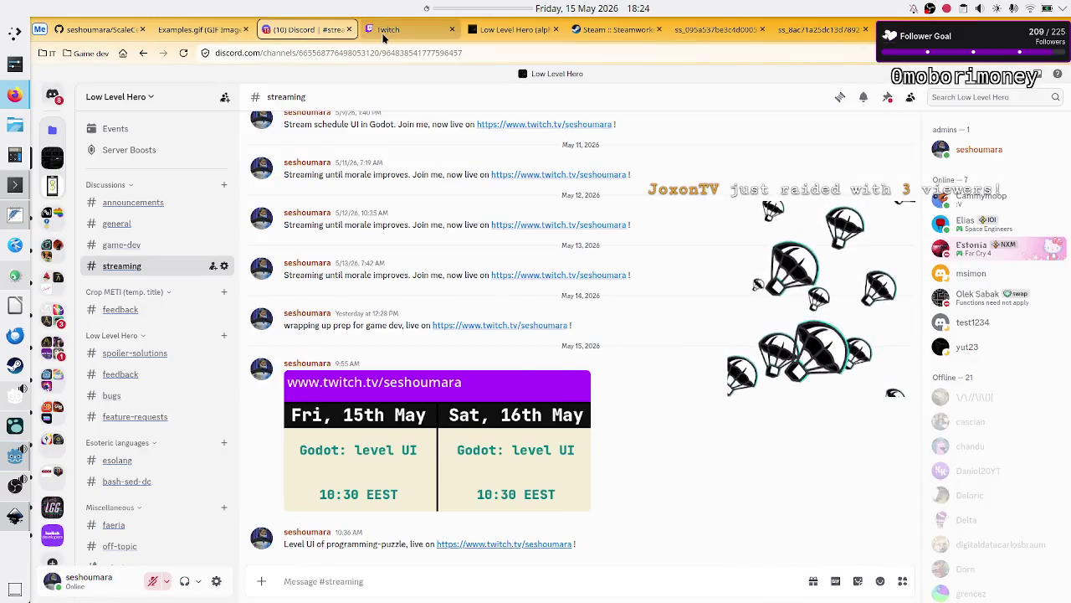
{"action": "left_click", "coordinate": [382, 31]}
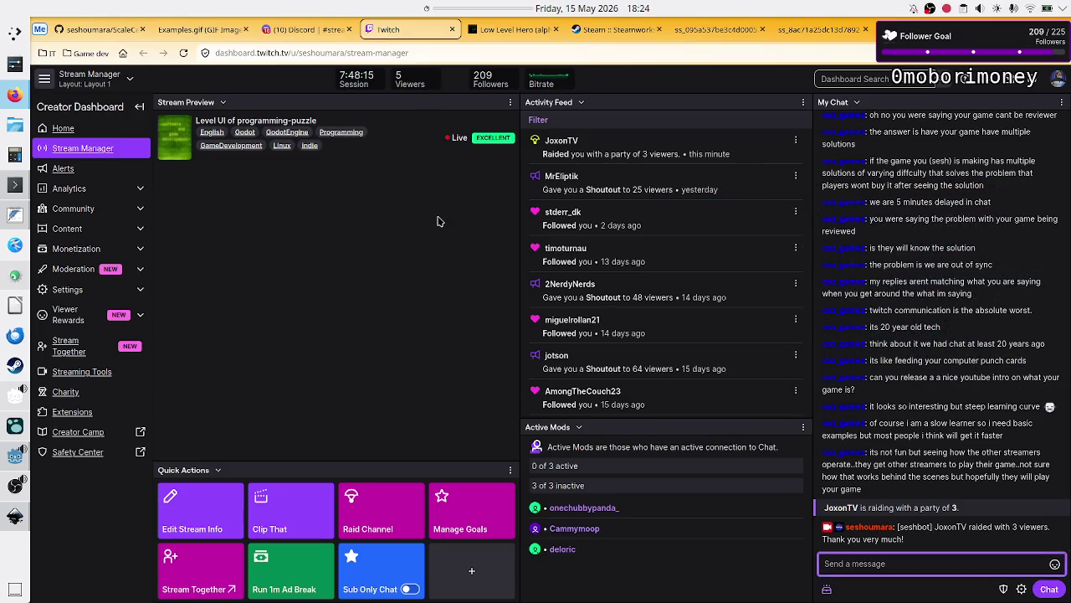
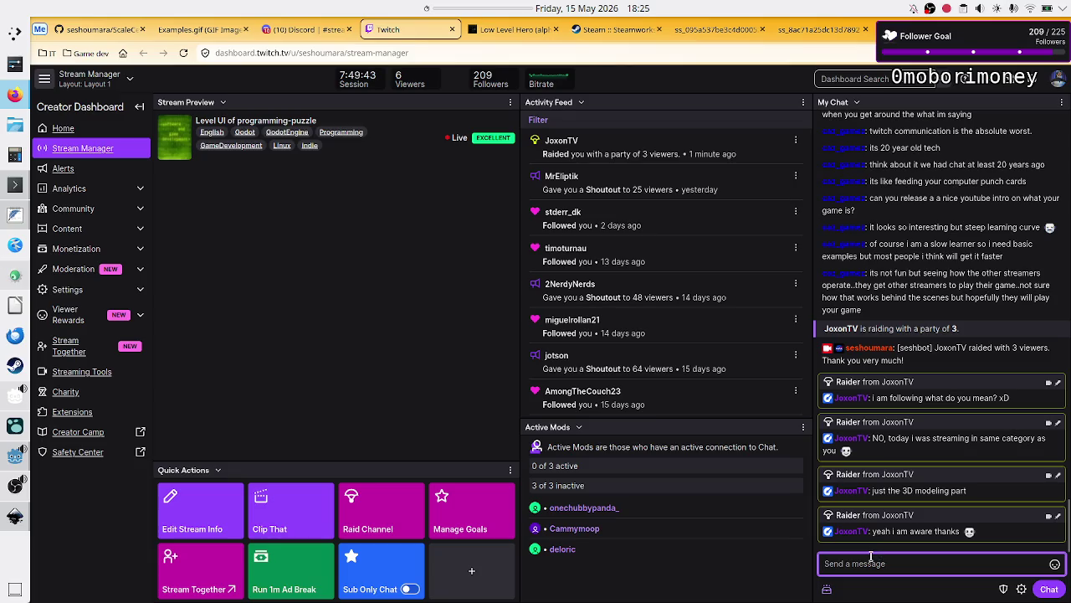
- Send a /shoutout chat command naming the raiding channel in place of the username placeholder
{"action": "type", "text": "/s"}
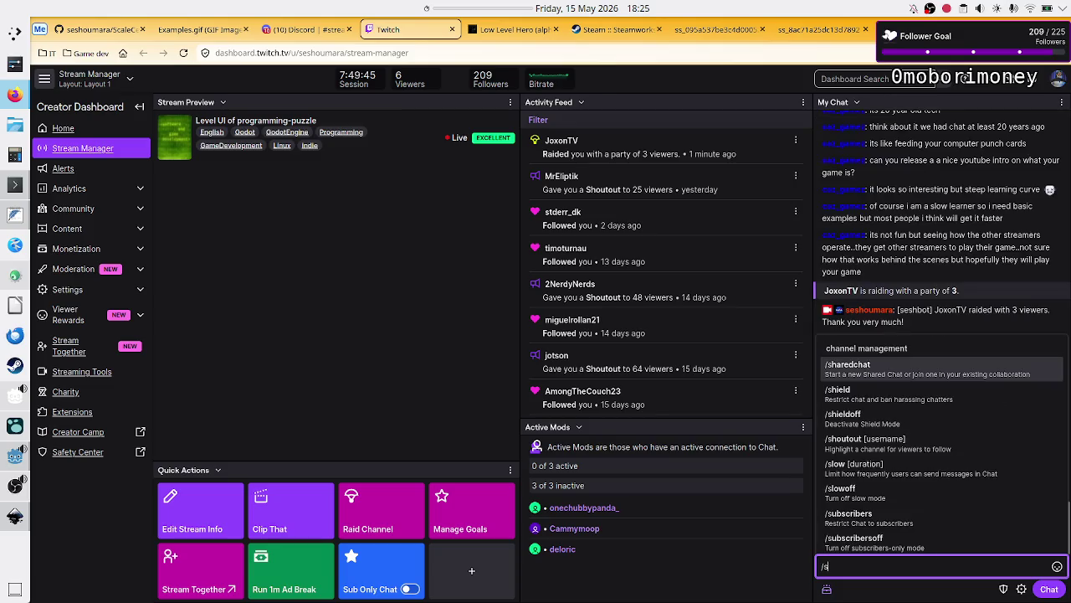
{"action": "type", "text": "h"}
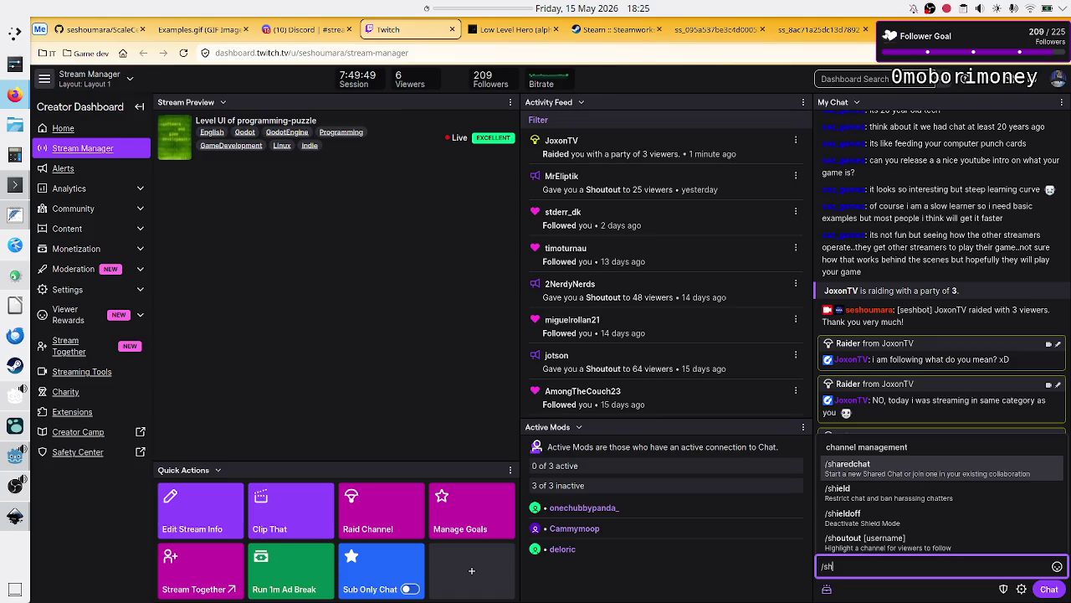
{"action": "key", "text": "Down"}
{"action": "key", "text": "Down"}
{"action": "key", "text": "Down"}
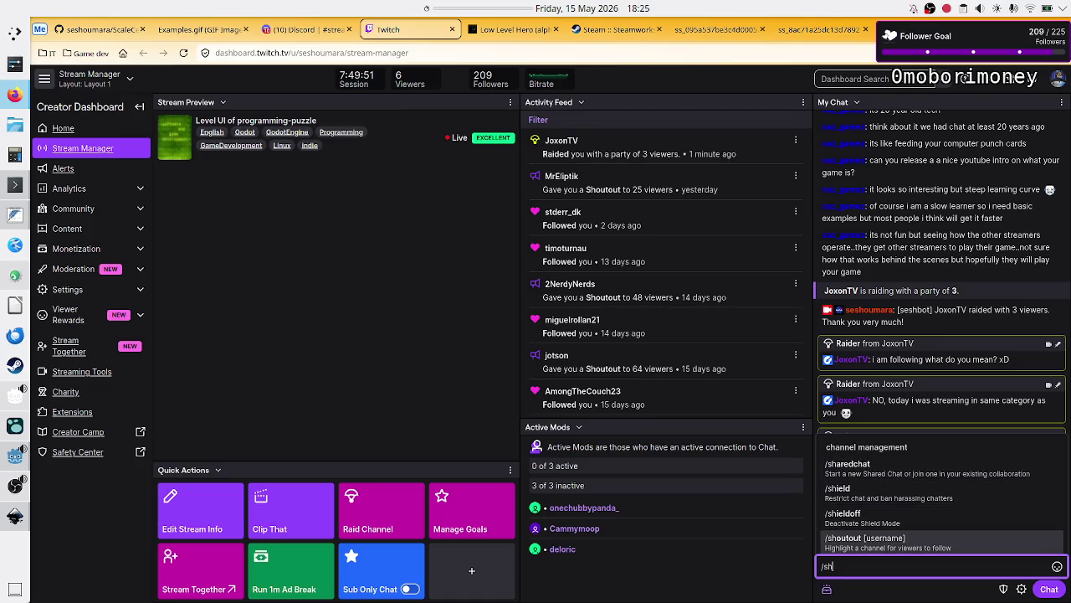
{"action": "key", "text": "Tab"}
{"action": "key", "text": "BackSpace"}
{"action": "type", "text": "joxon"}
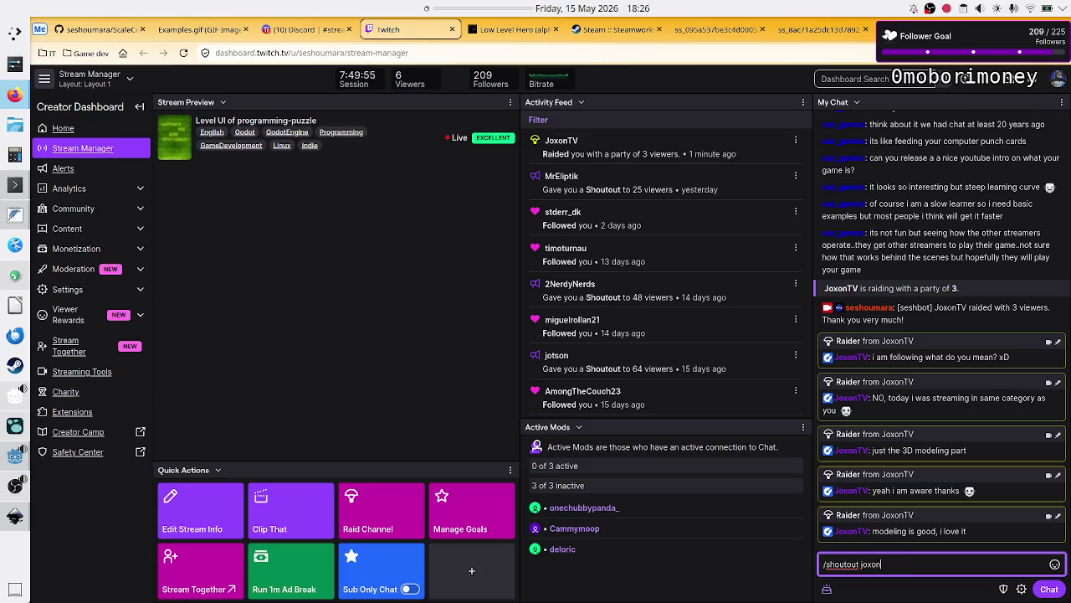
{"action": "type", "text": "tv"}
{"action": "key", "text": "Return"}
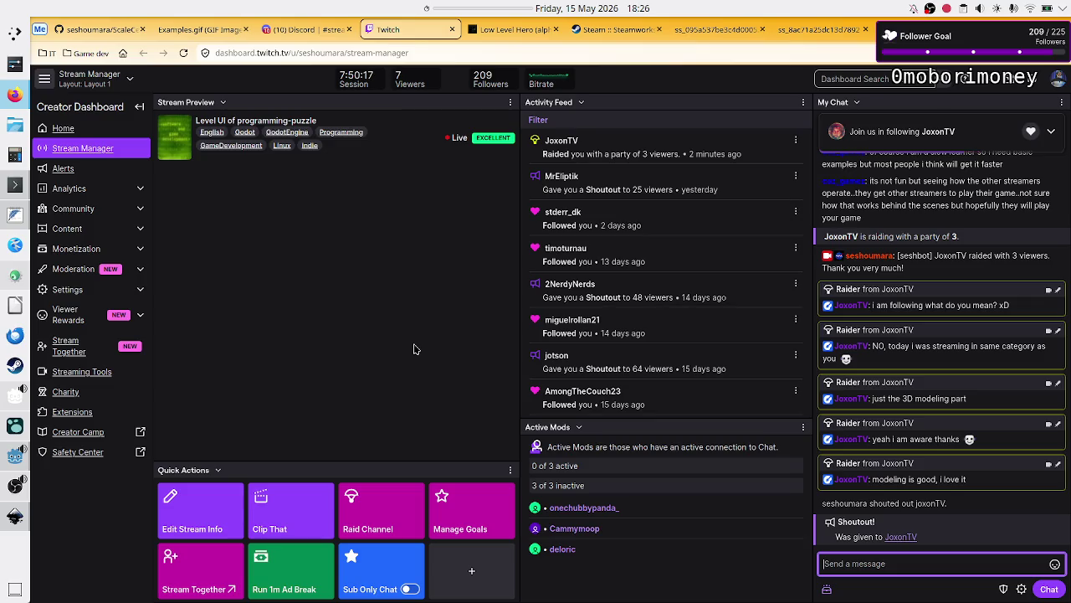
{"action": "key", "text": "alt+Tab"}
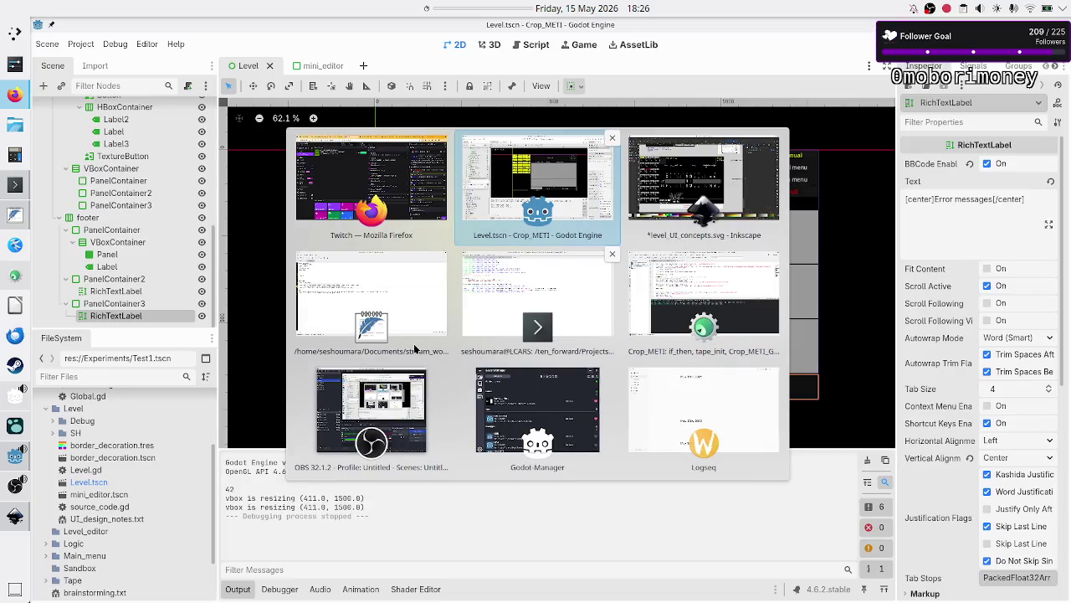
- Look over the level UI mockup in Inkscape, then return to Godot and run the level scene
{"action": "key", "text": "alt+Tab"}
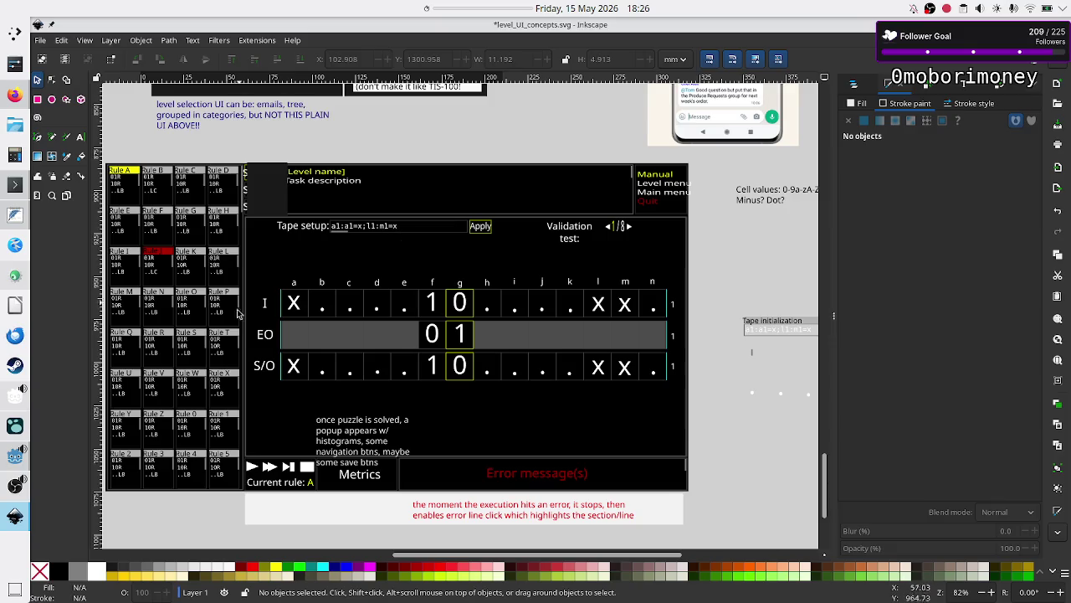
{"action": "scroll", "coordinate": [622, 319], "scroll_direction": "down", "scroll_amount": 5}
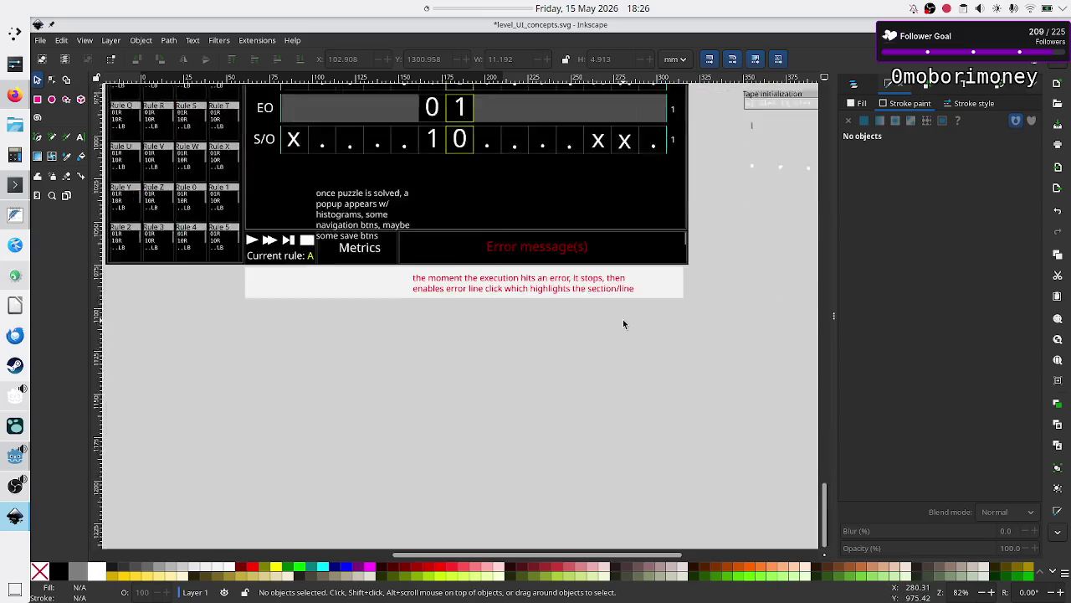
{"action": "scroll", "coordinate": [623, 319], "scroll_direction": "up", "scroll_amount": 15}
{"action": "scroll", "coordinate": [623, 323], "scroll_direction": "down", "scroll_amount": 10}
{"action": "scroll", "coordinate": [623, 323], "scroll_direction": "up", "scroll_amount": 4}
{"action": "scroll", "coordinate": [624, 323], "scroll_direction": "down", "scroll_amount": 5}
{"action": "scroll", "coordinate": [624, 323], "scroll_direction": "up", "scroll_amount": 4}
{"action": "key", "text": "alt+Tab"}
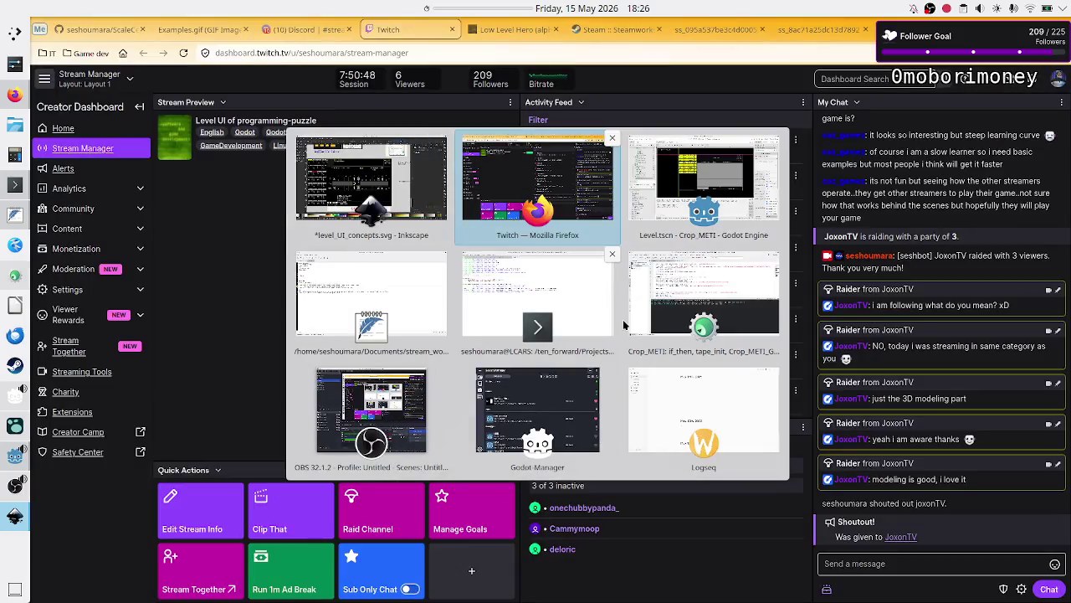
{"action": "key", "text": "alt+Tab"}
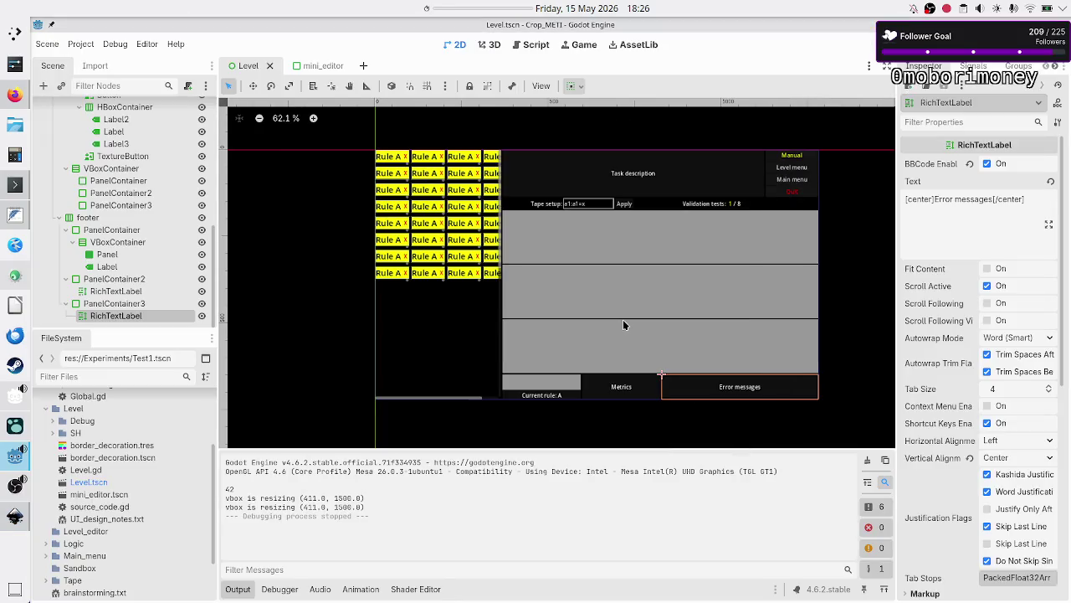
{"action": "left_click", "coordinate": [875, 49]}
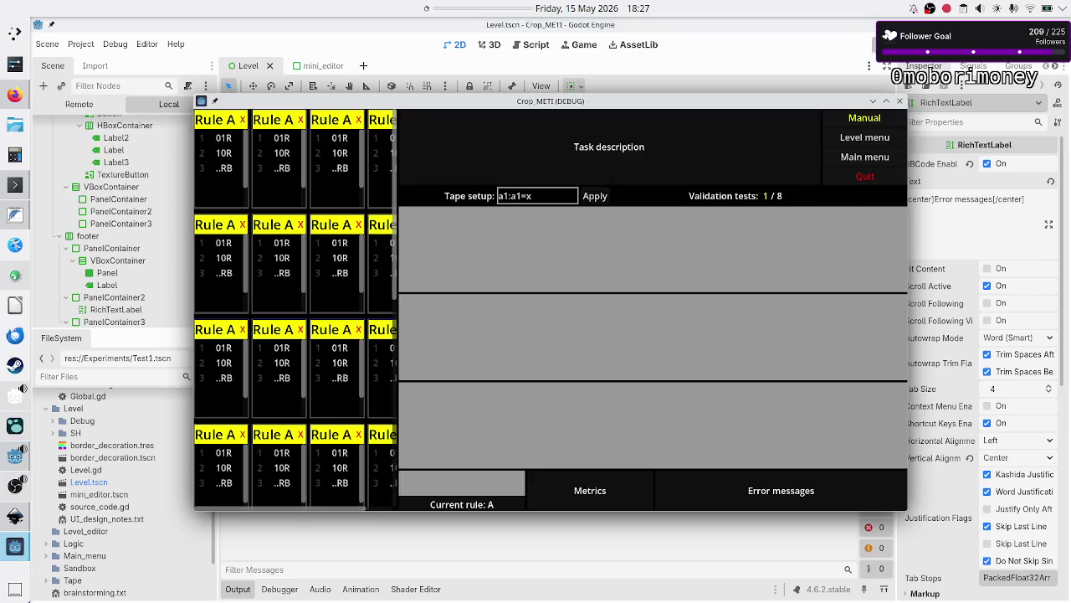
- Arrange the running game window beside the Inkscape mockup, revealing the tape mockup area
{"action": "key", "text": "alt+Tab"}
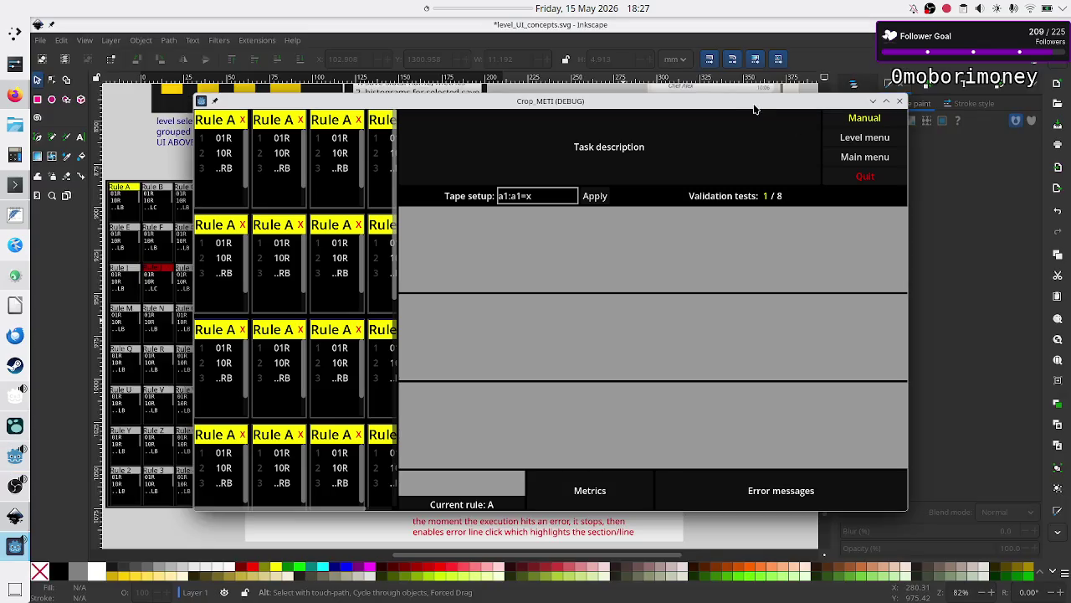
{"action": "mouse_move", "coordinate": [753, 107]}
{"action": "left_mouse_down"}
{"action": "mouse_move", "coordinate": [890, 96]}
{"action": "mouse_move", "coordinate": [912, 55]}
{"action": "mouse_move", "coordinate": [978, 84]}
{"action": "mouse_move", "coordinate": [860, 212]}
{"action": "left_mouse_up"}
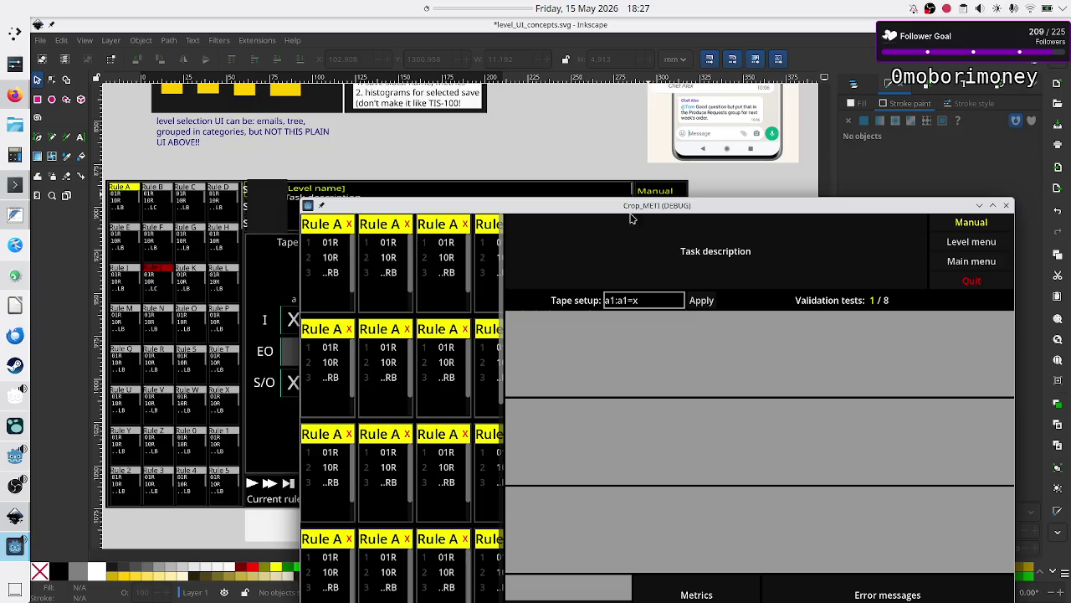
{"action": "mouse_move", "coordinate": [630, 212]}
{"action": "left_mouse_down"}
{"action": "mouse_move", "coordinate": [695, 248]}
{"action": "mouse_move", "coordinate": [747, 220]}
{"action": "mouse_move", "coordinate": [419, 279]}
{"action": "mouse_move", "coordinate": [434, 244]}
{"action": "left_mouse_up"}
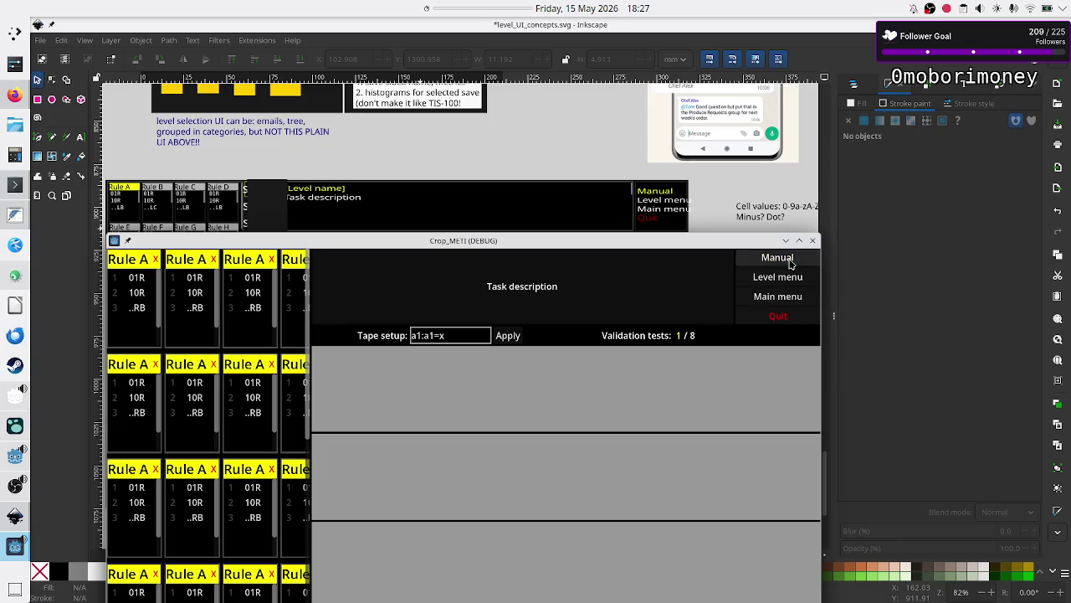
{"action": "mouse_move", "coordinate": [565, 245]}
{"action": "left_mouse_down"}
{"action": "mouse_move", "coordinate": [573, 400]}
{"action": "mouse_move", "coordinate": [541, 444]}
{"action": "mouse_move", "coordinate": [547, 426]}
{"action": "left_mouse_up"}
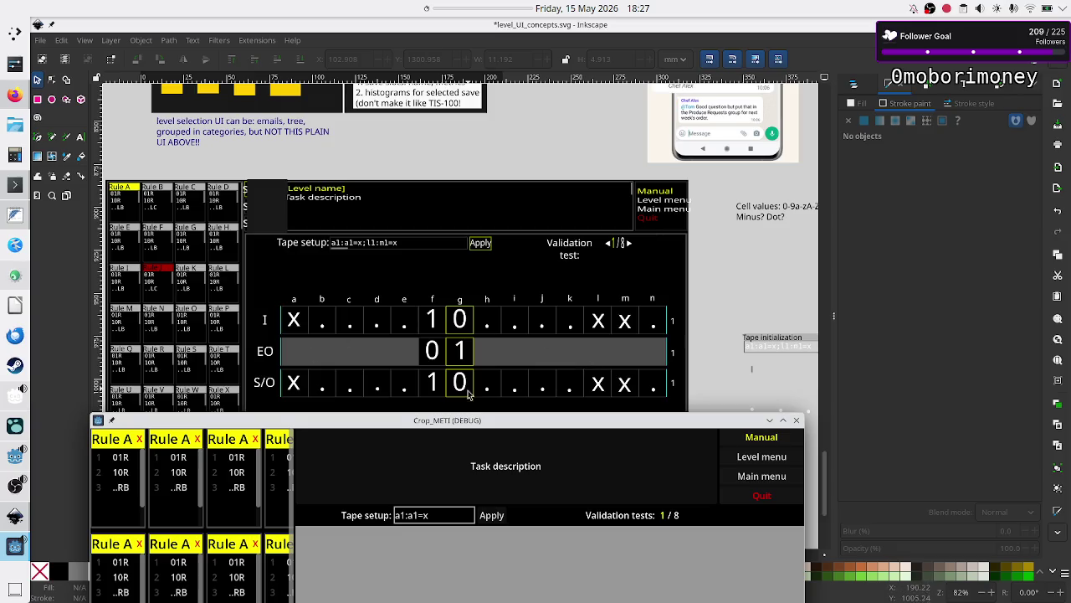
- Try editing the game's Tape setup field and the 10R line in Rule A
{"action": "left_click", "coordinate": [426, 515]}
{"action": "left_click", "coordinate": [436, 514]}
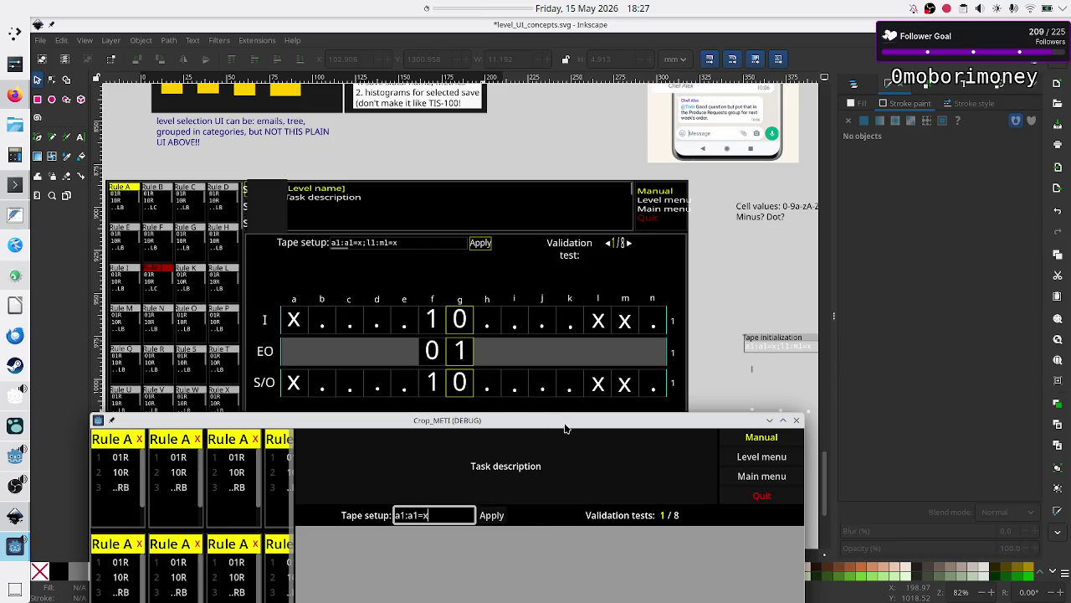
{"action": "left_click", "coordinate": [121, 475]}
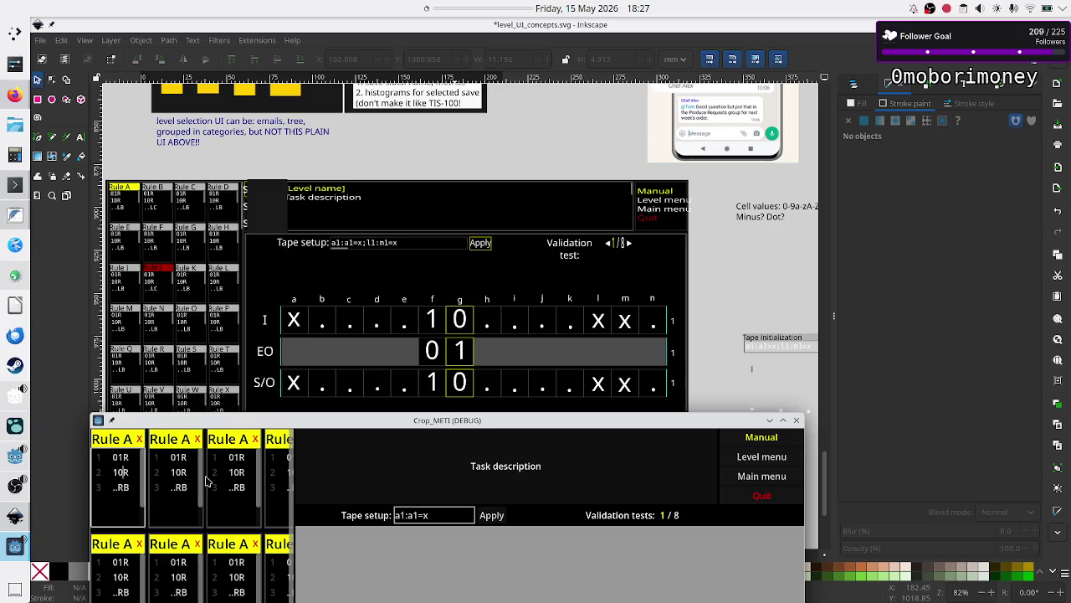
{"action": "left_click", "coordinate": [120, 470]}
{"action": "left_click", "coordinate": [120, 469]}
- Move the game window up for another comparison, then close the game and return to the editor
{"action": "mouse_move", "coordinate": [519, 424]}
{"action": "left_mouse_down"}
{"action": "mouse_move", "coordinate": [603, 410]}
{"action": "mouse_move", "coordinate": [804, 185]}
{"action": "mouse_move", "coordinate": [637, 355]}
{"action": "mouse_move", "coordinate": [767, 183]}
{"action": "left_mouse_up"}
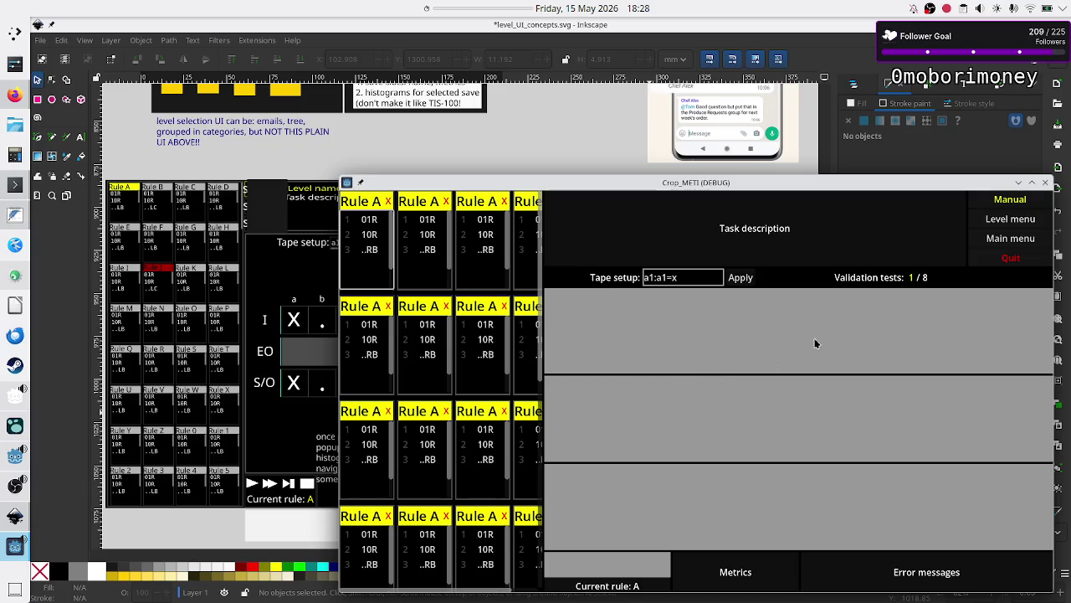
{"action": "mouse_move", "coordinate": [712, 182]}
{"action": "left_mouse_down"}
{"action": "mouse_move", "coordinate": [719, 86]}
{"action": "mouse_move", "coordinate": [759, 64]}
{"action": "mouse_move", "coordinate": [619, 70]}
{"action": "mouse_move", "coordinate": [569, 57]}
{"action": "left_mouse_up"}
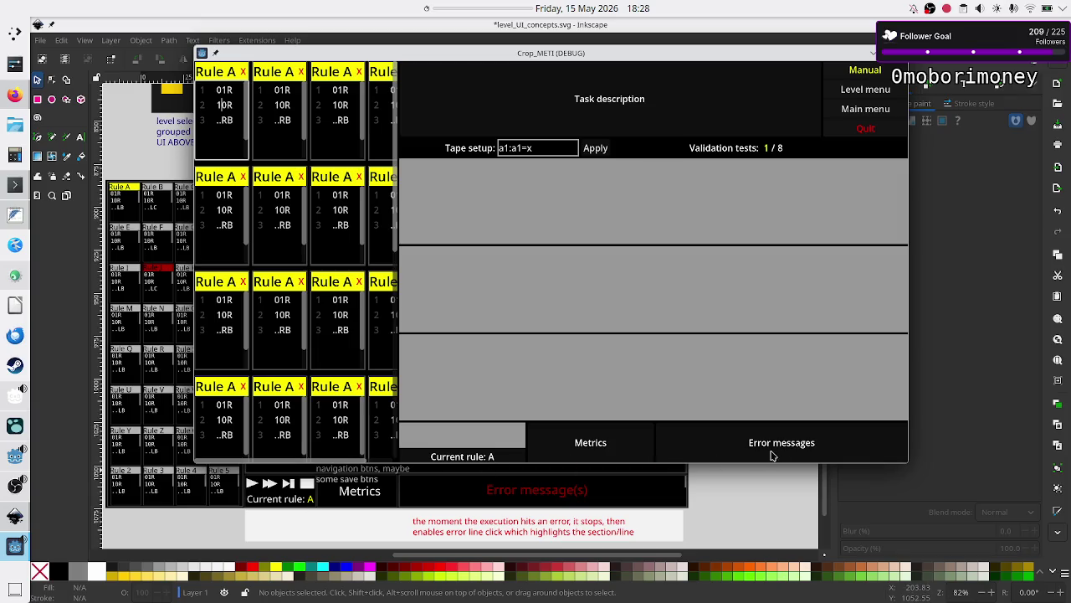
{"action": "left_click", "coordinate": [902, 53]}
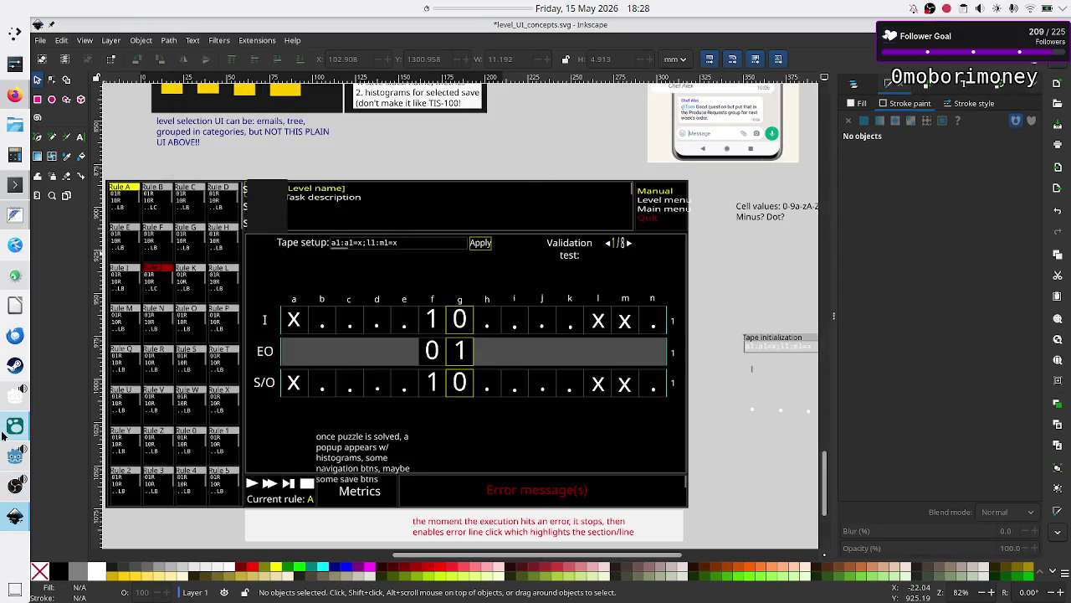
{"action": "mouse_move", "coordinate": [15, 485]}
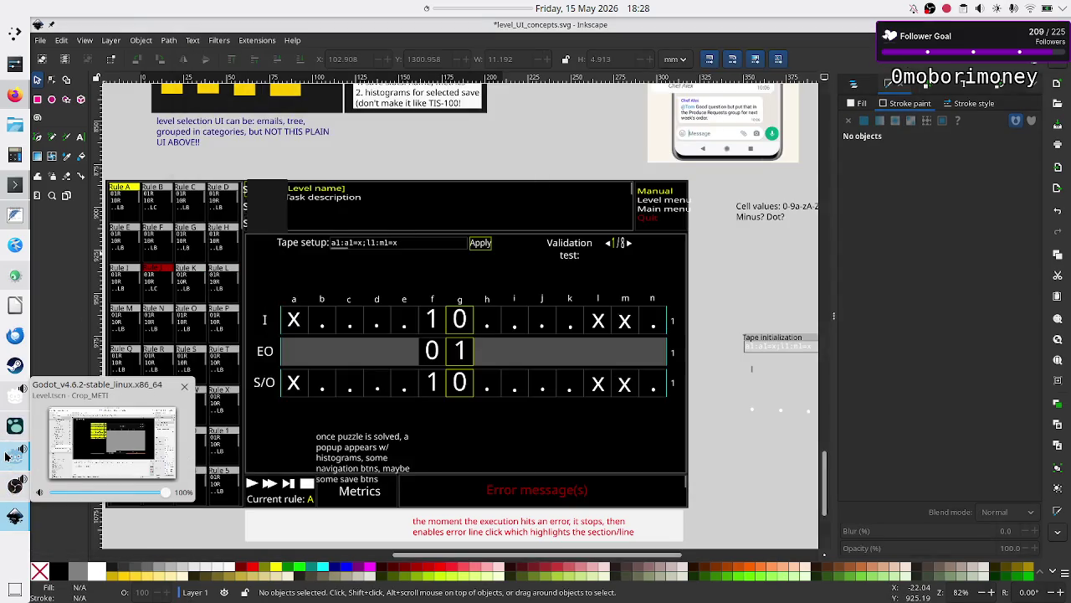
{"action": "left_click", "coordinate": [7, 458]}
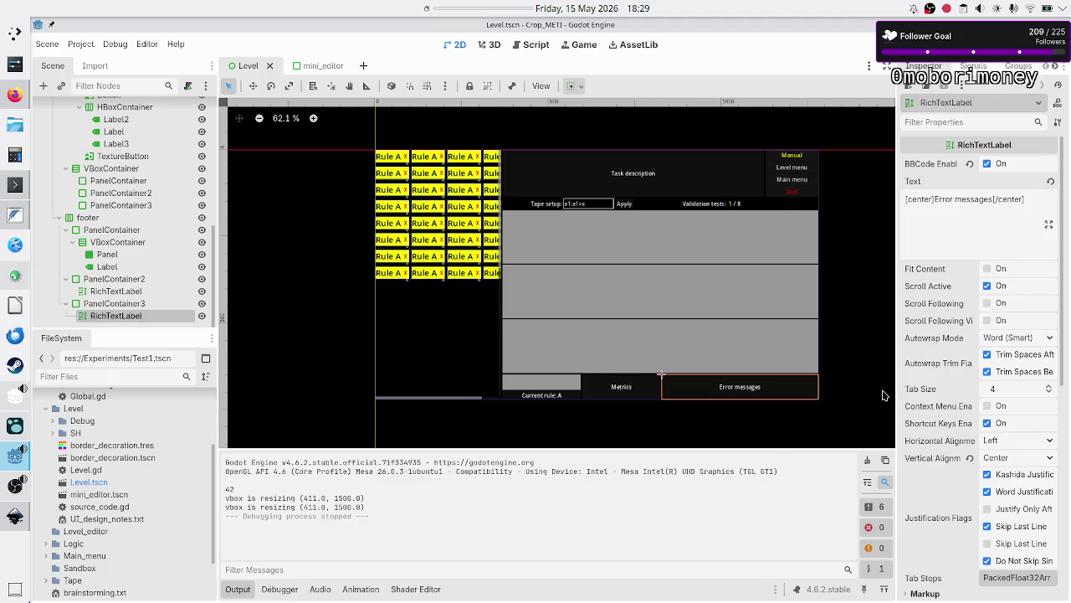
- Give the Error messages RichTextLabel a Default Color override of ff0000 (green and blue set to 0)
{"action": "scroll", "coordinate": [946, 421], "scroll_direction": "down", "scroll_amount": 5}
{"action": "left_click", "coordinate": [929, 283]}
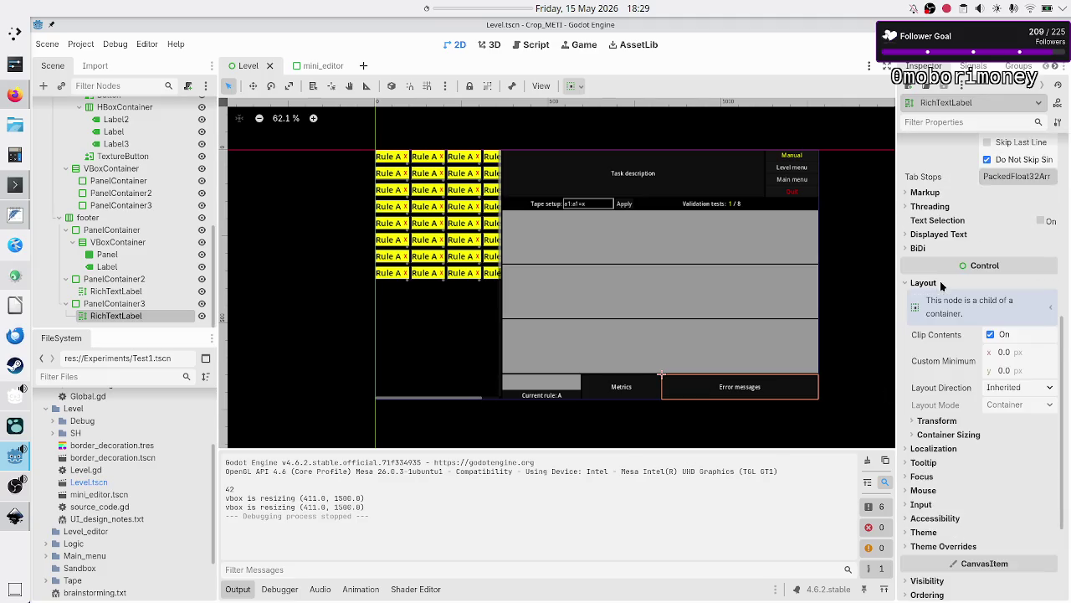
{"action": "left_click", "coordinate": [942, 285]}
{"action": "left_click", "coordinate": [944, 395]}
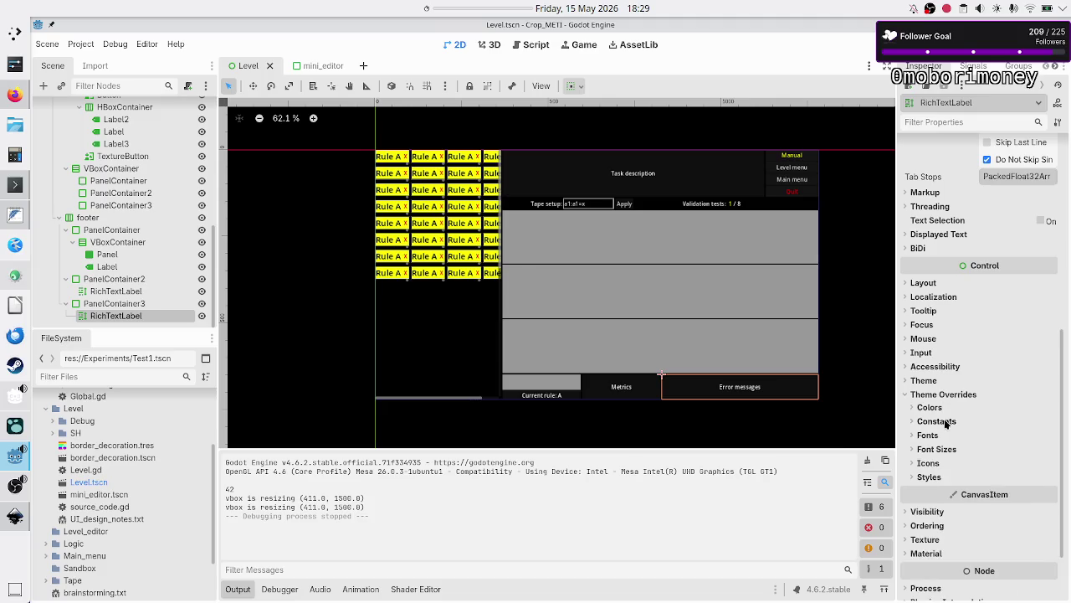
{"action": "left_click", "coordinate": [944, 412]}
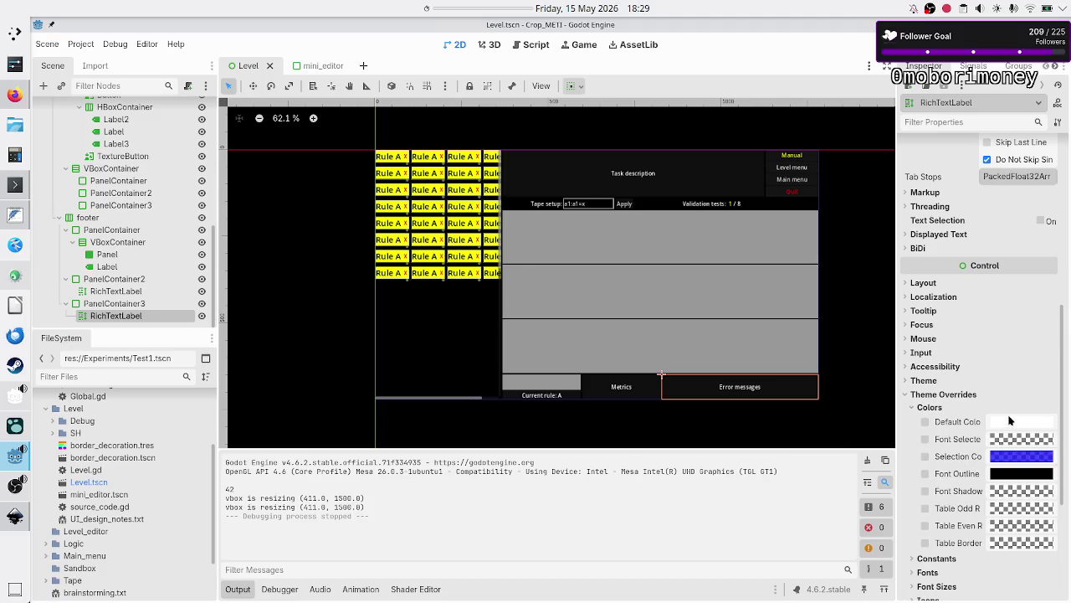
{"action": "left_click", "coordinate": [1010, 422]}
{"action": "left_click", "coordinate": [1039, 281]}
{"action": "type", "text": "0"}
{"action": "left_click", "coordinate": [1038, 299]}
{"action": "type", "text": "0"}
{"action": "key", "text": "Return"}
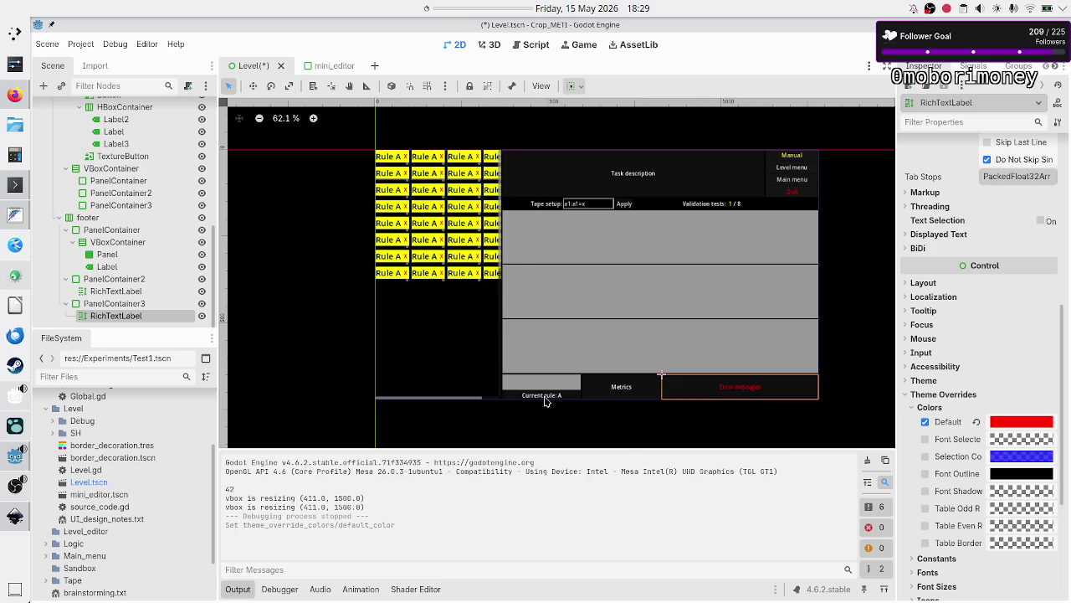
{"action": "left_click", "coordinate": [115, 292]}
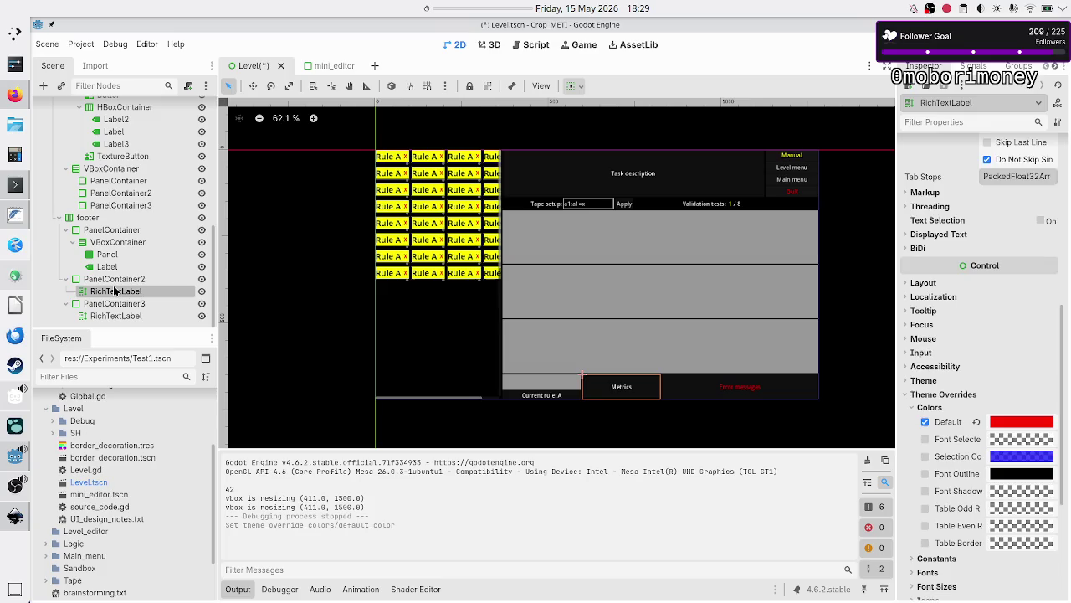
- Wrap the Current rule label in a new HBoxContainer under the footer VBoxContainer
{"action": "left_click", "coordinate": [108, 267]}
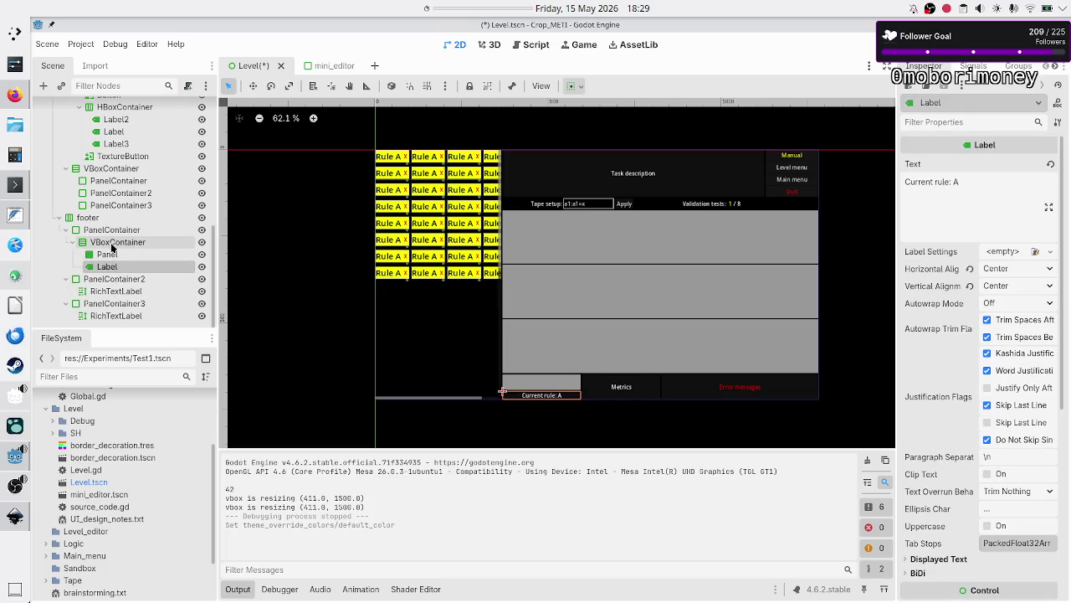
{"action": "left_click", "coordinate": [110, 244]}
{"action": "left_click", "coordinate": [44, 86]}
{"action": "type", "text": "hbox"}
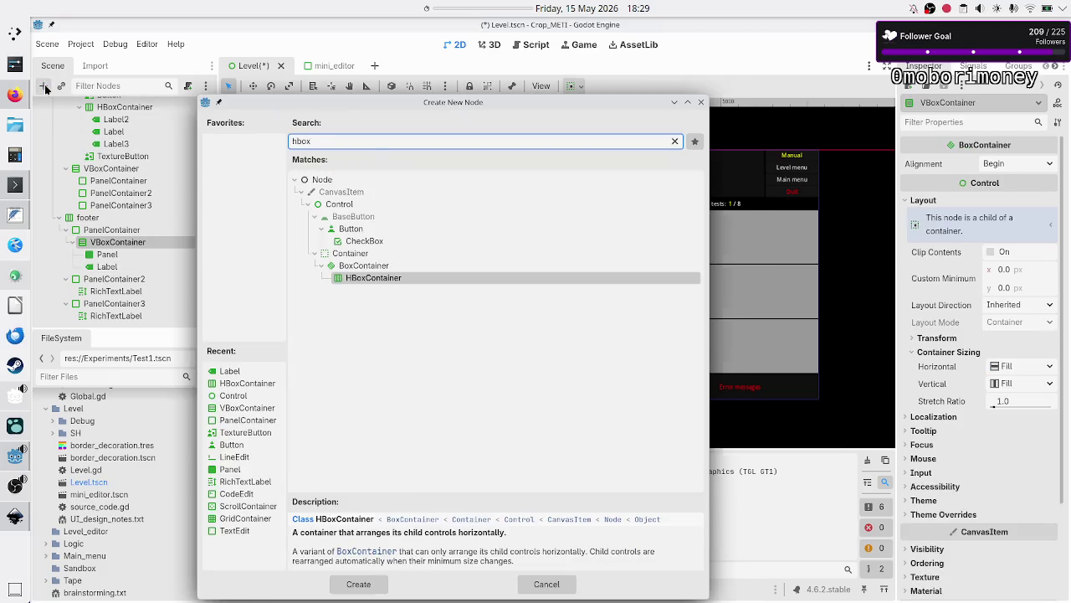
{"action": "key", "text": "Return"}
{"action": "left_click", "coordinate": [108, 267]}
{"action": "left_click_drag", "start_coordinate": [110, 267], "coordinate": [137, 279]}
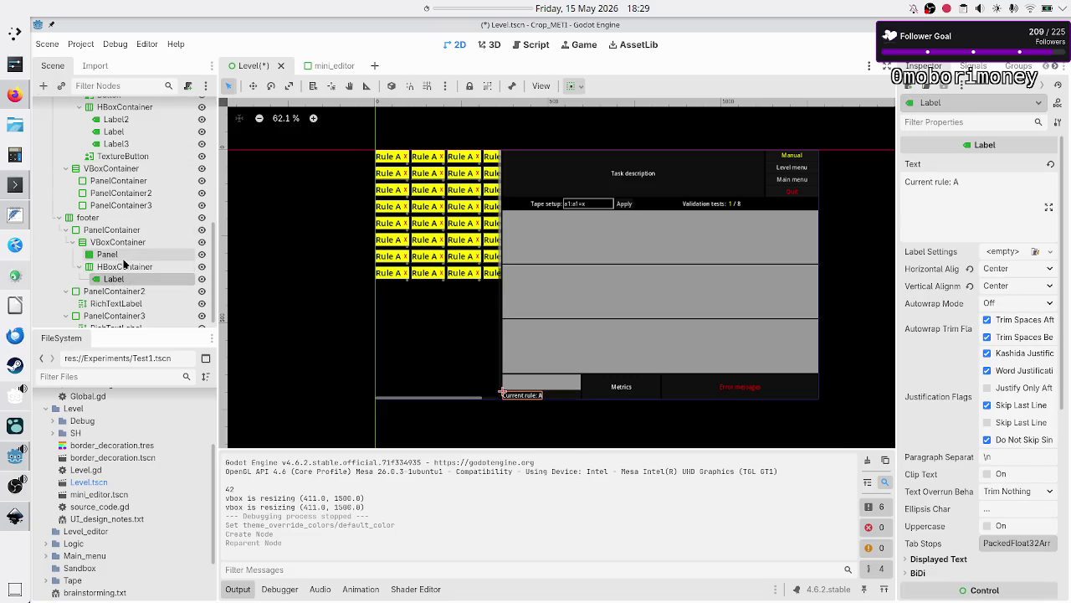
{"action": "left_click", "coordinate": [124, 267]}
- Add a second Label to the HBoxContainer and set both labels to Expand horizontally
{"action": "left_click", "coordinate": [43, 87]}
{"action": "type", "text": "label"}
{"action": "key", "text": "Return"}
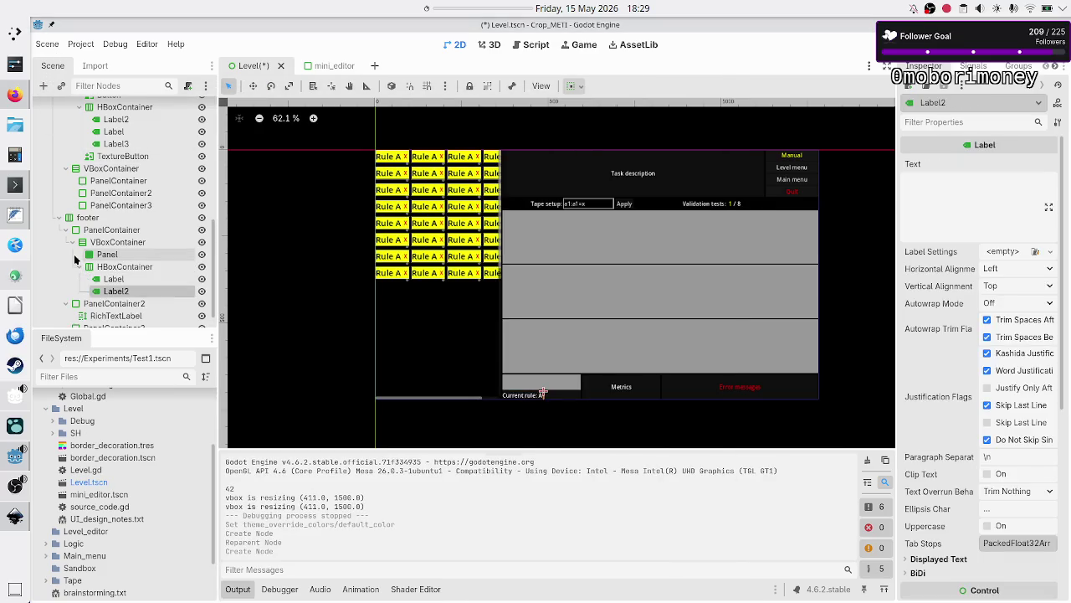
{"action": "left_click", "coordinate": [113, 279]}
{"action": "left_click", "coordinate": [115, 290], "text": "shift"}
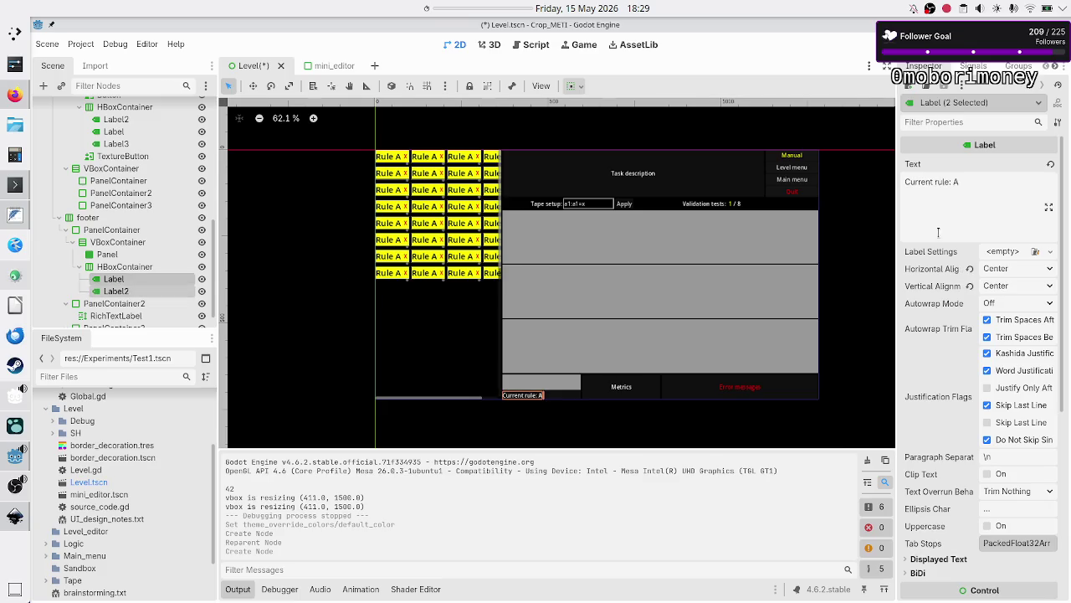
{"action": "scroll", "coordinate": [931, 402], "scroll_direction": "down", "scroll_amount": 5}
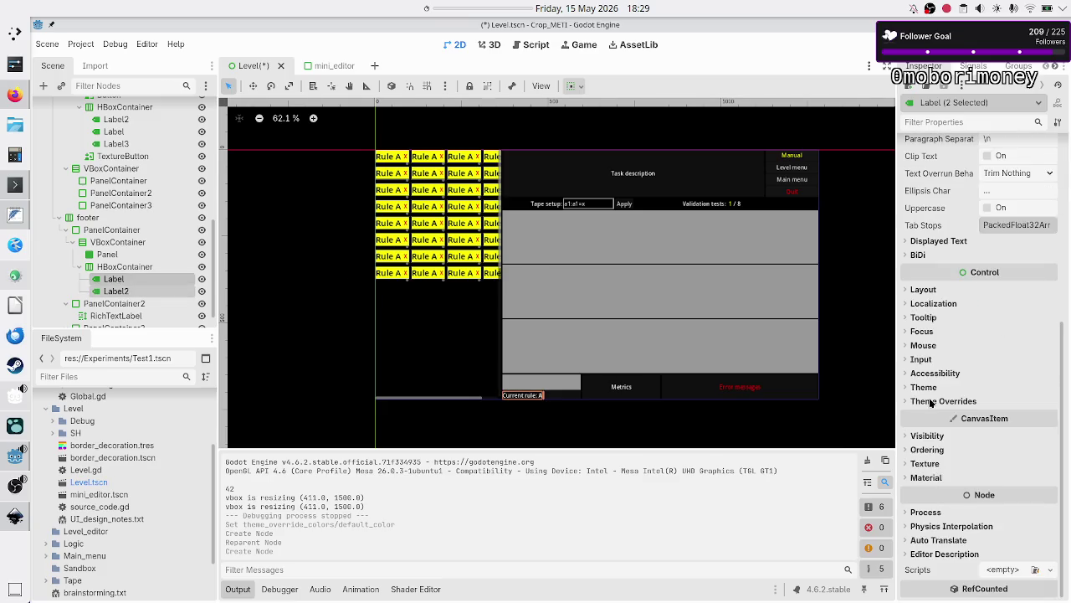
{"action": "left_click", "coordinate": [924, 289]}
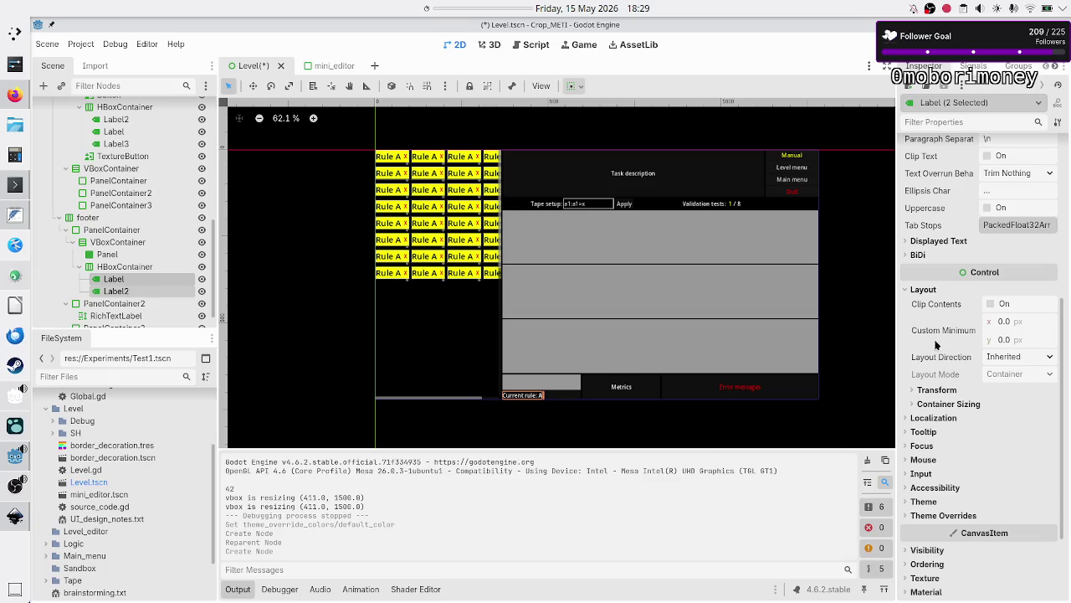
{"action": "left_click", "coordinate": [948, 404]}
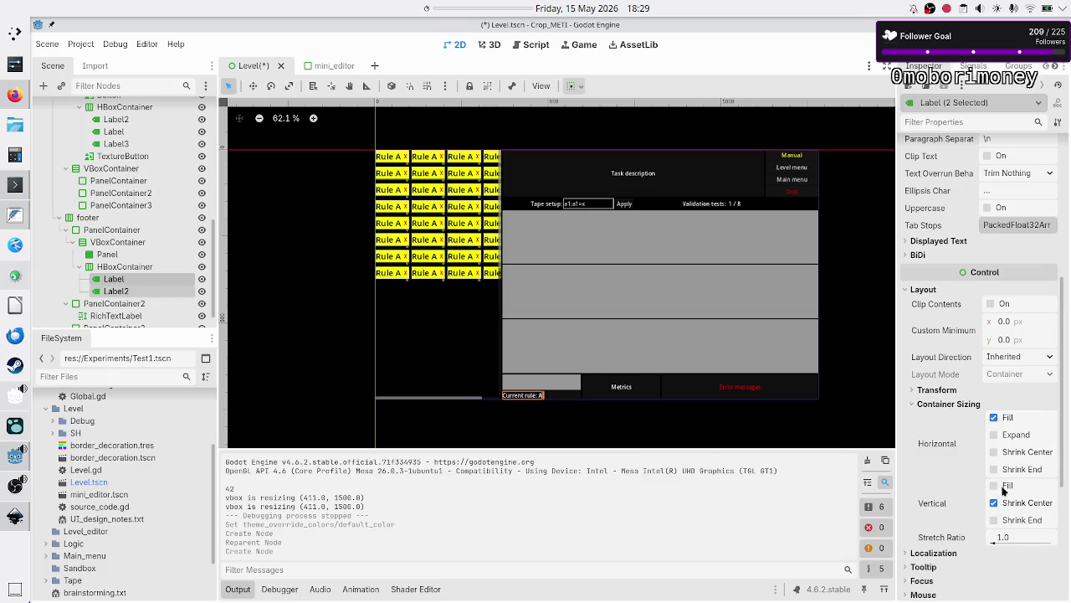
{"action": "left_click", "coordinate": [994, 435]}
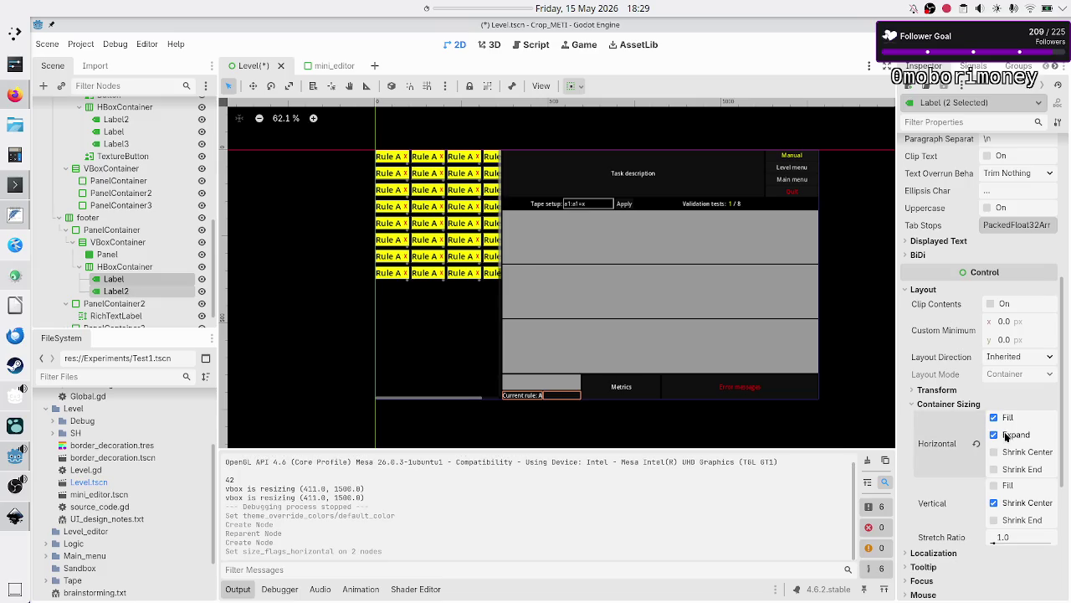
{"action": "scroll", "coordinate": [987, 306], "scroll_direction": "up", "scroll_amount": 3}
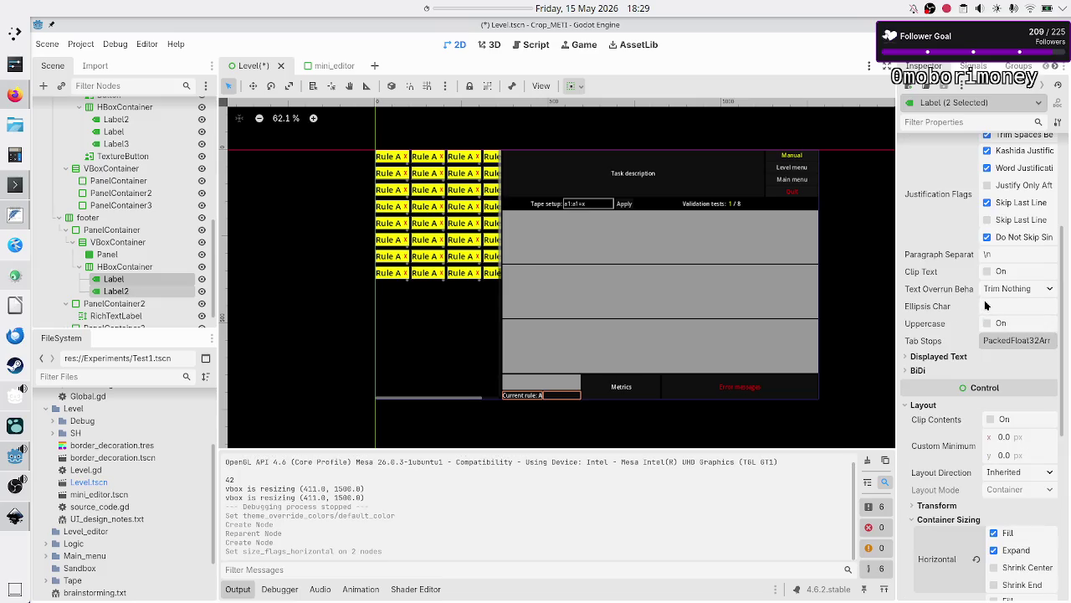
- Trim the first label's text to 'Current rule:' and set Label2's text to 'A'
{"action": "left_click", "coordinate": [117, 279]}
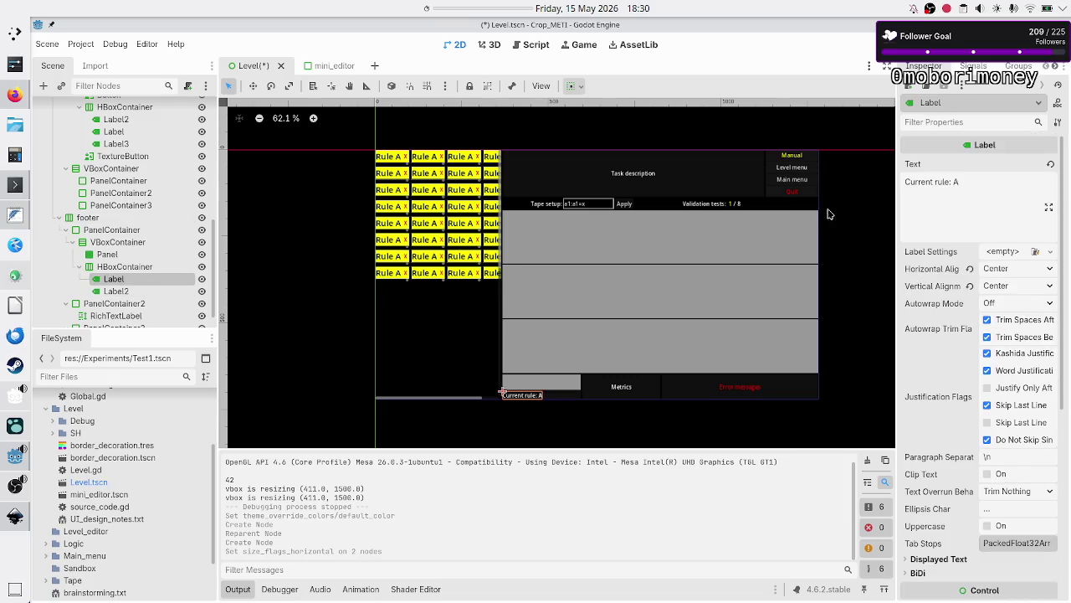
{"action": "left_click", "coordinate": [960, 211]}
{"action": "key", "text": "BackSpace"}
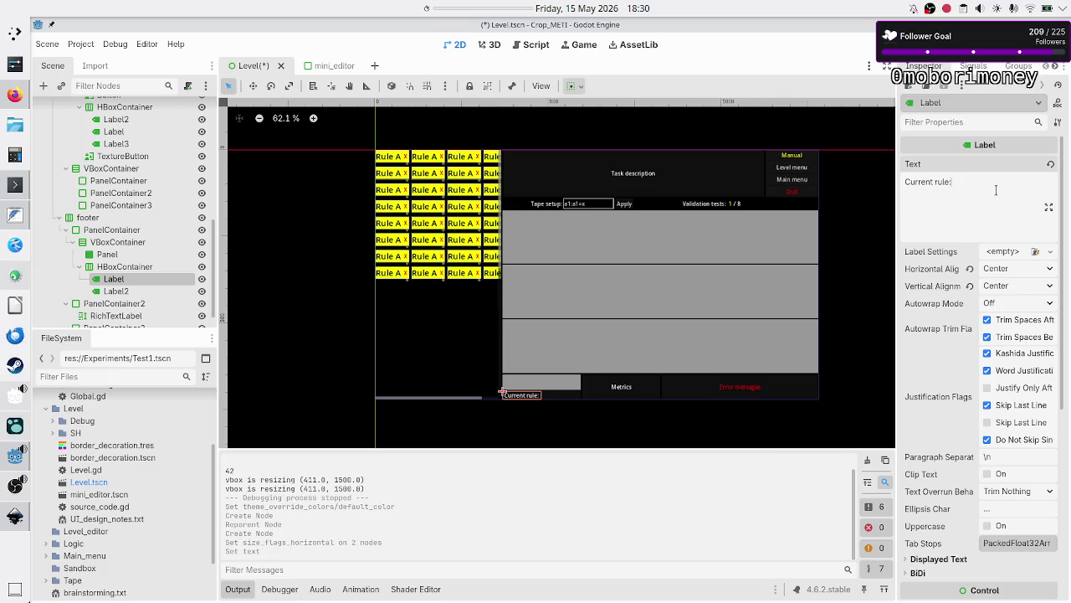
{"action": "left_click", "coordinate": [117, 290]}
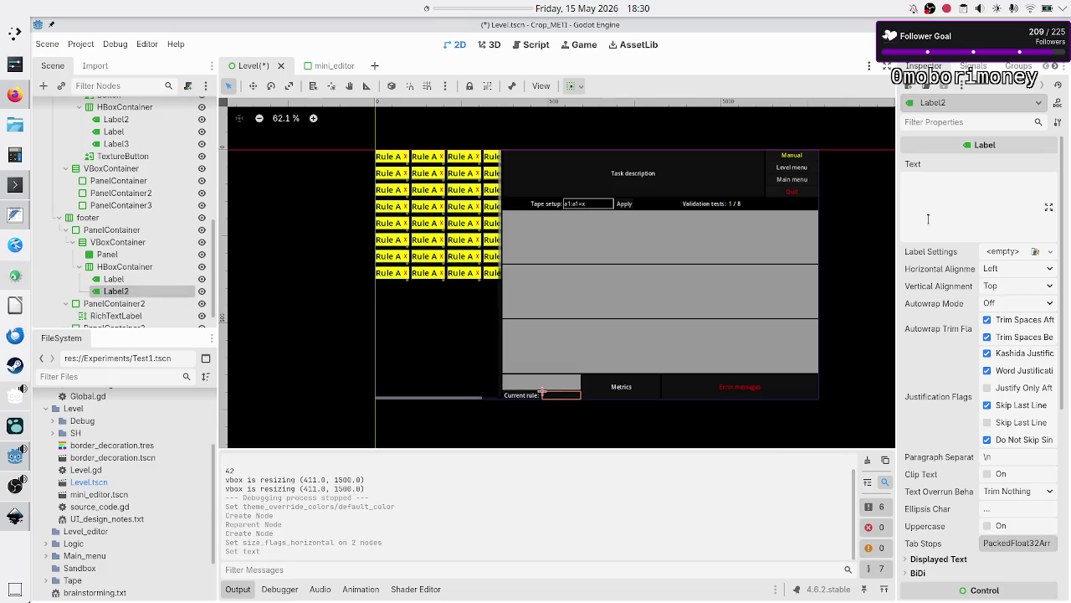
{"action": "left_click", "coordinate": [959, 213]}
{"action": "type", "text": "A"}
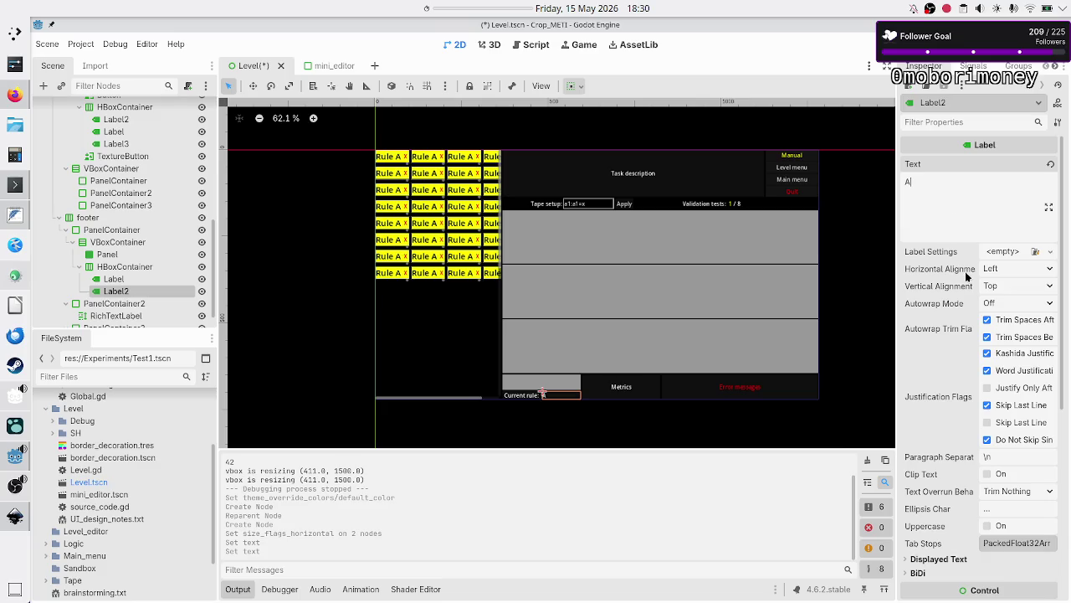
- Make Label2 yellow with a Font Color override whose blue channel is 0
{"action": "scroll", "coordinate": [937, 432], "scroll_direction": "down", "scroll_amount": 4}
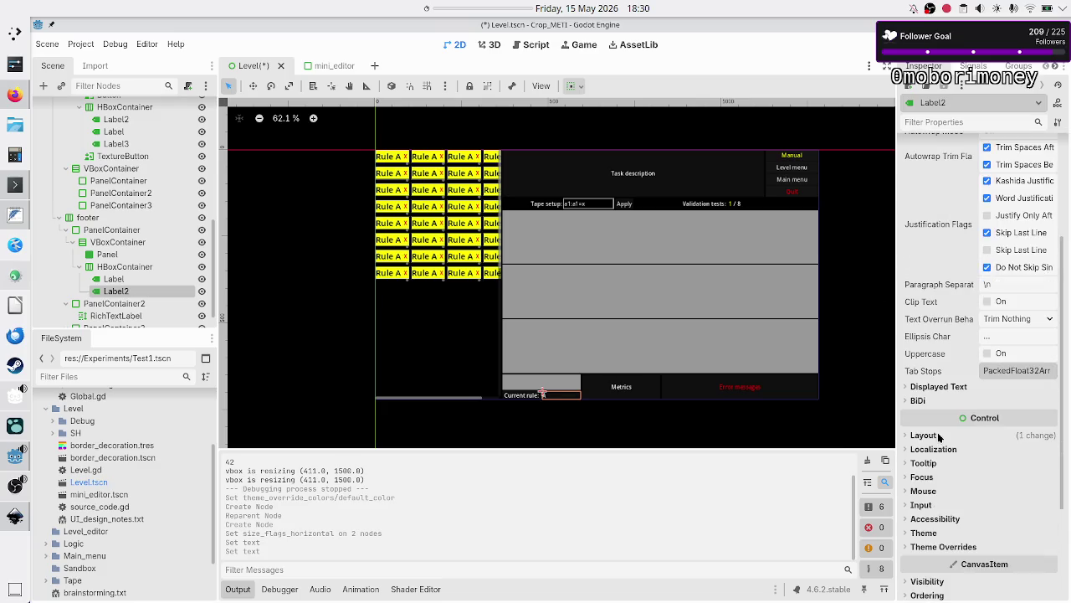
{"action": "scroll", "coordinate": [938, 431], "scroll_direction": "down", "scroll_amount": 2}
{"action": "left_click", "coordinate": [946, 430]}
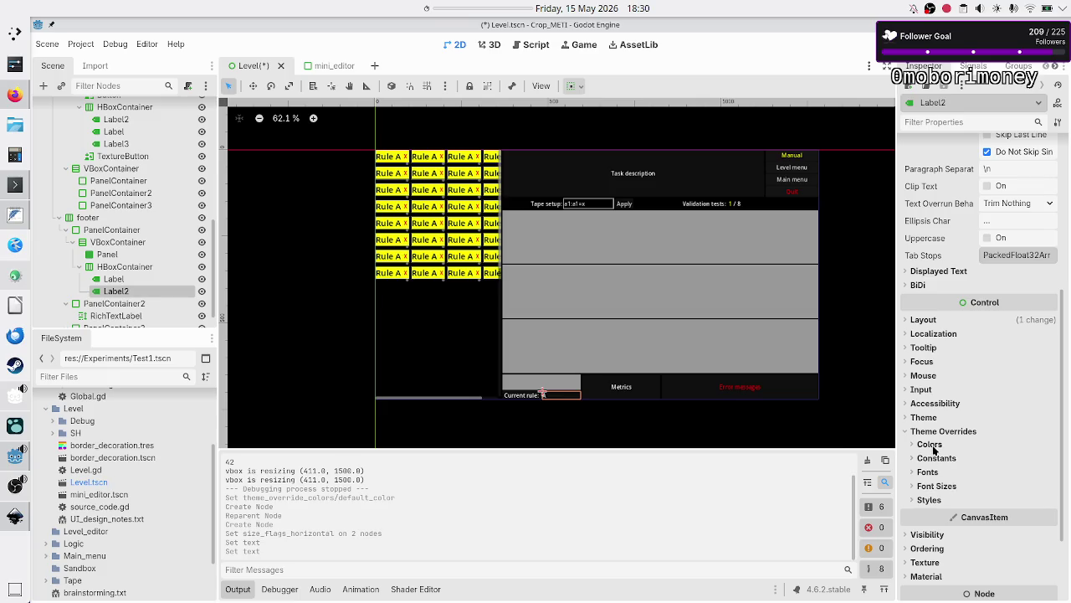
{"action": "left_click", "coordinate": [932, 444]}
{"action": "left_click", "coordinate": [1013, 459]}
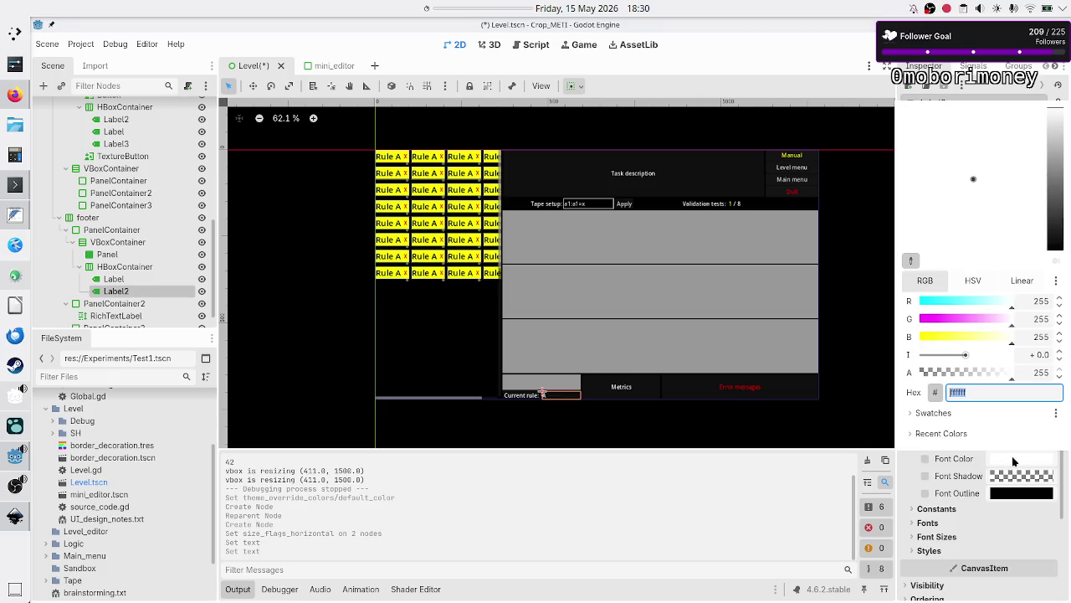
{"action": "double_click", "coordinate": [1042, 338]}
{"action": "type", "text": "0"}
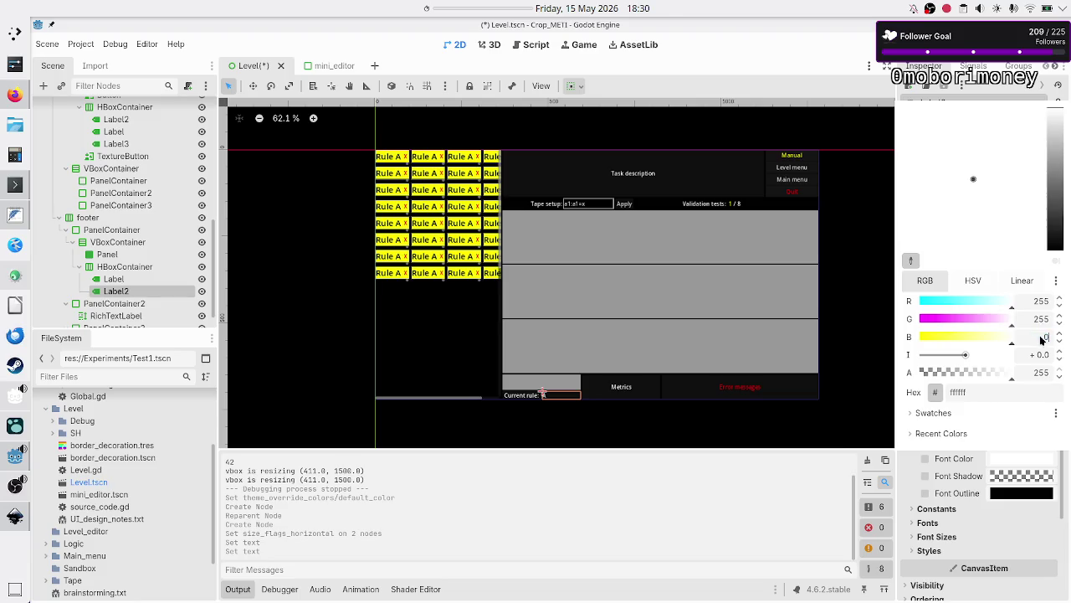
{"action": "key", "text": "Return"}
{"action": "key", "text": "Escape"}
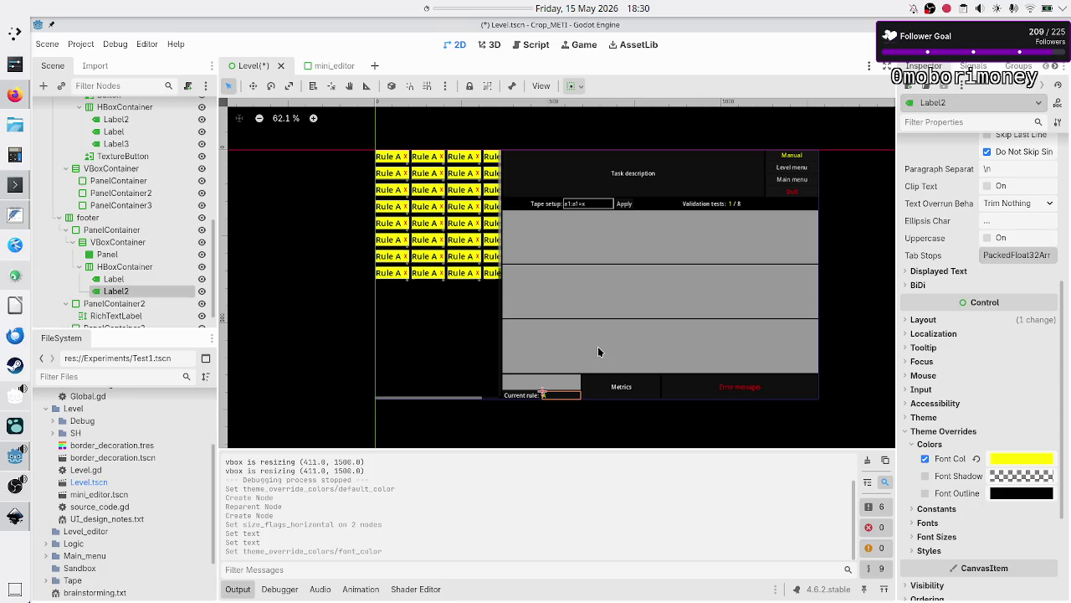
- Save Level.tscn, enable Vertical Expand on the footer HBoxContainer, and run the game with F5
{"action": "key", "text": "ctrl+s"}
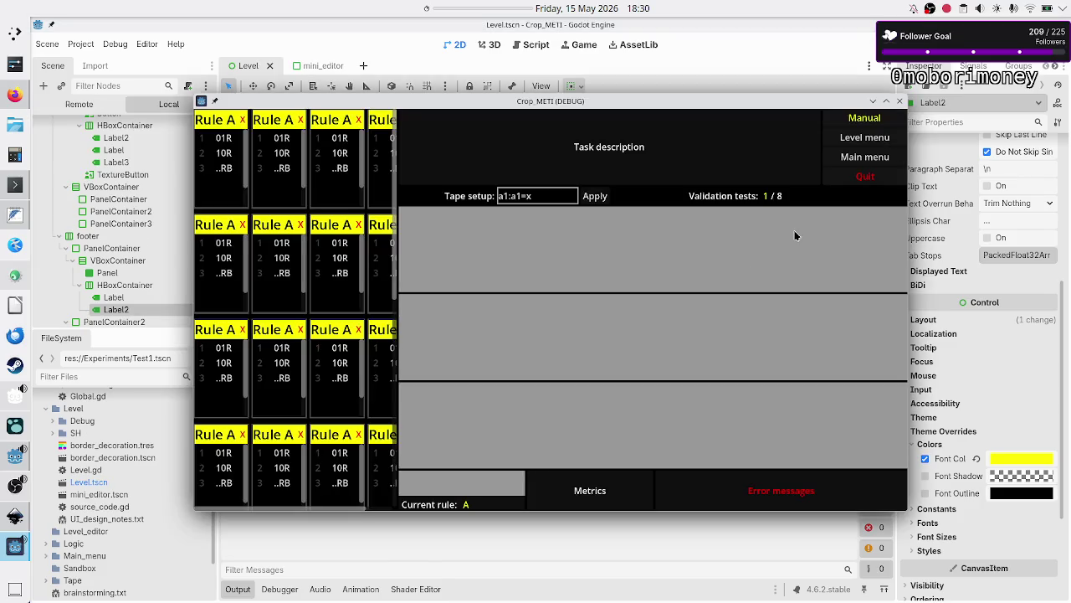
{"action": "left_click", "coordinate": [900, 101]}
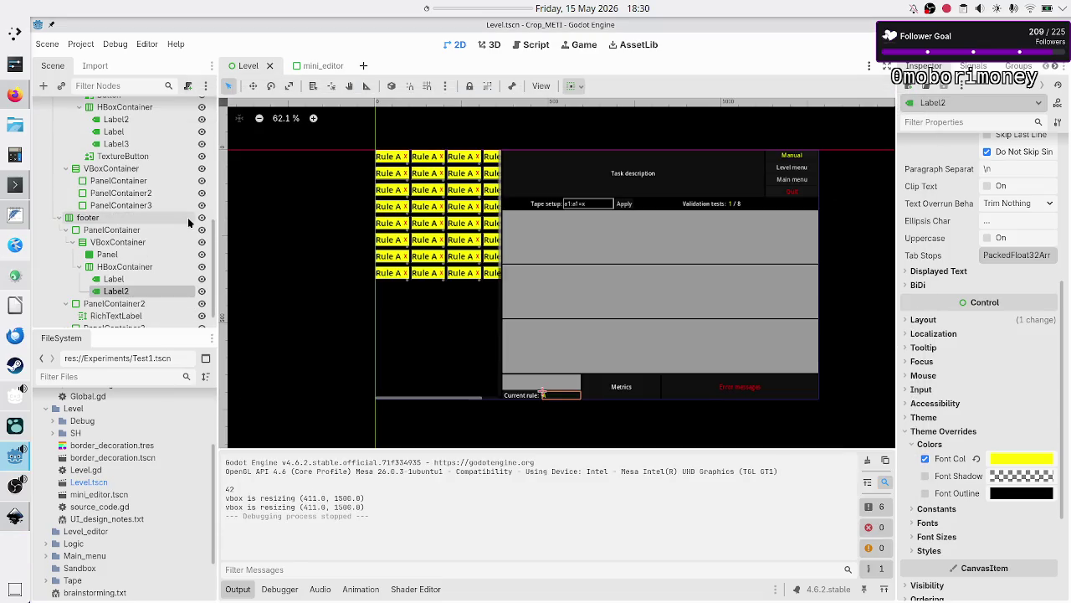
{"action": "left_click", "coordinate": [126, 266]}
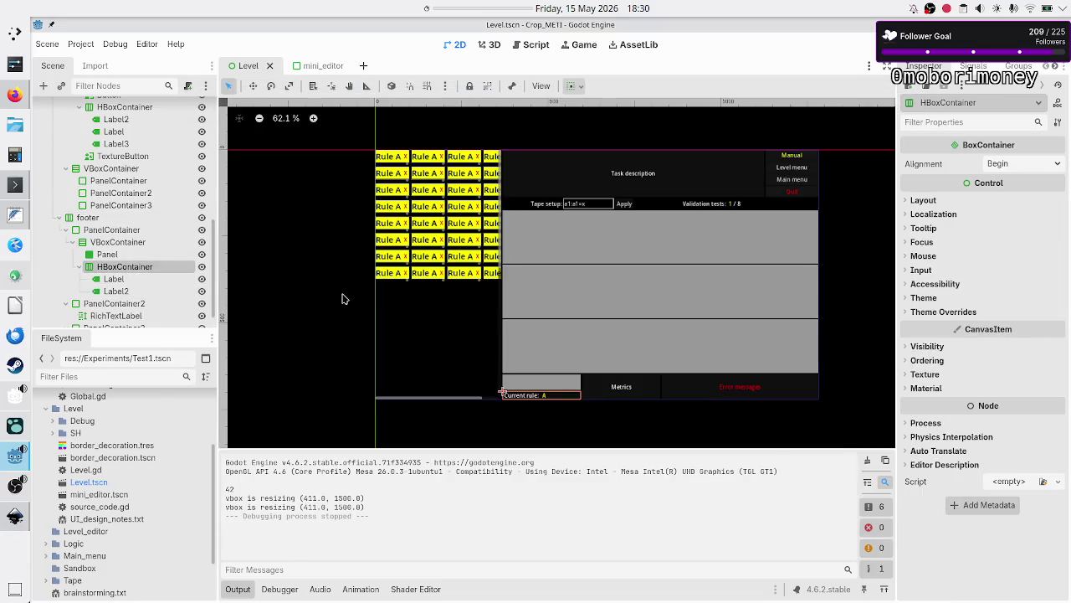
{"action": "left_click", "coordinate": [79, 266]}
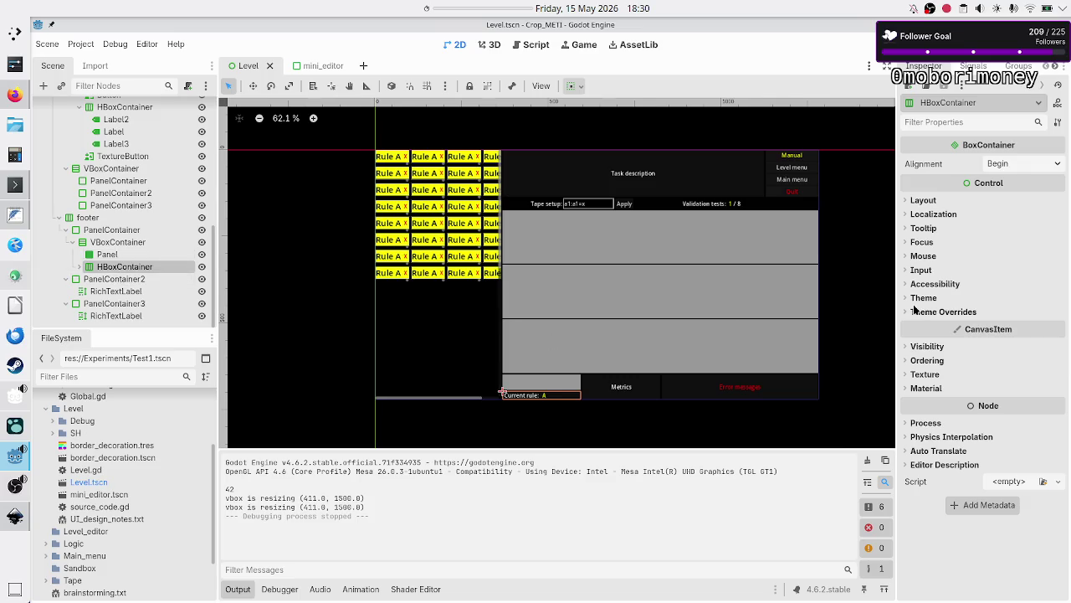
{"action": "left_click", "coordinate": [924, 200]}
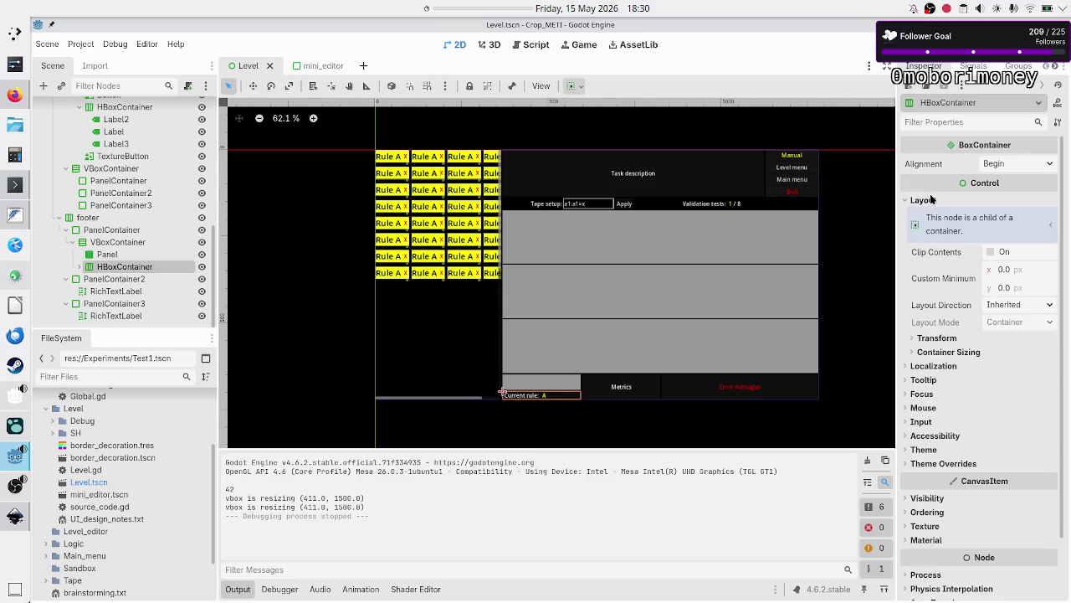
{"action": "left_click", "coordinate": [947, 352]}
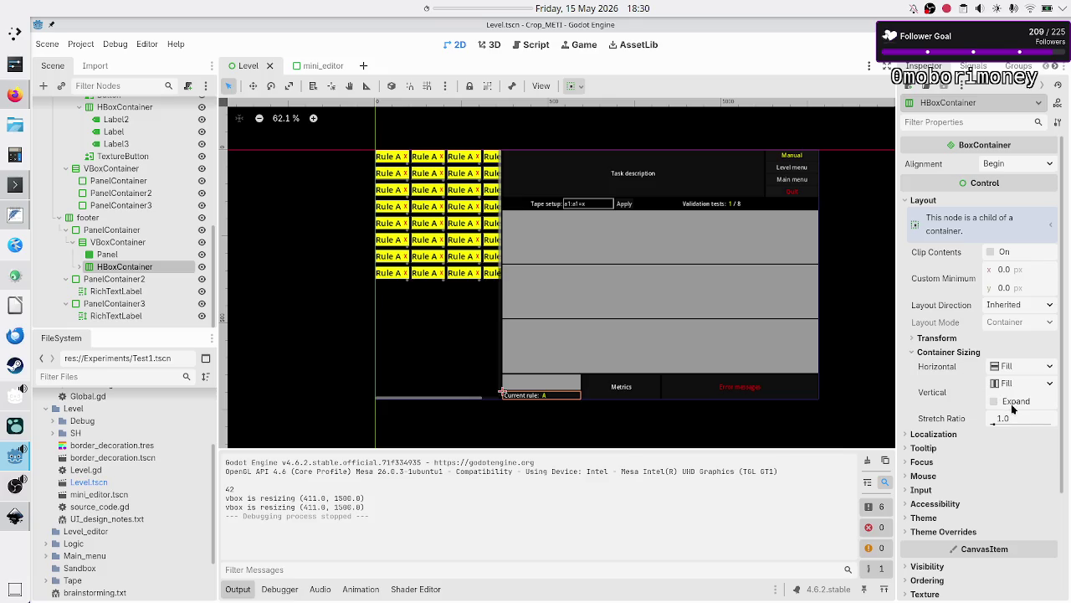
{"action": "left_click", "coordinate": [995, 402]}
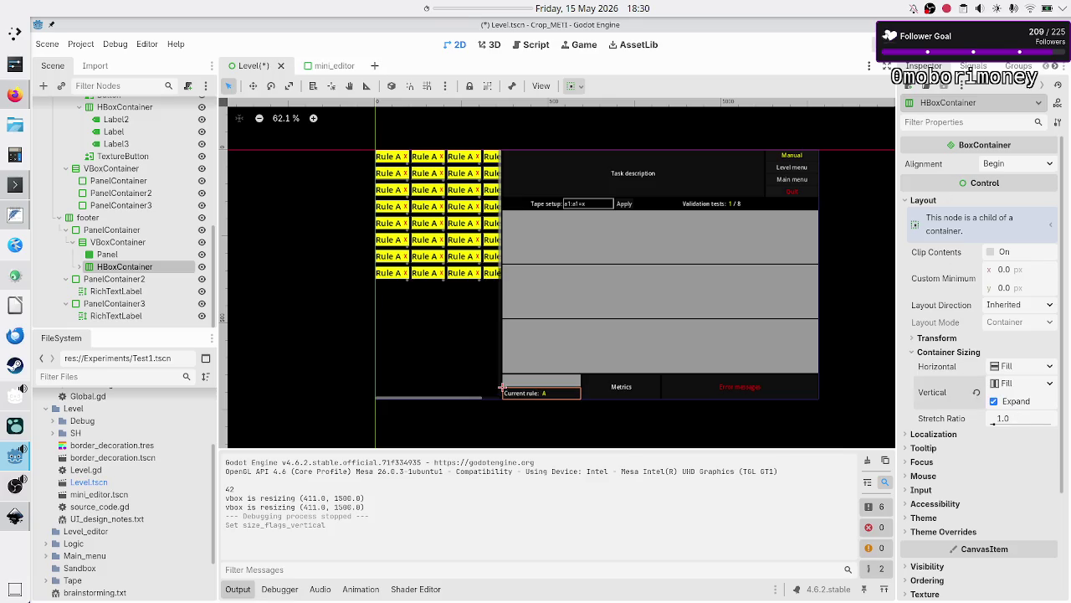
{"action": "key", "text": "F5"}
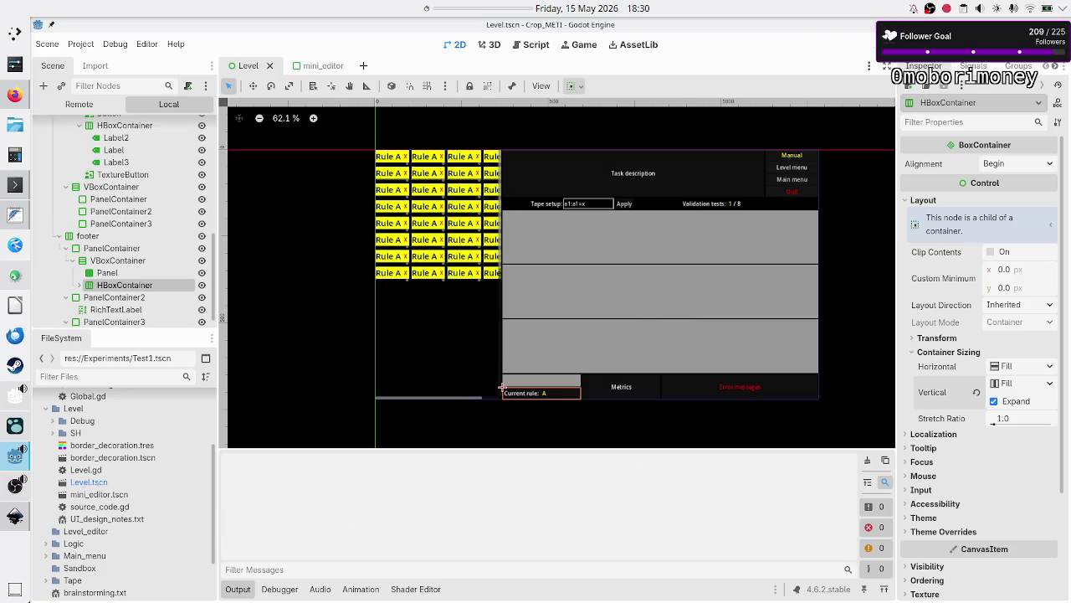
- Line up the Crop_METI debug window under the level_UI_concepts mockup header, then close it
{"action": "key", "text": "alt+Tab"}
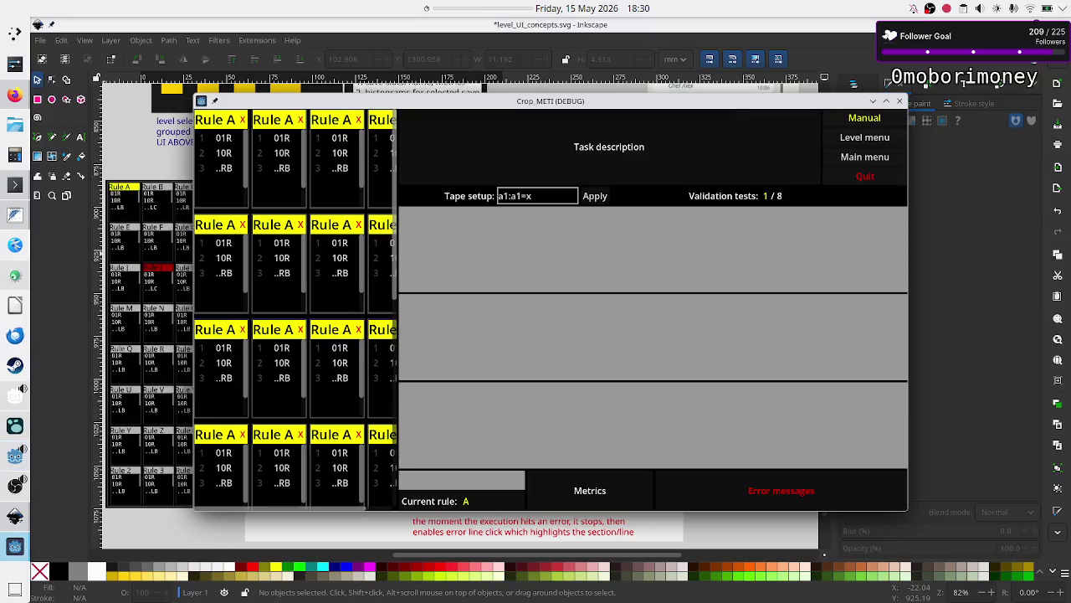
{"action": "mouse_move", "coordinate": [661, 105]}
{"action": "left_mouse_down"}
{"action": "mouse_move", "coordinate": [838, 70]}
{"action": "mouse_move", "coordinate": [816, 31]}
{"action": "mouse_move", "coordinate": [830, 332]}
{"action": "mouse_move", "coordinate": [717, 252]}
{"action": "mouse_move", "coordinate": [747, 138]}
{"action": "left_mouse_up"}
{"action": "mouse_move", "coordinate": [628, 127]}
{"action": "left_mouse_down"}
{"action": "mouse_move", "coordinate": [649, 105]}
{"action": "mouse_move", "coordinate": [628, 66]}
{"action": "mouse_move", "coordinate": [494, 66]}
{"action": "mouse_move", "coordinate": [506, 61]}
{"action": "left_mouse_up"}
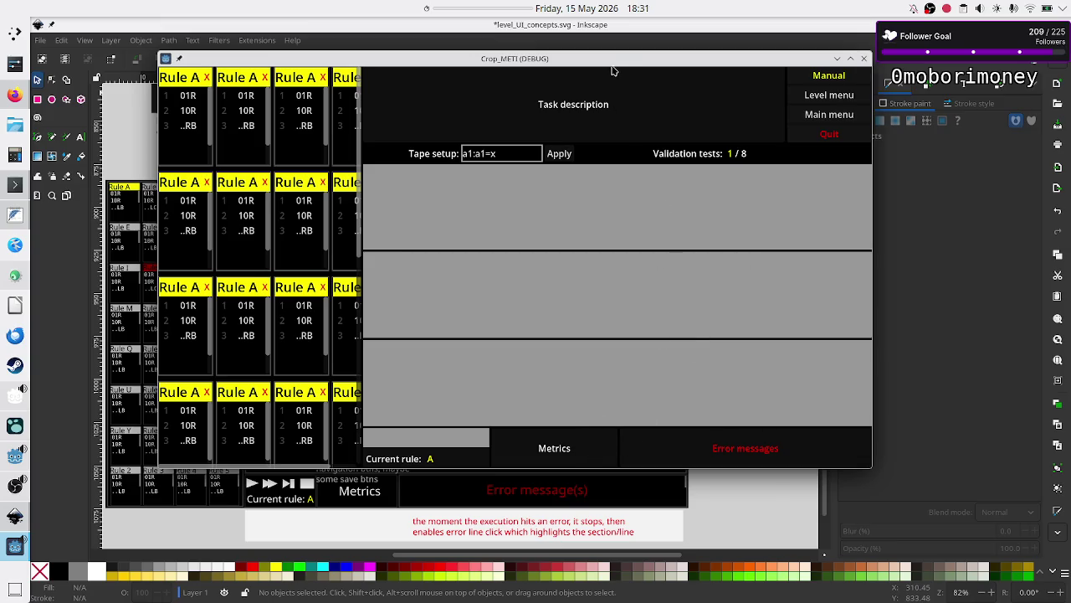
{"action": "left_click_drag", "start_coordinate": [611, 63], "coordinate": [578, 273]}
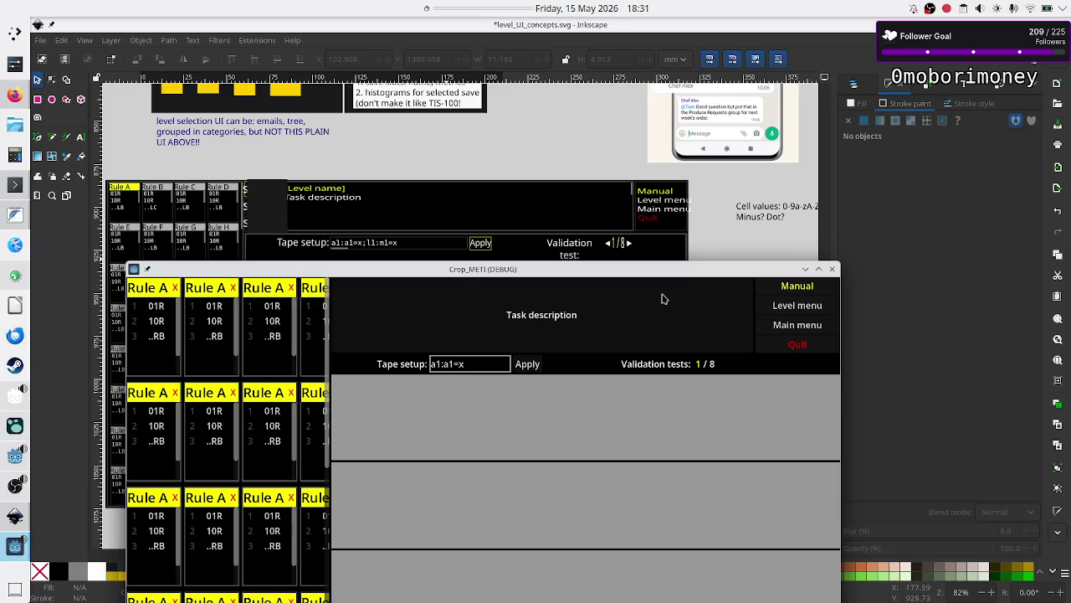
{"action": "left_click", "coordinate": [832, 268]}
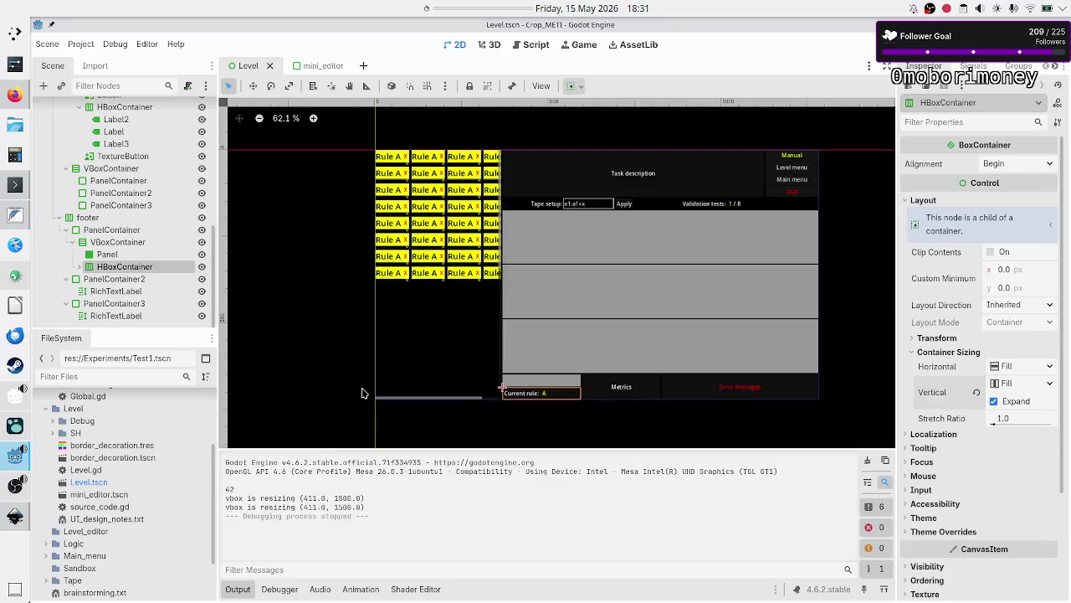
- Select the header PanelContainer's RichTextLabel and check it against the Inkscape mockup
{"action": "scroll", "coordinate": [126, 193], "scroll_direction": "up", "scroll_amount": 5}
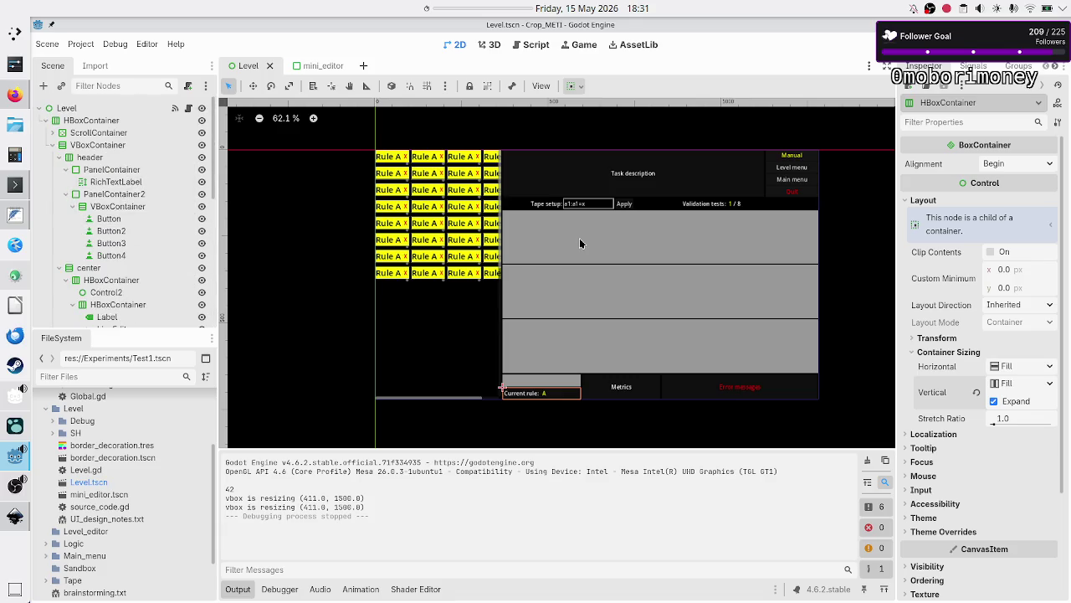
{"action": "left_click", "coordinate": [99, 170]}
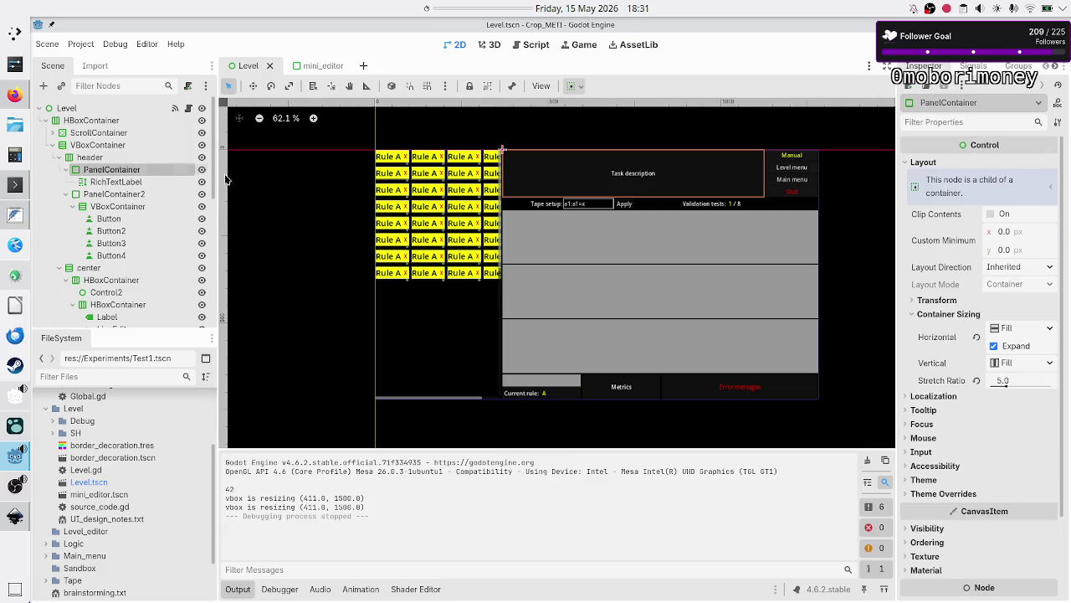
{"action": "left_click", "coordinate": [123, 183]}
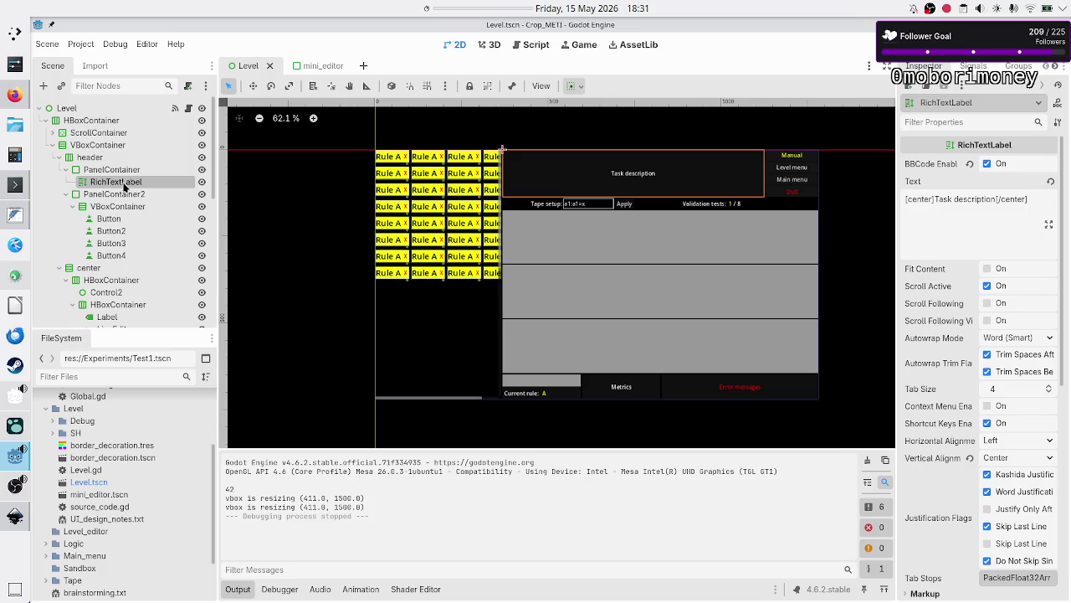
{"action": "key", "text": "alt+Tab"}
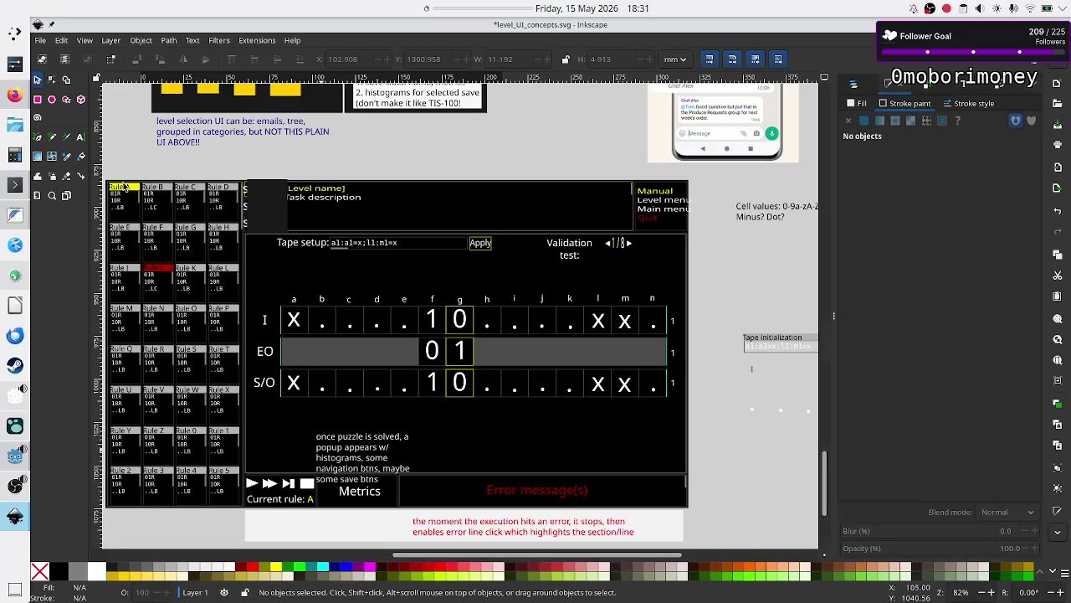
{"action": "key", "text": "alt+Tab"}
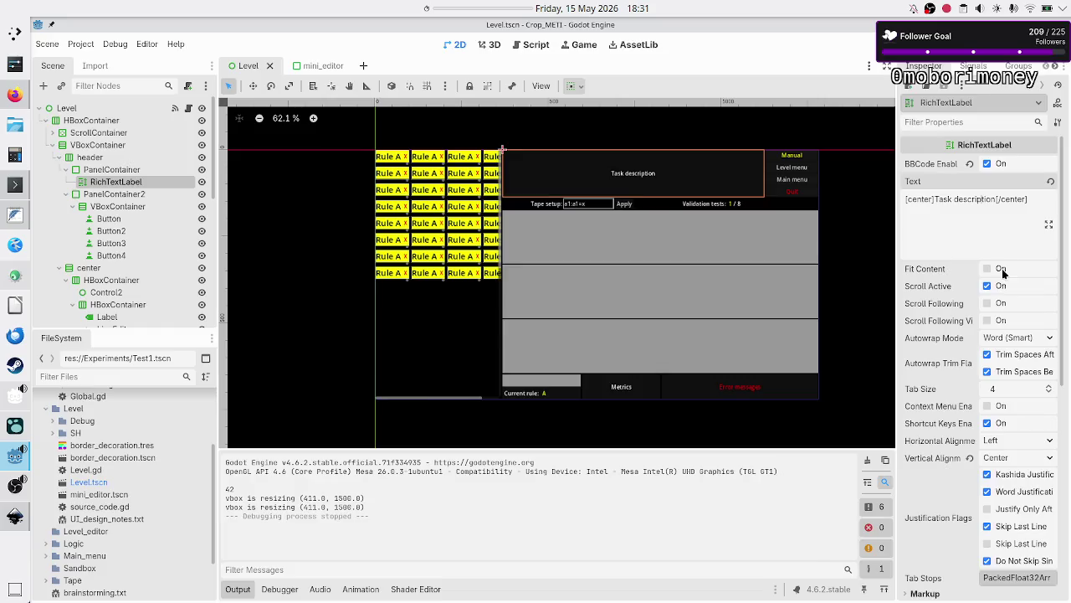
{"action": "key", "text": "alt+Tab"}
{"action": "key", "text": "alt+Tab"}
- Add line breaks inside the [center] tags and type 'Level name' above 'Task description'
{"action": "key", "text": "Return"}
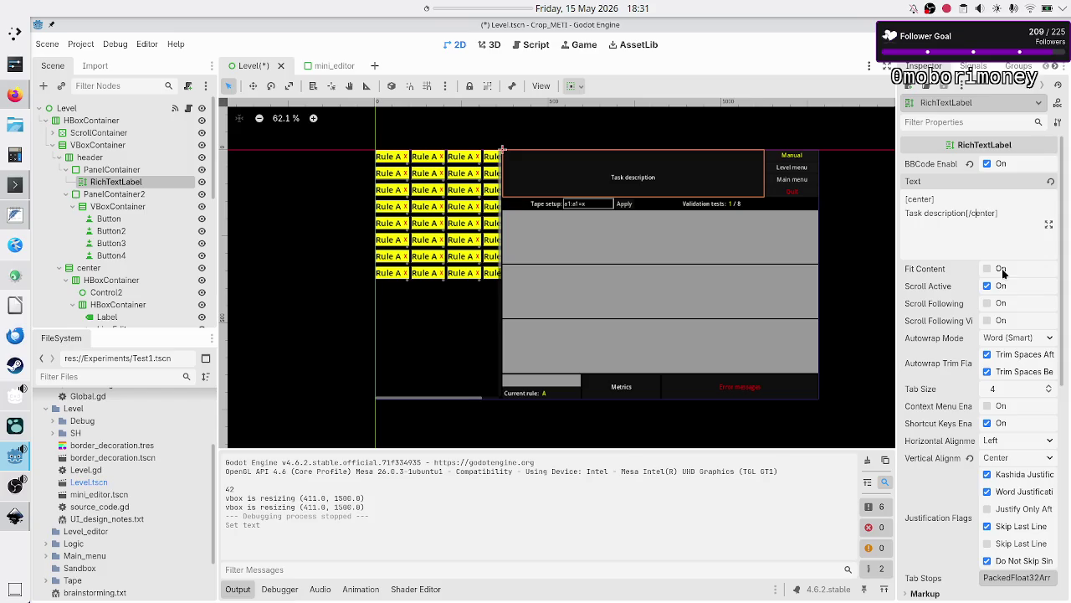
{"action": "key", "text": "Return"}
{"action": "key", "text": "Return"}
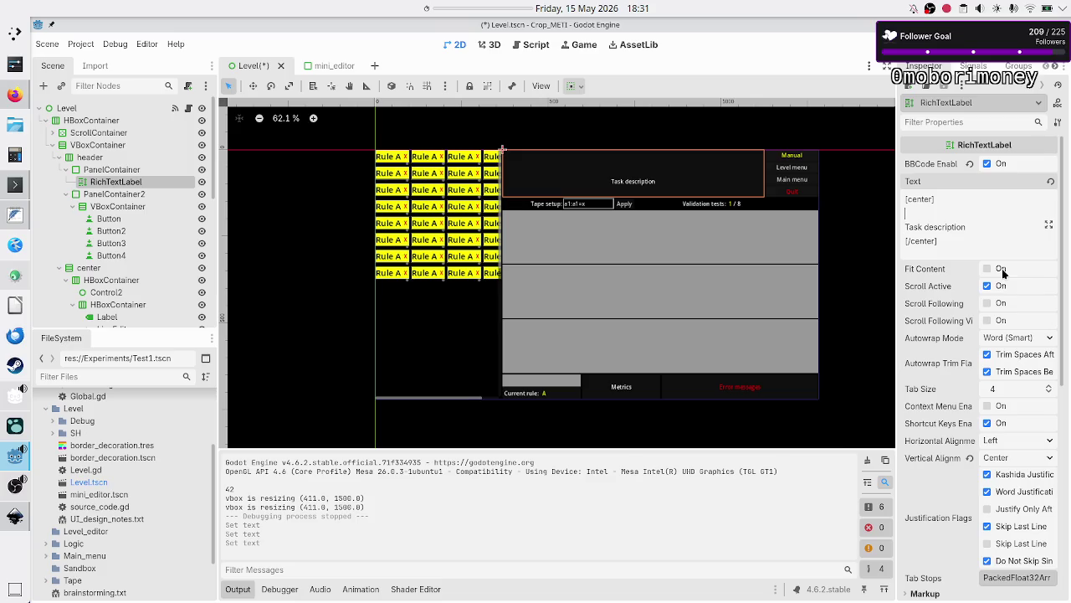
{"action": "key", "text": "alt+Tab"}
{"action": "key", "text": "alt+Tab"}
{"action": "type", "text": "Level name"}
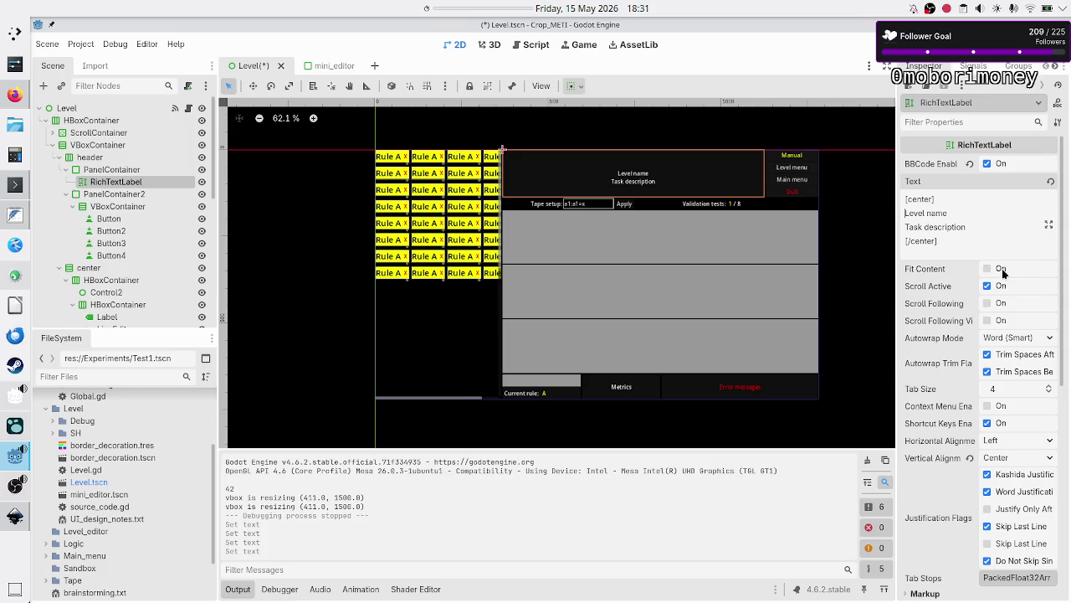
{"action": "key", "text": "alt+Tab"}
{"action": "key", "text": "alt+Tab"}
{"action": "key", "text": "alt+Tab"}
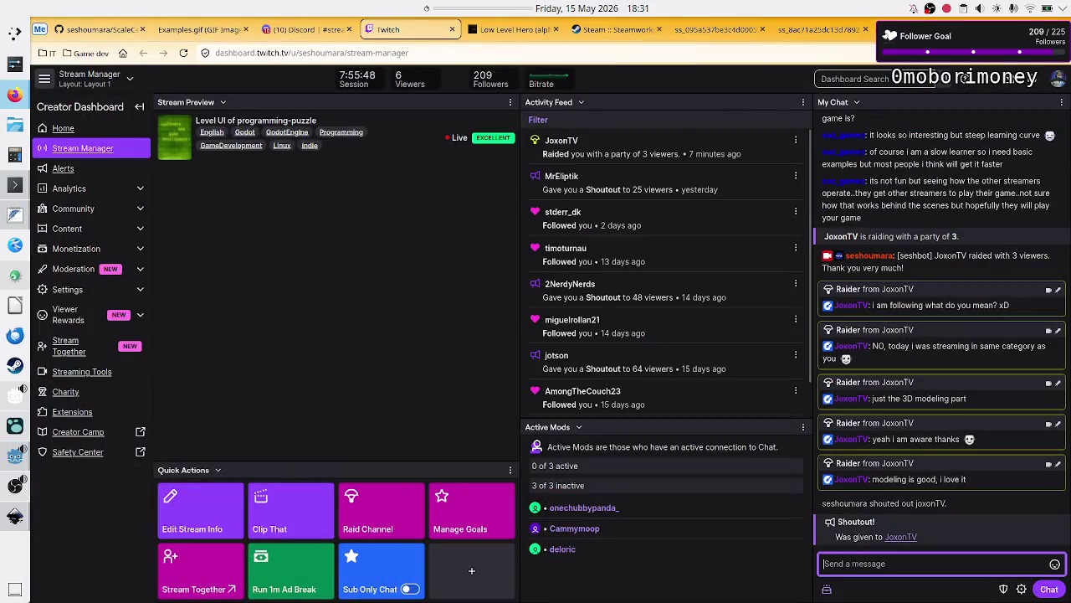
- Search 'godot richtextlabel' and read the stable RichTextLabel class reference
{"action": "key", "text": "ctrl+t"}
{"action": "type", "text": "godo"}
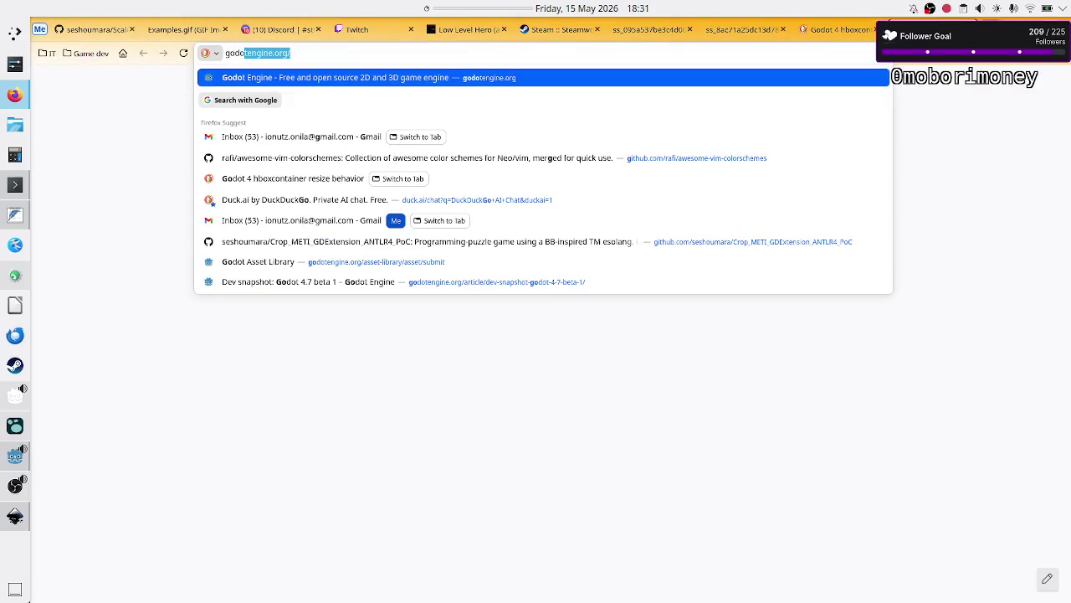
{"action": "type", "text": "t richtextlabel"}
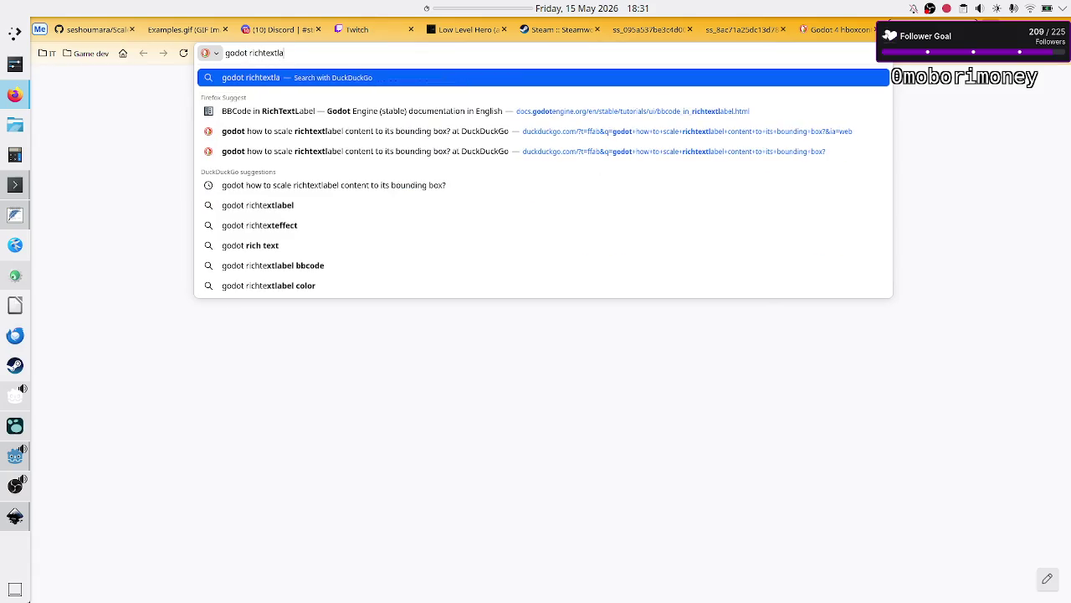
{"action": "key", "text": "Return"}
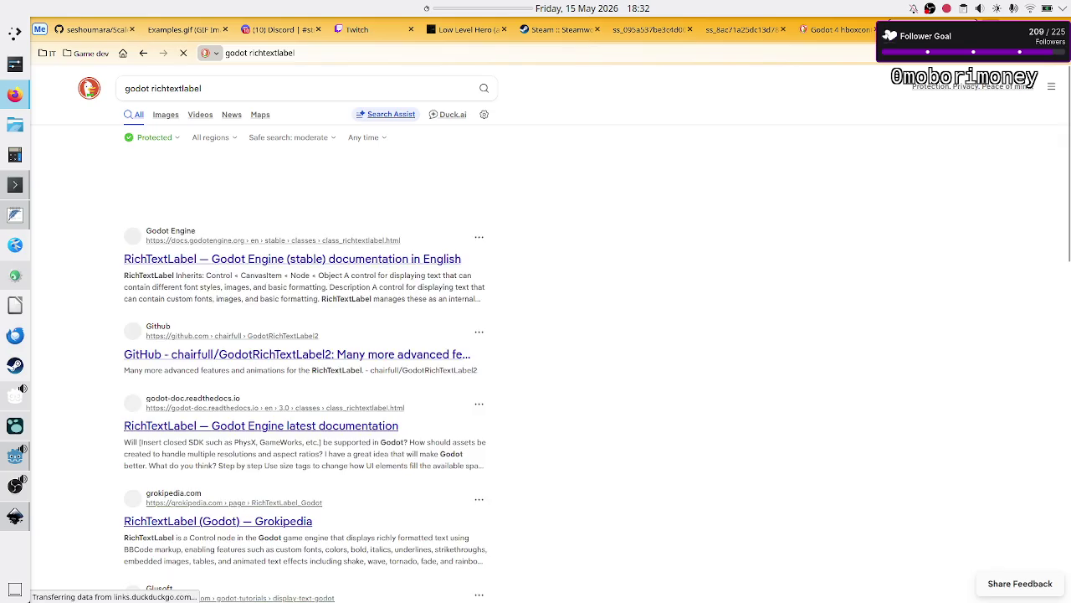
{"action": "left_click", "coordinate": [299, 350]}
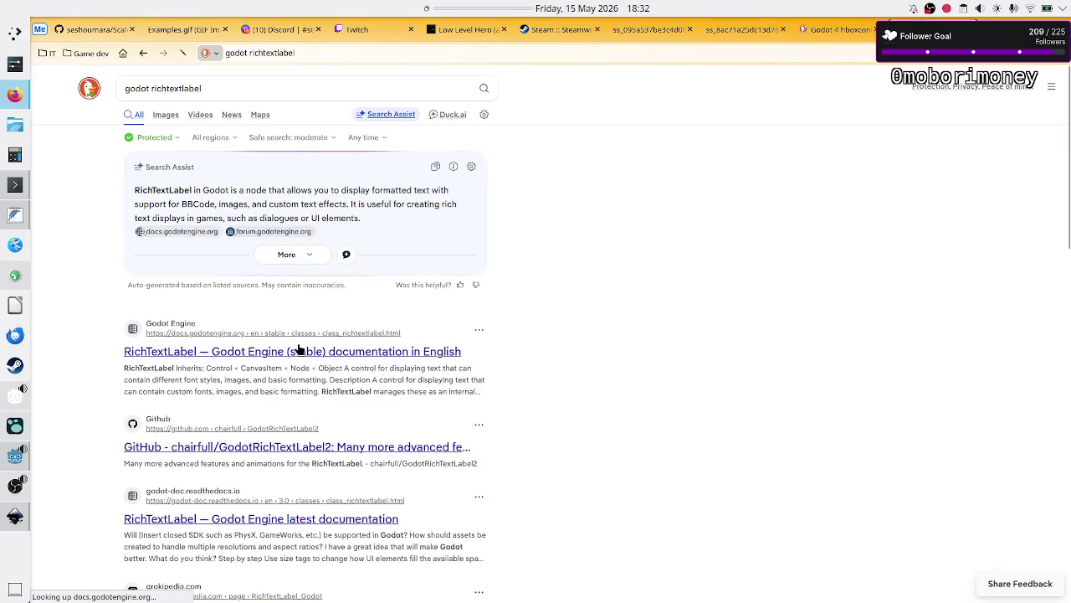
{"action": "scroll", "coordinate": [646, 333], "scroll_direction": "down", "scroll_amount": 15}
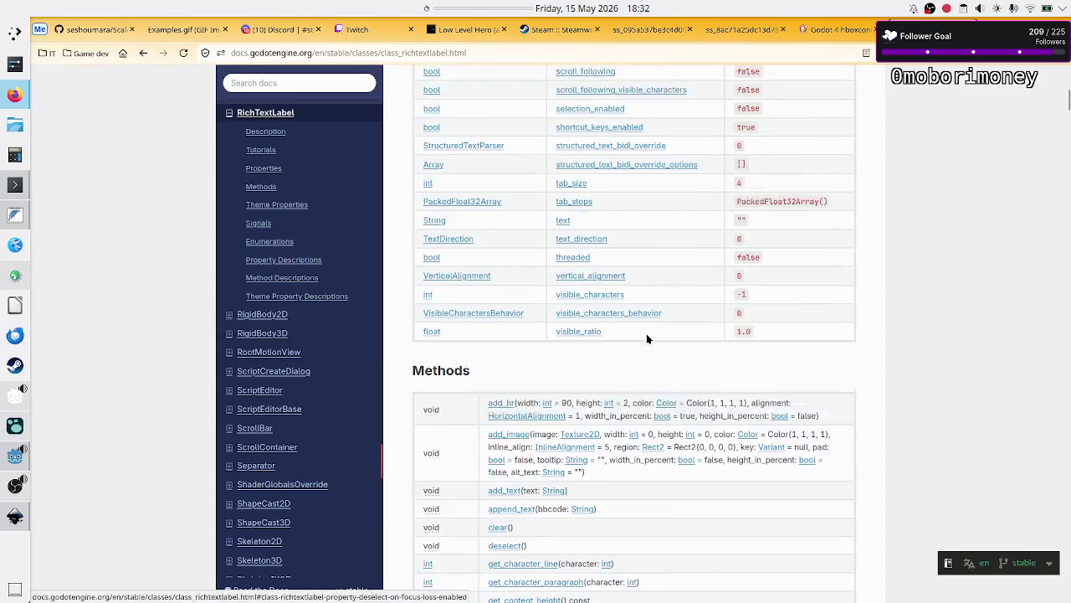
{"action": "scroll", "coordinate": [646, 333], "scroll_direction": "down", "scroll_amount": 20}
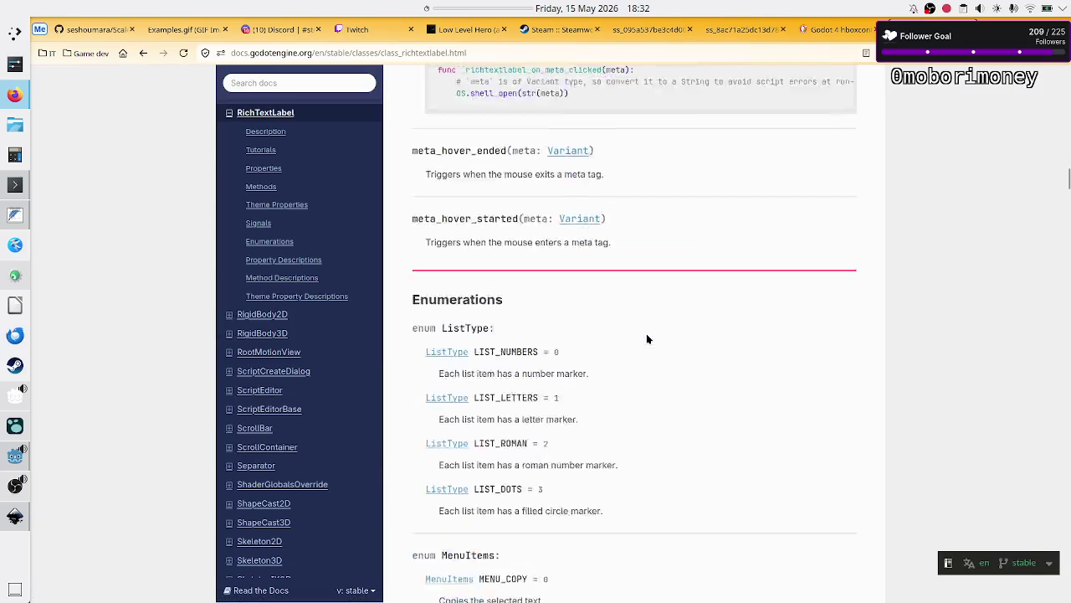
{"action": "scroll", "coordinate": [646, 334], "scroll_direction": "down", "scroll_amount": 20}
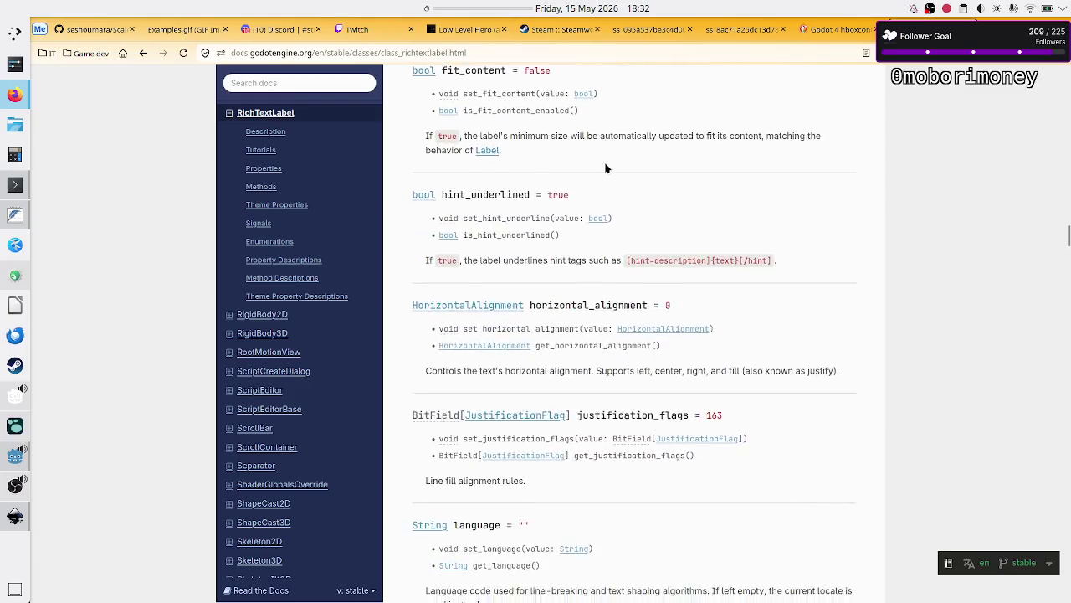
{"action": "scroll", "coordinate": [606, 163], "scroll_direction": "down", "scroll_amount": 5}
{"action": "scroll", "coordinate": [606, 166], "scroll_direction": "up", "scroll_amount": 15}
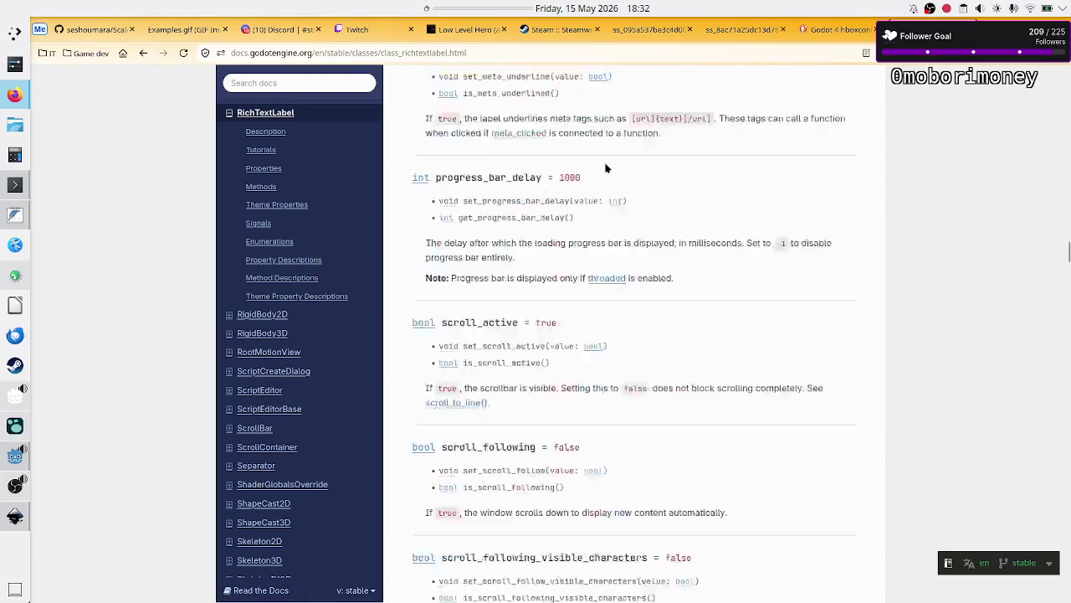
{"action": "scroll", "coordinate": [606, 167], "scroll_direction": "up", "scroll_amount": 20}
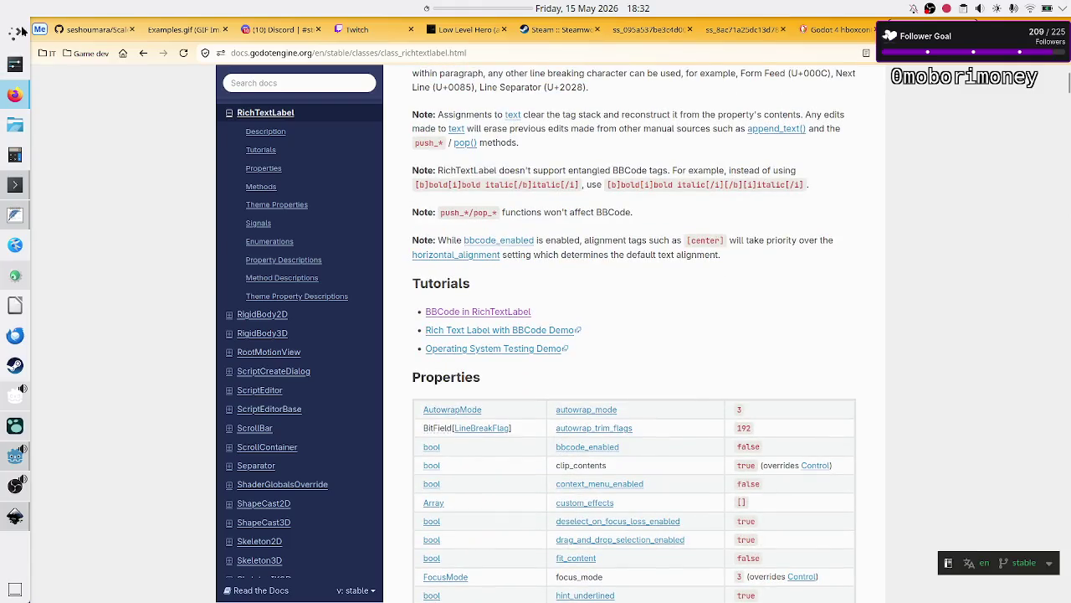
{"action": "scroll", "coordinate": [199, 242], "scroll_direction": "up", "scroll_amount": 5}
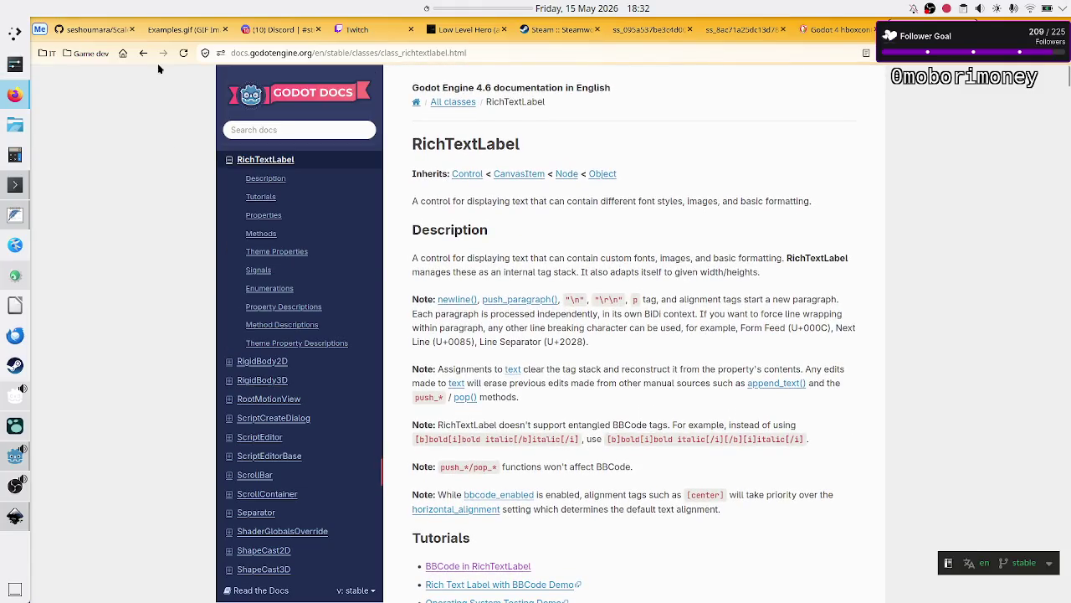
{"action": "left_click", "coordinate": [143, 53]}
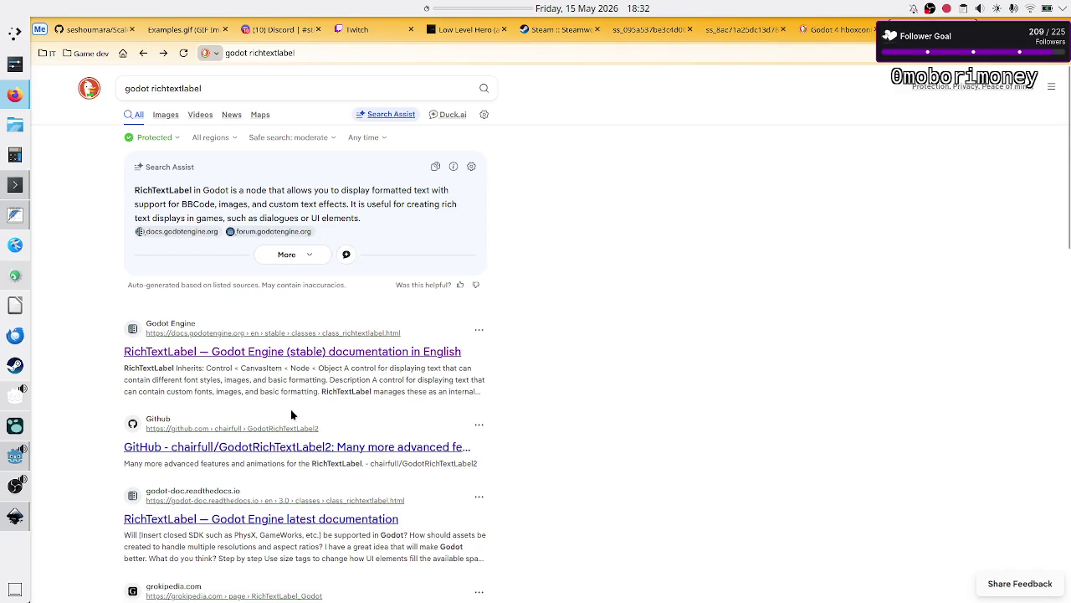
- Skim the older 3.0 RichTextLabel documentation, then go back to the search results
{"action": "left_click", "coordinate": [268, 521]}
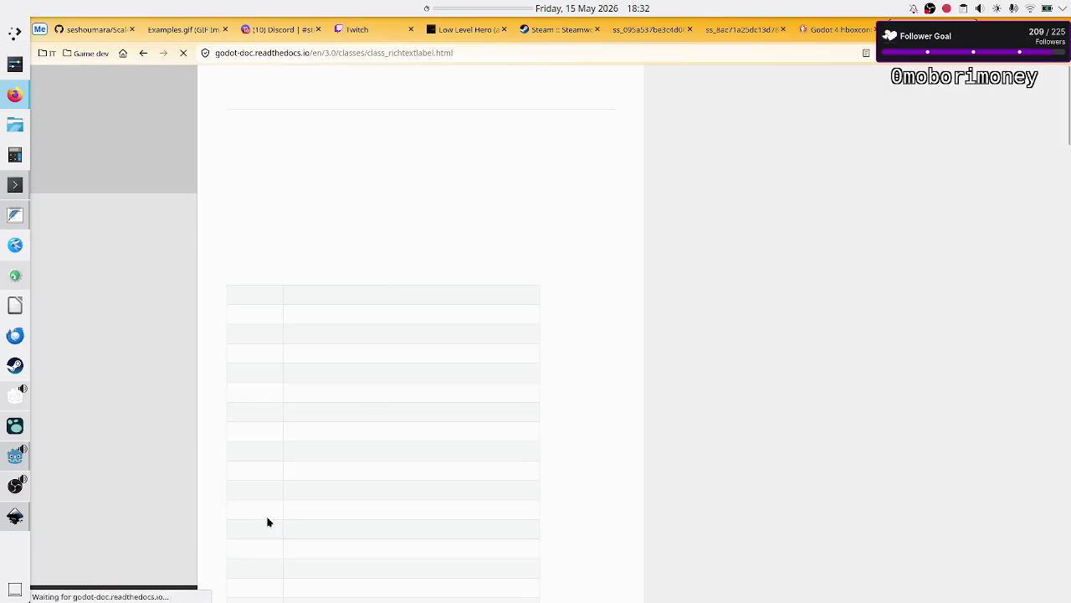
{"action": "scroll", "coordinate": [378, 410], "scroll_direction": "down", "scroll_amount": 20}
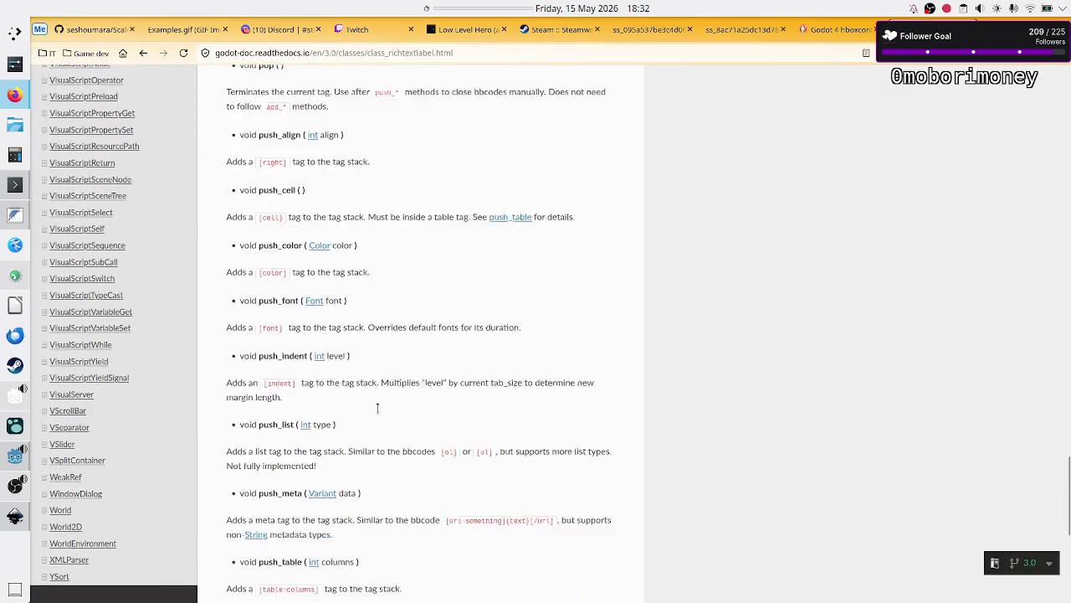
{"action": "left_click", "coordinate": [143, 52]}
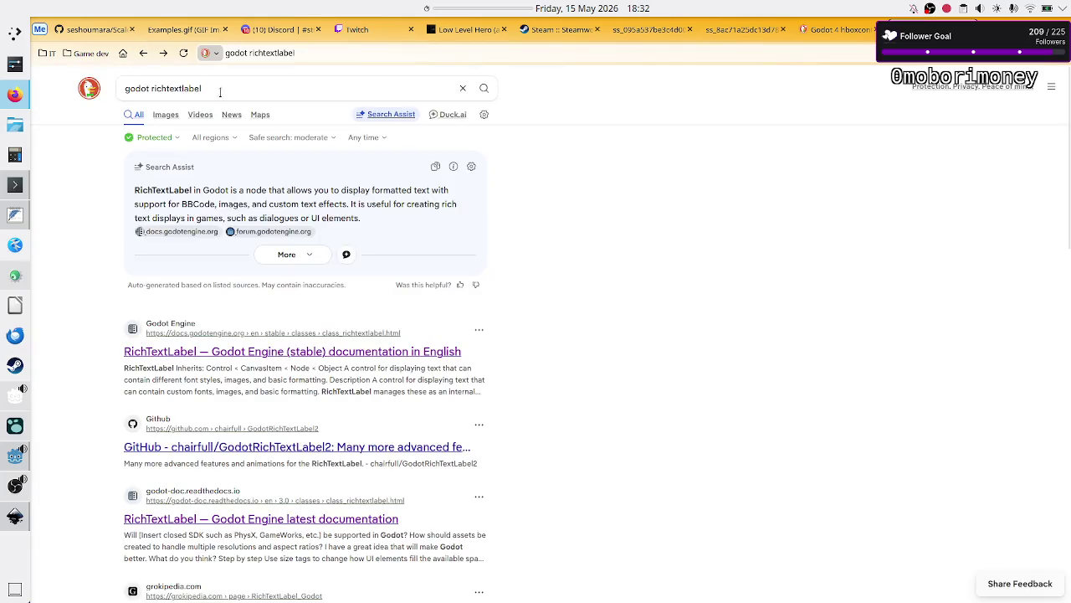
- Edit the web search query to 'godot bbcode' and run the search
{"action": "left_click", "coordinate": [264, 88]}
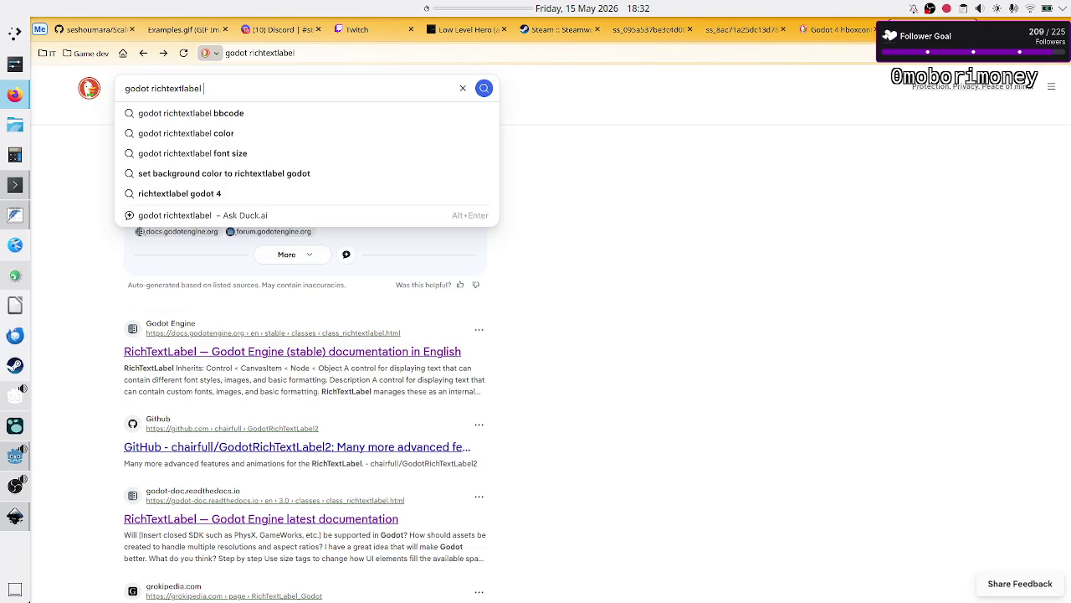
{"action": "key", "text": "BackSpace"}
{"action": "key", "text": "BackSpace"}
{"action": "key", "text": "BackSpace"}
{"action": "key", "text": "BackSpace"}
{"action": "type", "text": "bbcode"}
{"action": "key", "text": "Return"}
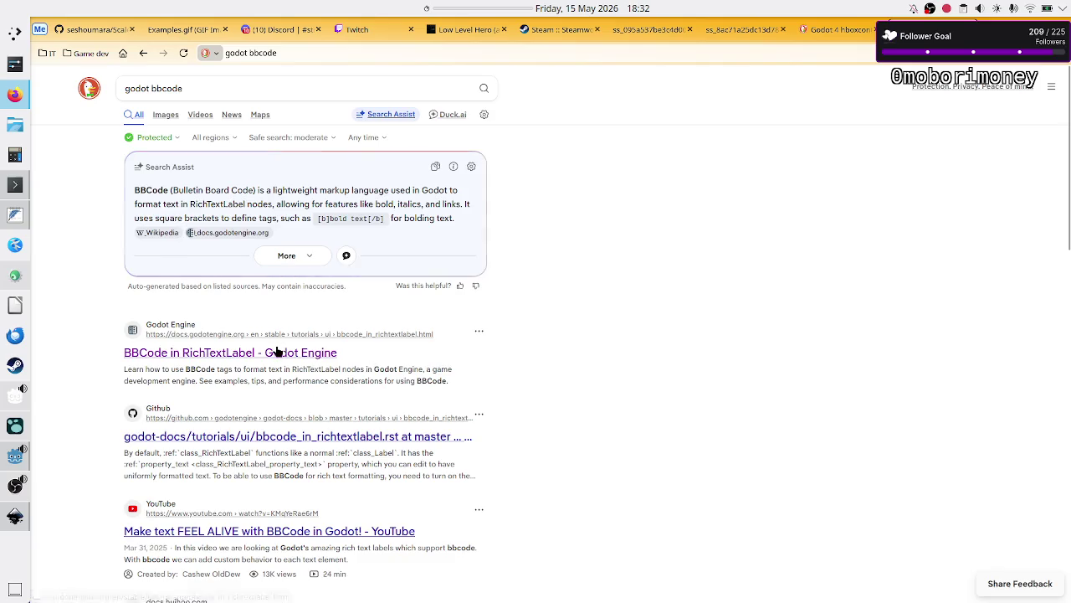
- Scroll the BBCode in RichTextLabel page past the tag tables to the Named colors chart
{"action": "scroll", "coordinate": [584, 309], "scroll_direction": "down", "scroll_amount": 10}
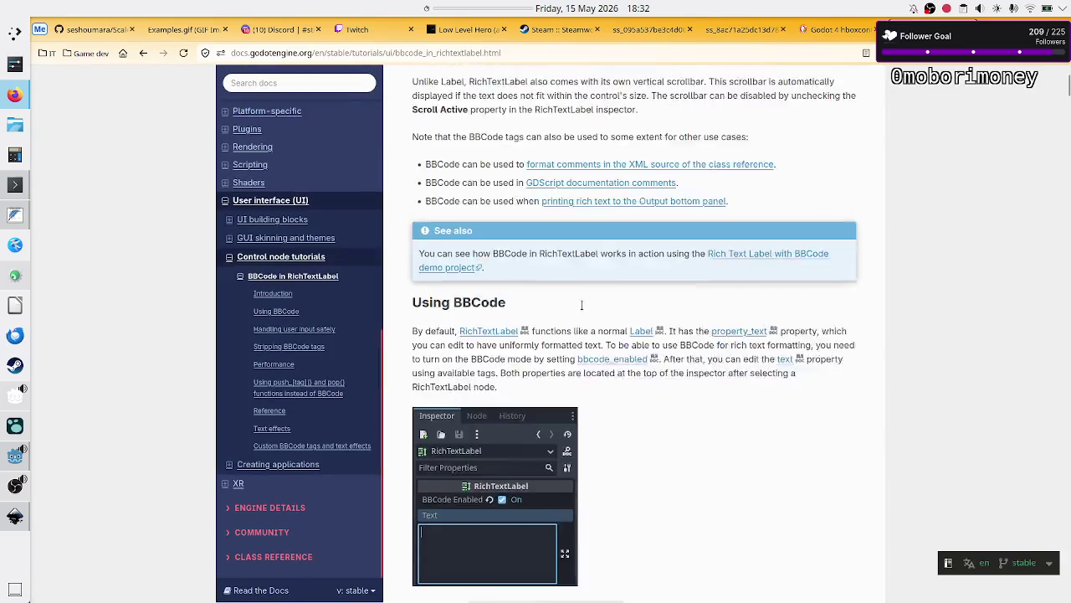
{"action": "scroll", "coordinate": [584, 309], "scroll_direction": "down", "scroll_amount": 8}
{"action": "scroll", "coordinate": [584, 310], "scroll_direction": "up", "scroll_amount": 2}
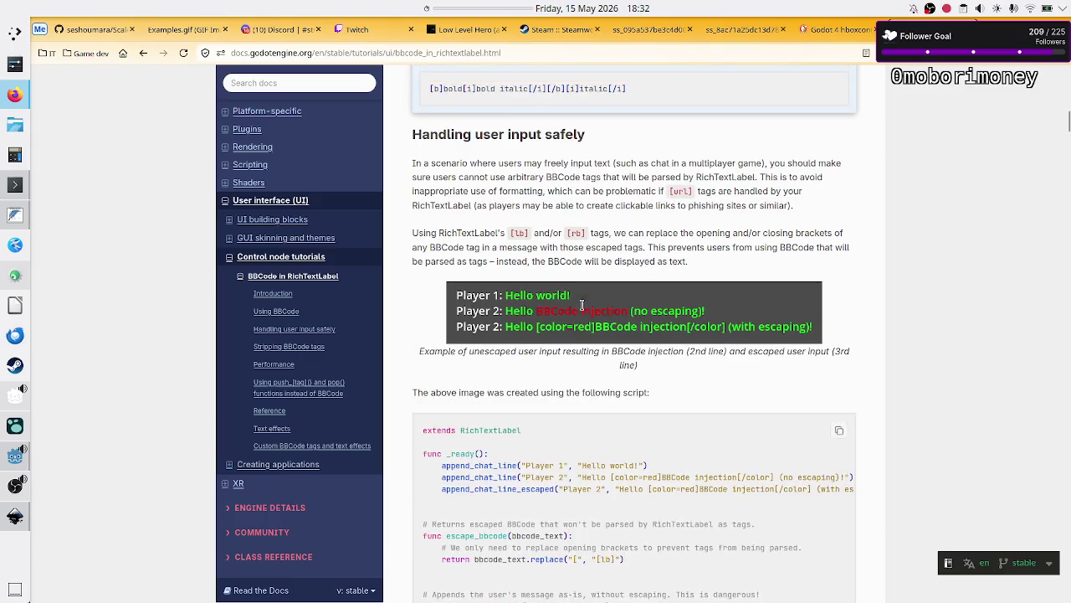
{"action": "scroll", "coordinate": [583, 309], "scroll_direction": "up", "scroll_amount": 3}
{"action": "scroll", "coordinate": [583, 310], "scroll_direction": "down", "scroll_amount": 15}
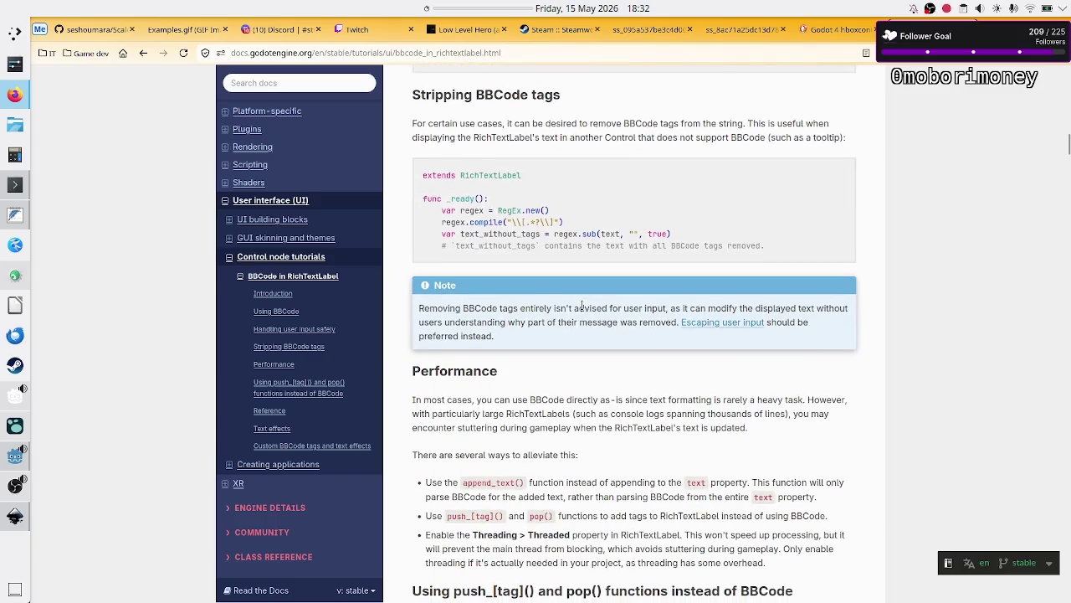
{"action": "scroll", "coordinate": [584, 308], "scroll_direction": "down", "scroll_amount": 15}
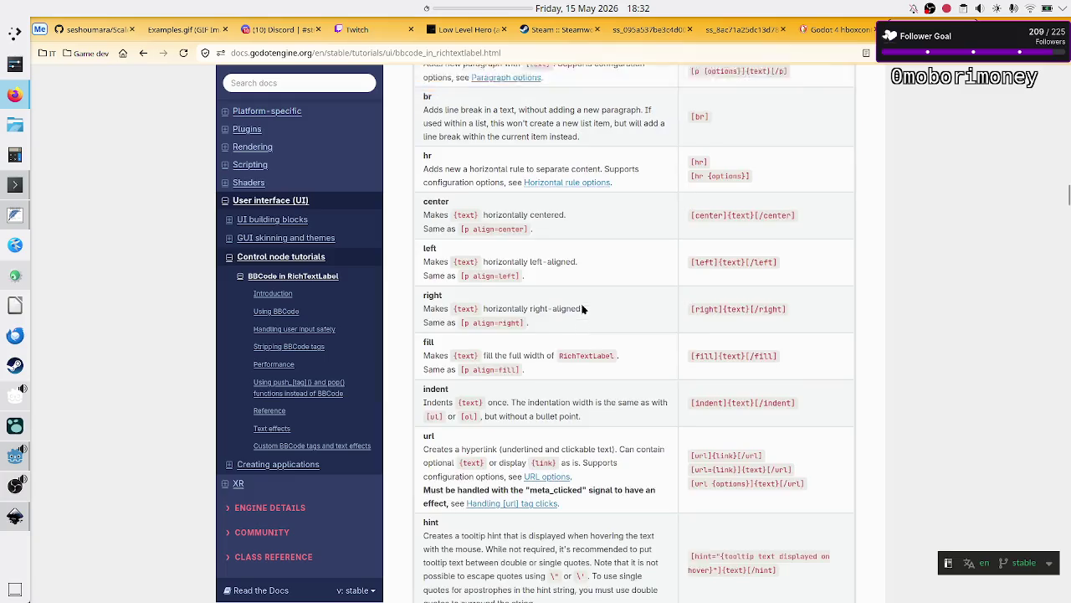
{"action": "scroll", "coordinate": [583, 310], "scroll_direction": "up", "scroll_amount": 3}
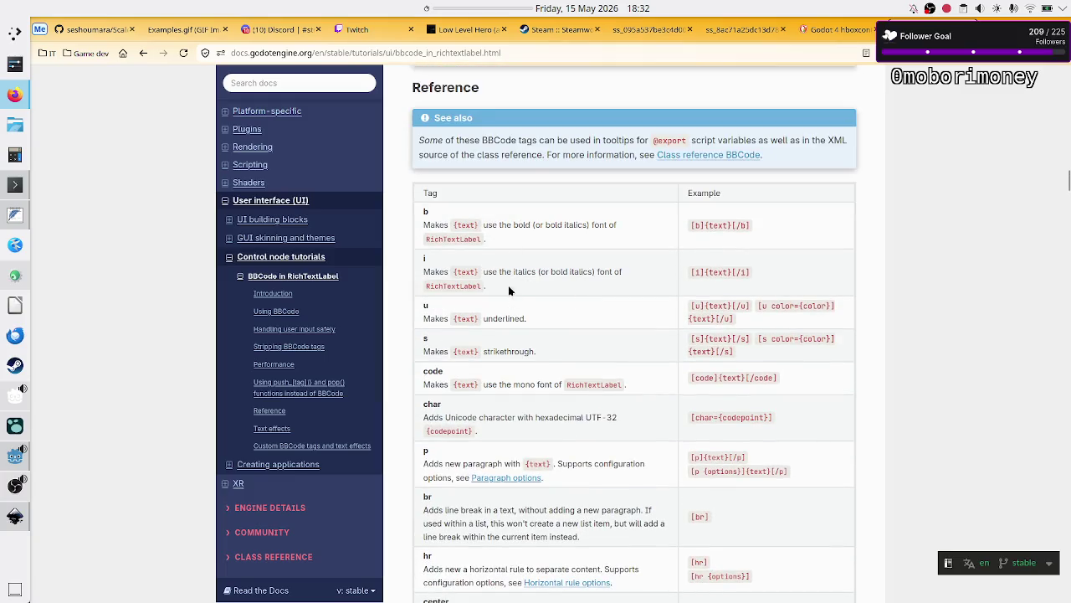
{"action": "scroll", "coordinate": [572, 416], "scroll_direction": "down", "scroll_amount": 3}
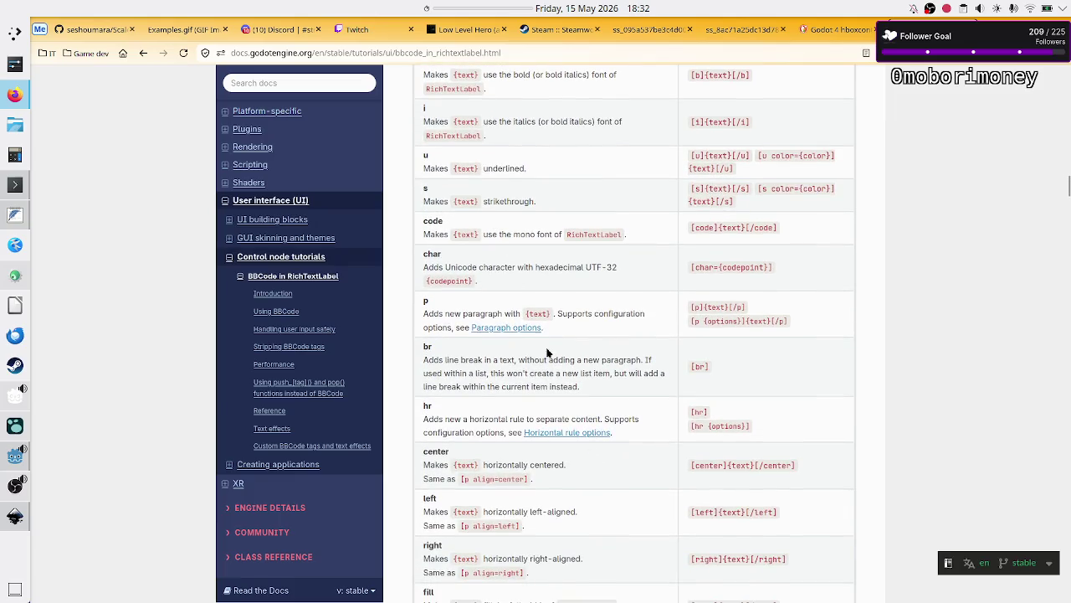
{"action": "scroll", "coordinate": [548, 353], "scroll_direction": "down", "scroll_amount": 2}
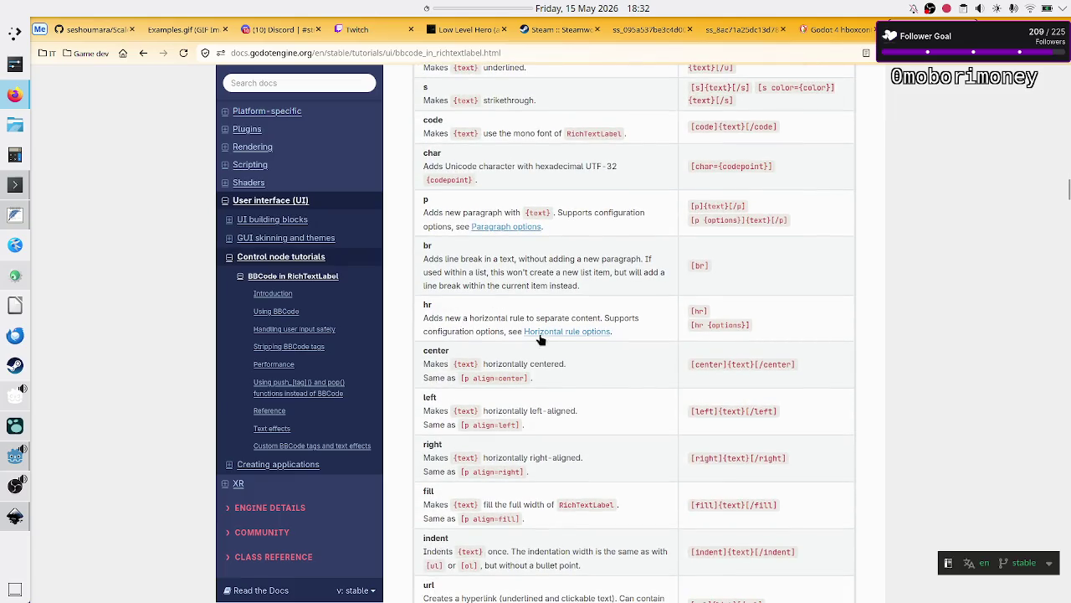
{"action": "scroll", "coordinate": [556, 383], "scroll_direction": "down", "scroll_amount": 4}
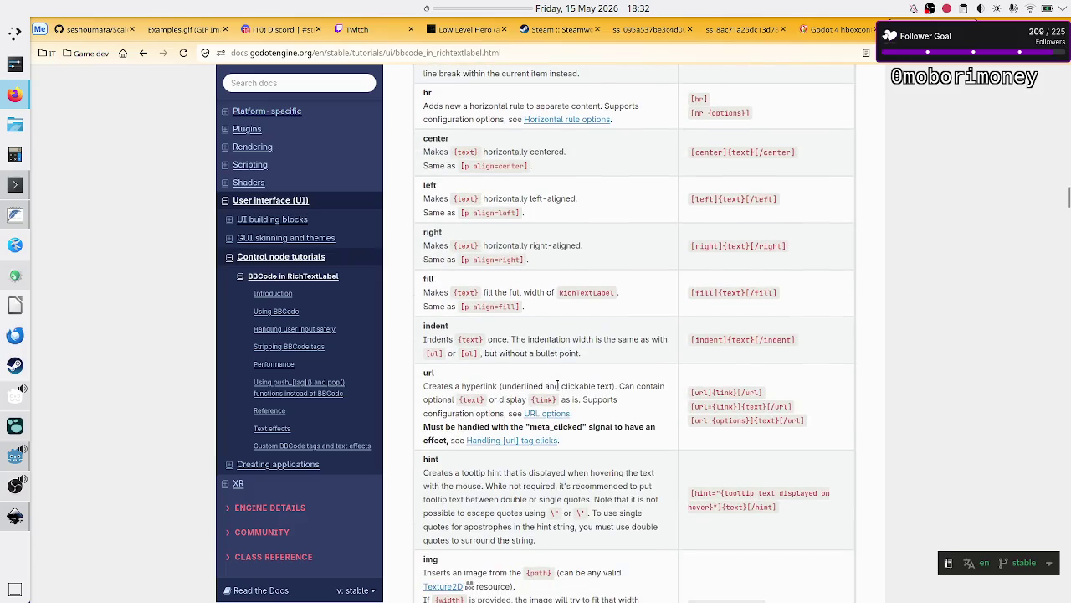
{"action": "scroll", "coordinate": [552, 390], "scroll_direction": "down", "scroll_amount": 9}
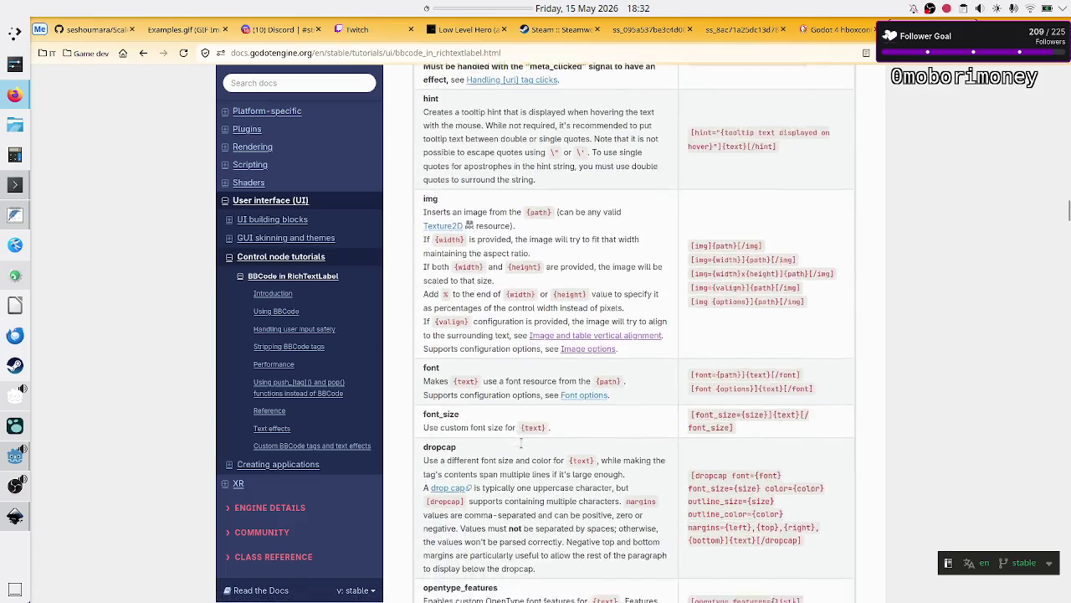
{"action": "scroll", "coordinate": [521, 446], "scroll_direction": "down", "scroll_amount": 1}
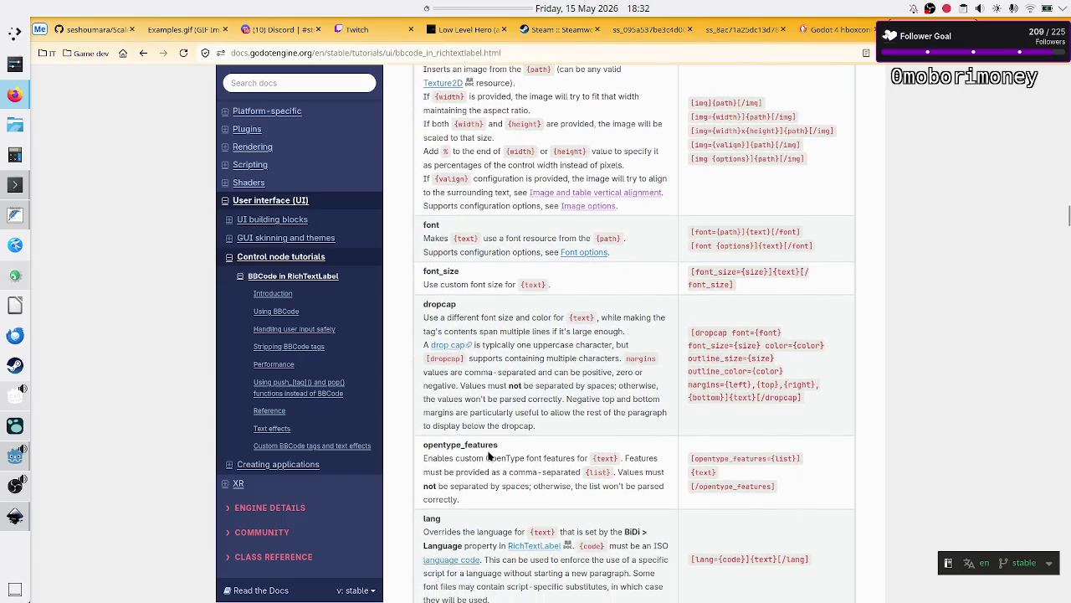
{"action": "scroll", "coordinate": [490, 456], "scroll_direction": "down", "scroll_amount": 8}
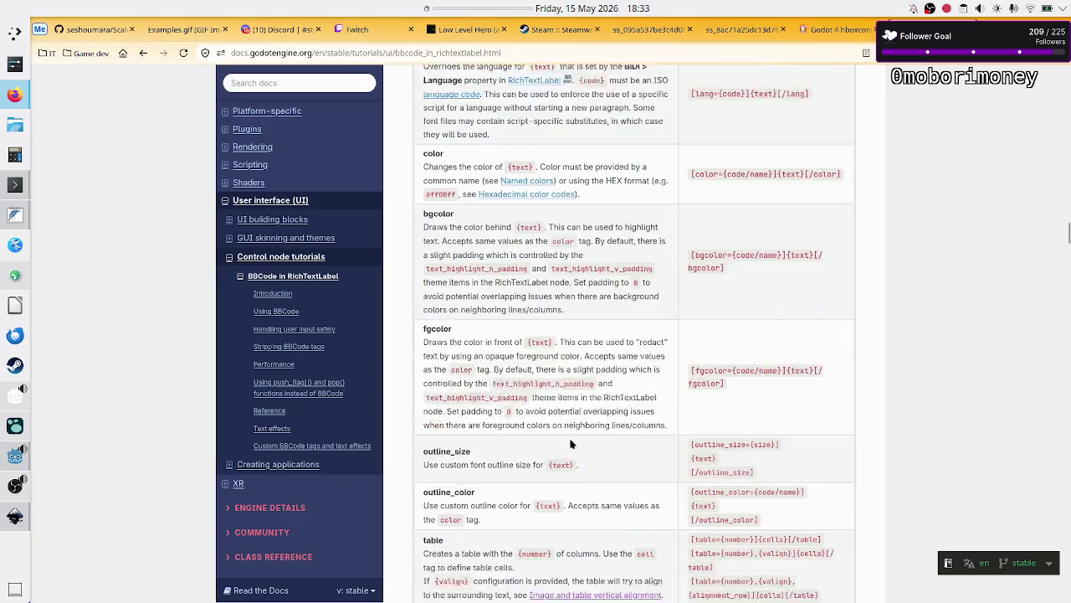
{"action": "scroll", "coordinate": [571, 443], "scroll_direction": "down", "scroll_amount": 1}
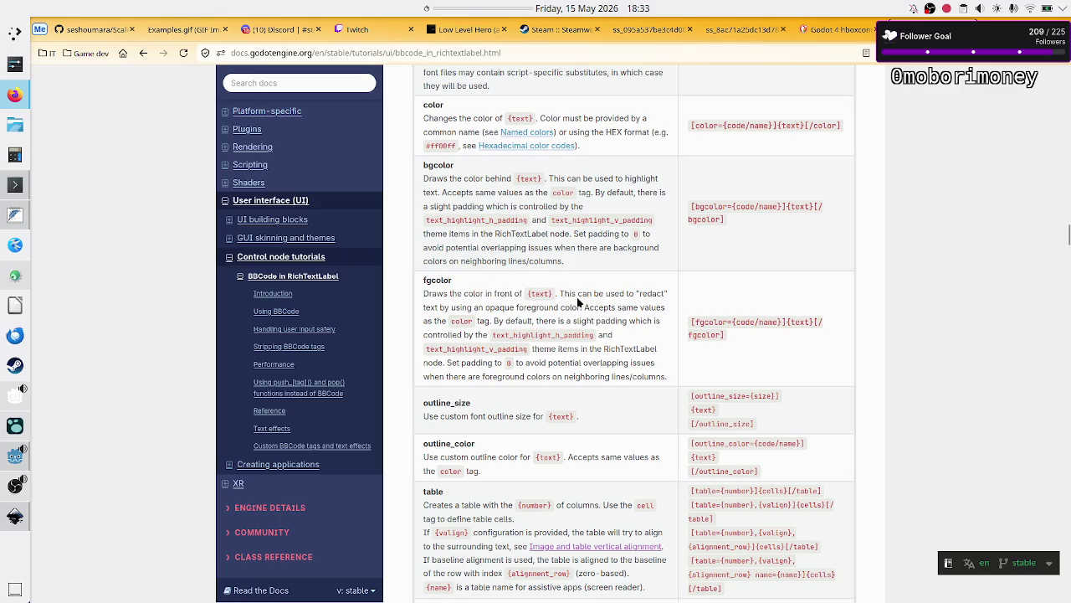
{"action": "scroll", "coordinate": [583, 334], "scroll_direction": "down", "scroll_amount": 3}
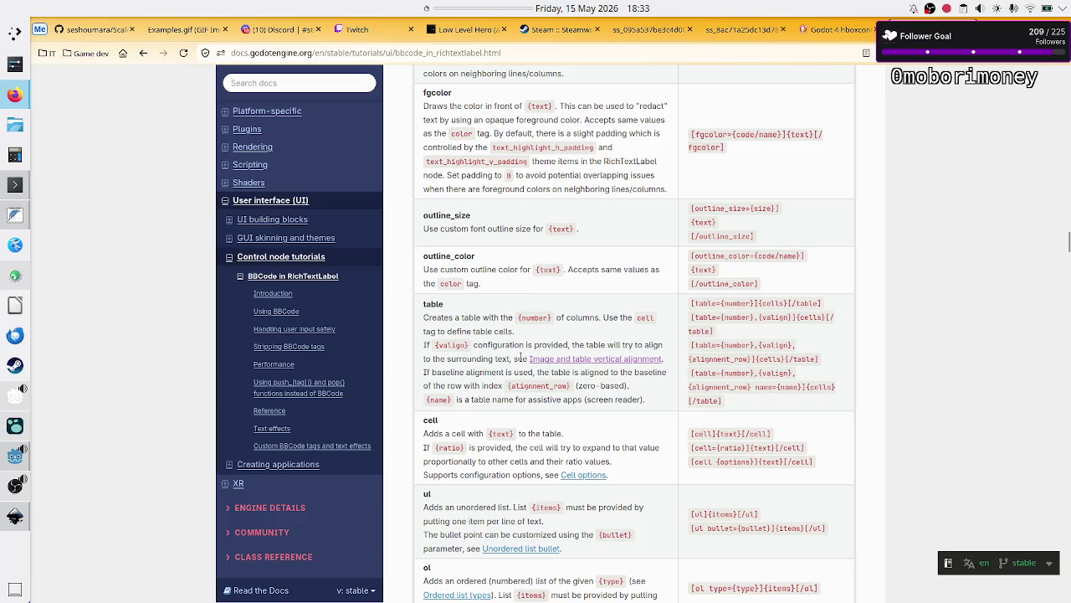
{"action": "scroll", "coordinate": [520, 357], "scroll_direction": "down", "scroll_amount": 15}
{"action": "scroll", "coordinate": [515, 388], "scroll_direction": "down", "scroll_amount": 10}
{"action": "scroll", "coordinate": [515, 391], "scroll_direction": "down", "scroll_amount": 15}
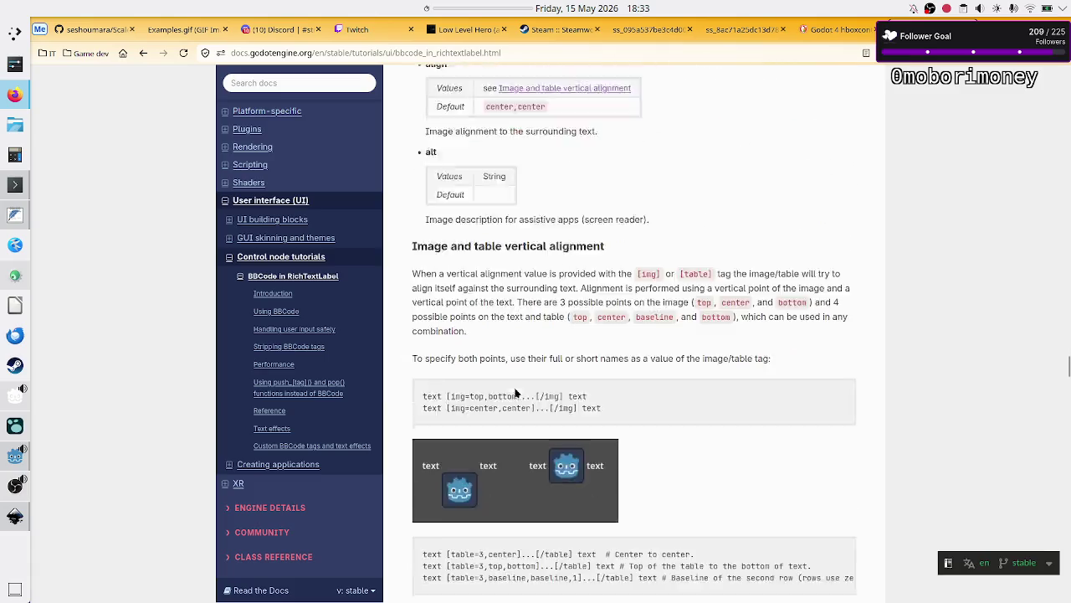
{"action": "scroll", "coordinate": [516, 391], "scroll_direction": "down", "scroll_amount": 5}
{"action": "scroll", "coordinate": [616, 378], "scroll_direction": "down", "scroll_amount": 15}
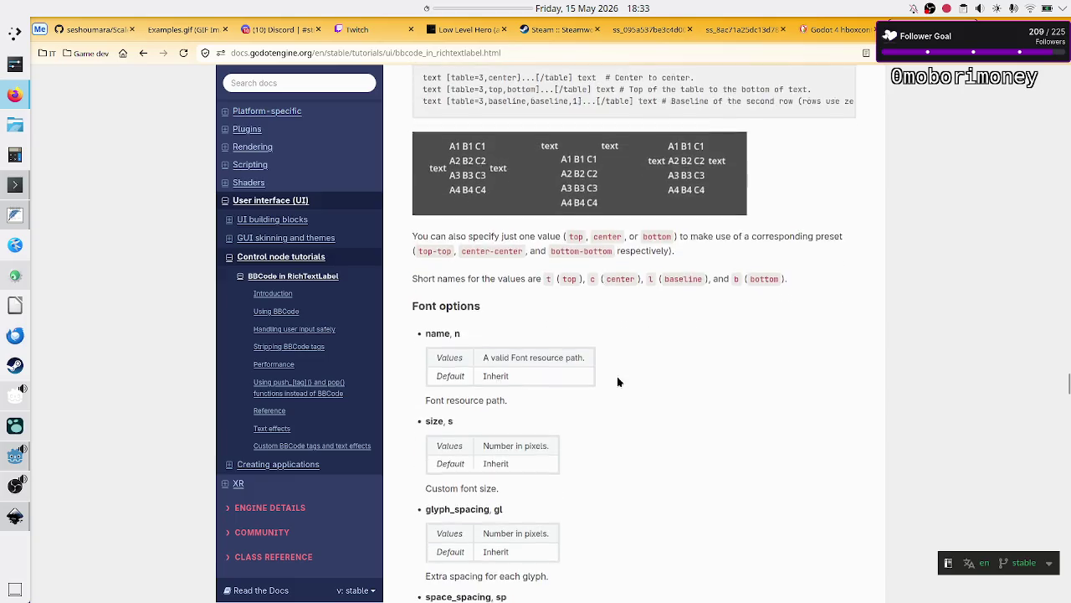
{"action": "scroll", "coordinate": [617, 379], "scroll_direction": "down", "scroll_amount": 6}
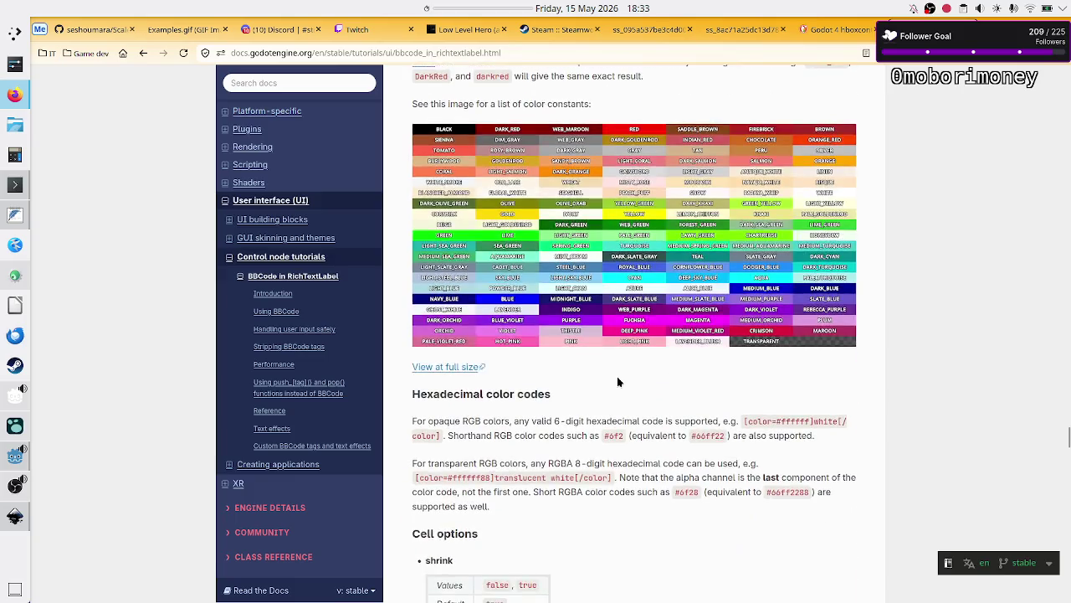
{"action": "scroll", "coordinate": [617, 379], "scroll_direction": "up", "scroll_amount": 2}
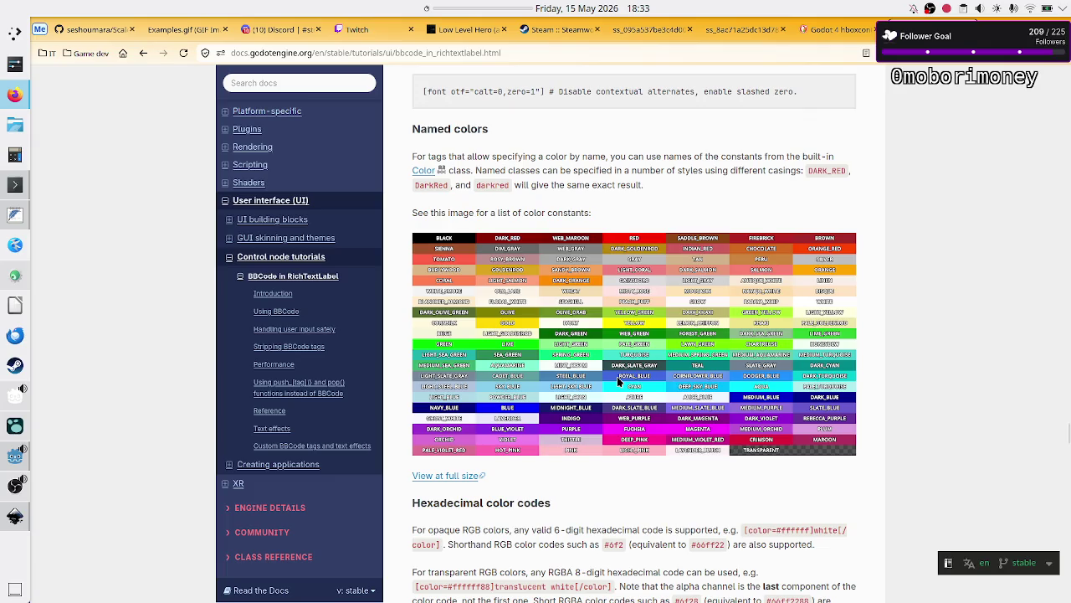
{"action": "scroll", "coordinate": [677, 385], "scroll_direction": "down", "scroll_amount": 3}
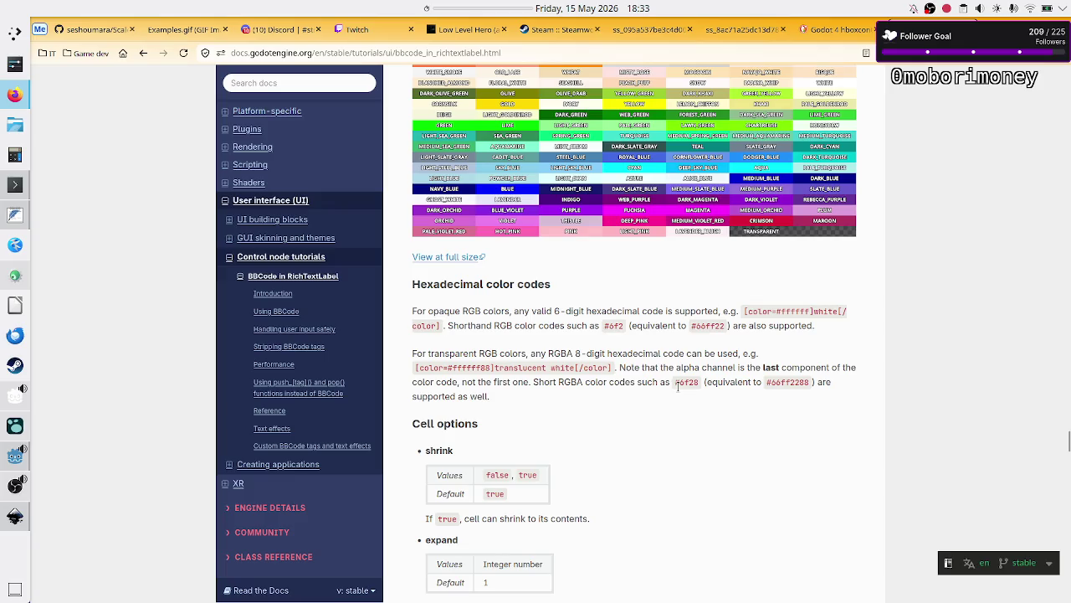
{"action": "scroll", "coordinate": [678, 385], "scroll_direction": "down", "scroll_amount": 1}
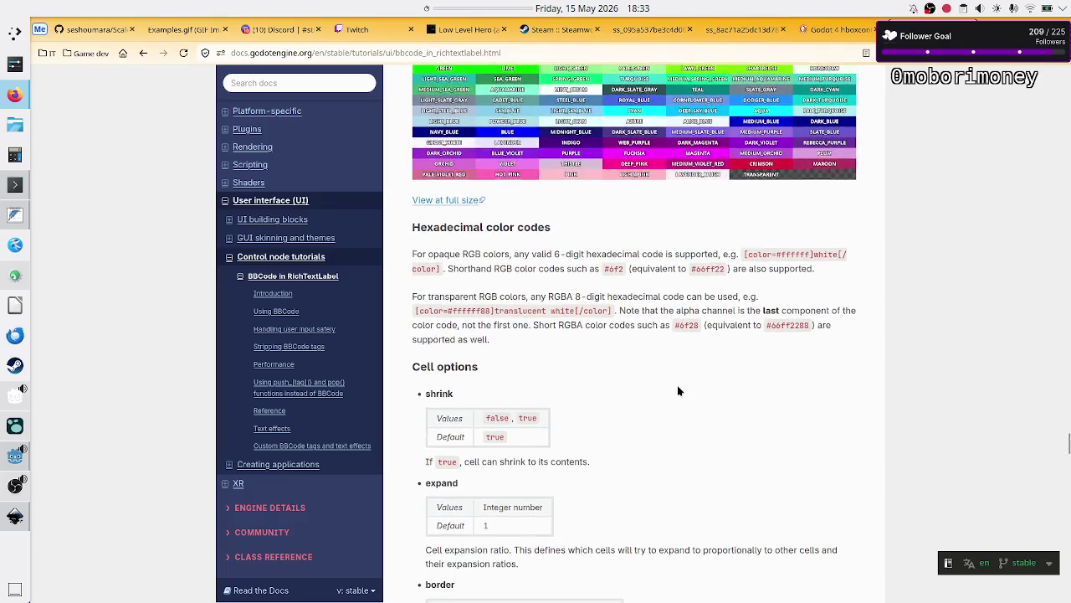
{"action": "scroll", "coordinate": [679, 390], "scroll_direction": "down", "scroll_amount": 5}
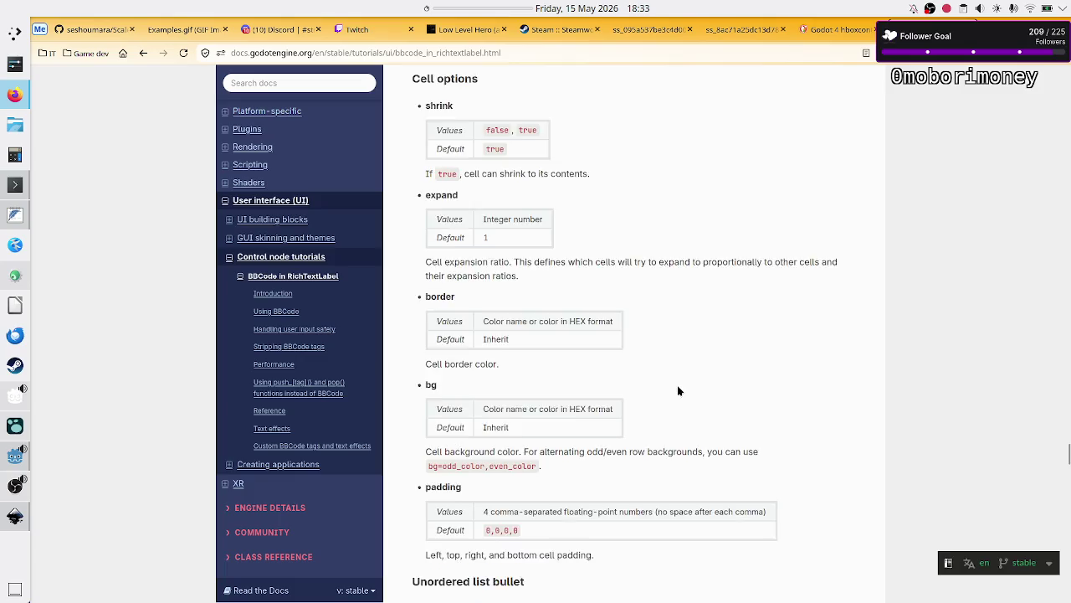
{"action": "scroll", "coordinate": [679, 391], "scroll_direction": "down", "scroll_amount": 5}
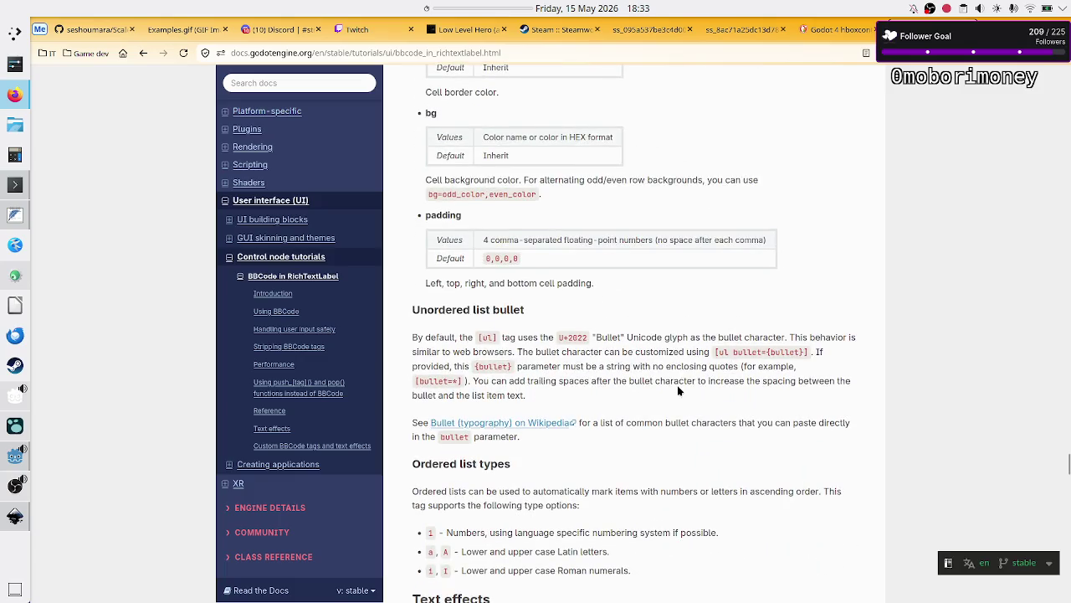
{"action": "scroll", "coordinate": [678, 390], "scroll_direction": "down", "scroll_amount": 5}
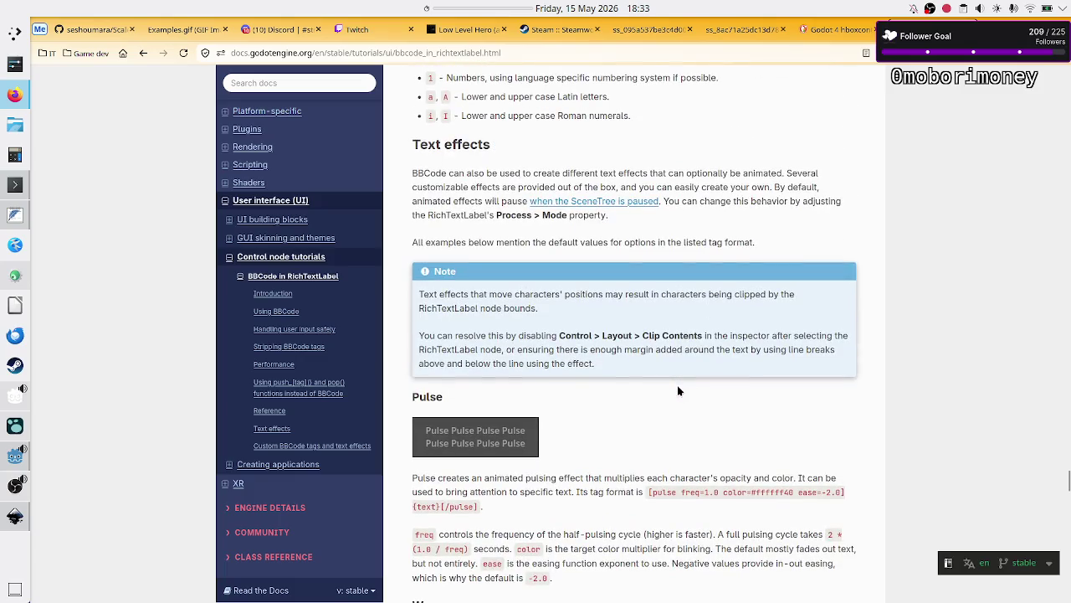
{"action": "scroll", "coordinate": [678, 391], "scroll_direction": "up", "scroll_amount": 15}
{"action": "scroll", "coordinate": [678, 385], "scroll_direction": "up", "scroll_amount": 2}
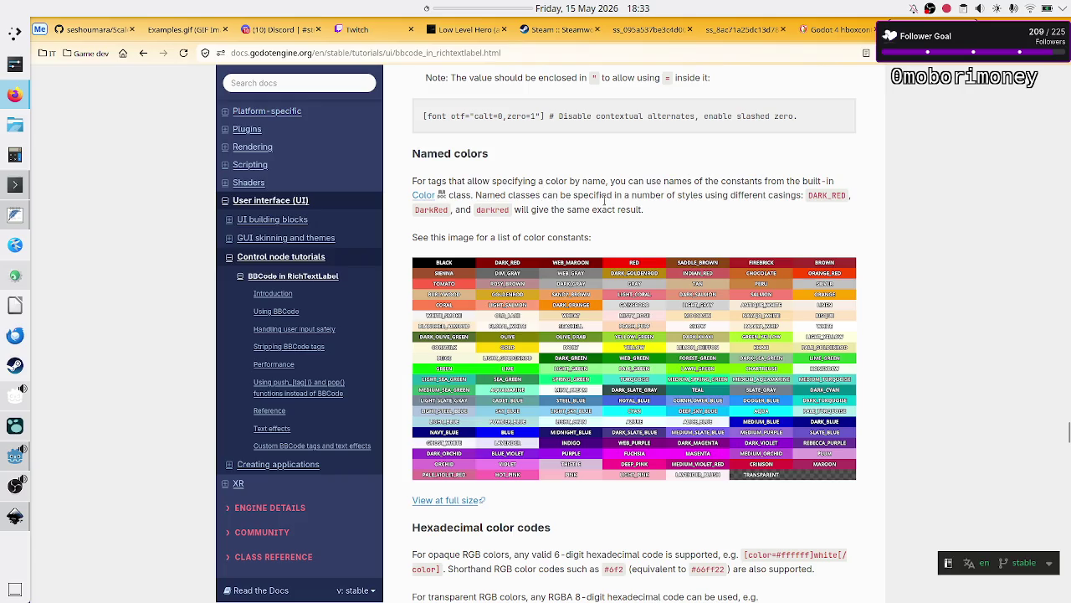
{"action": "key", "text": "ctrl+f"}
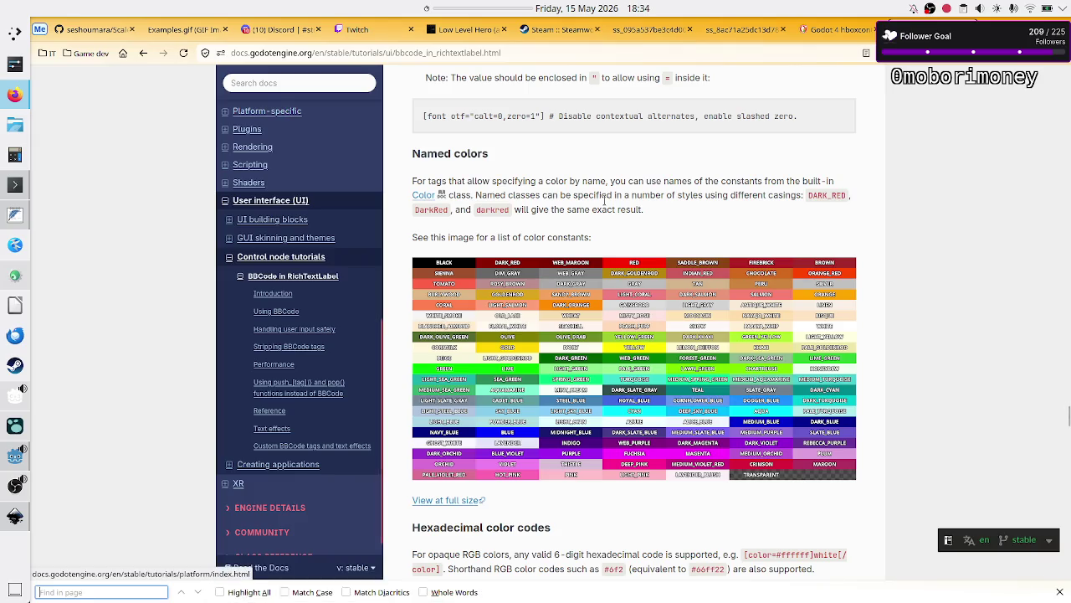
- Scroll back up to the color tag row showing the [color={code/name}]{text}[/color] syntax
{"action": "scroll", "coordinate": [618, 162], "scroll_direction": "up", "scroll_amount": 5}
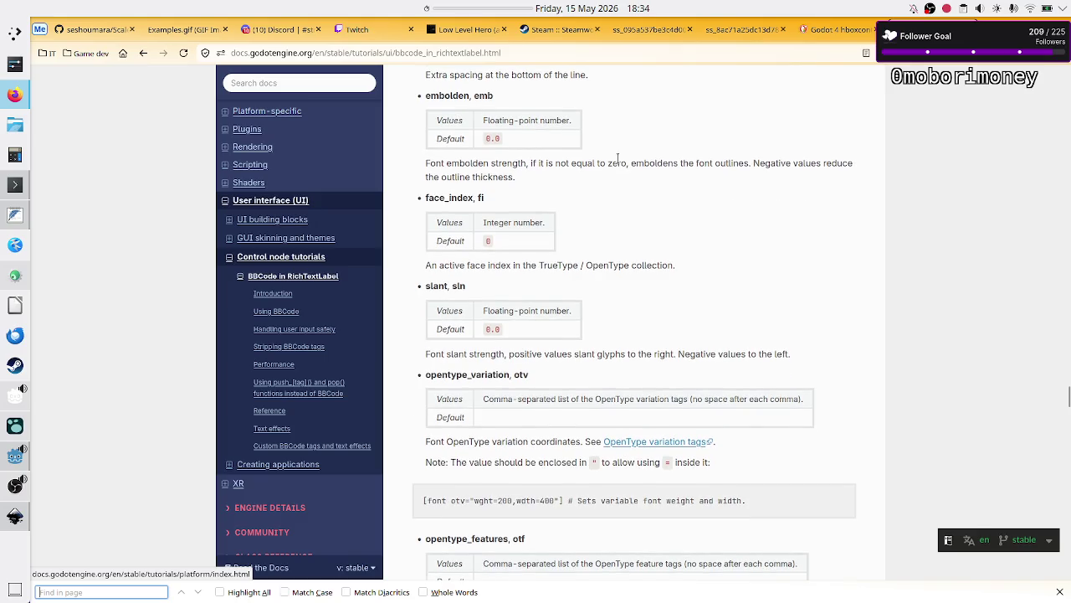
{"action": "scroll", "coordinate": [617, 156], "scroll_direction": "up", "scroll_amount": 3}
{"action": "scroll", "coordinate": [617, 156], "scroll_direction": "down", "scroll_amount": 1}
{"action": "scroll", "coordinate": [617, 156], "scroll_direction": "up", "scroll_amount": 10}
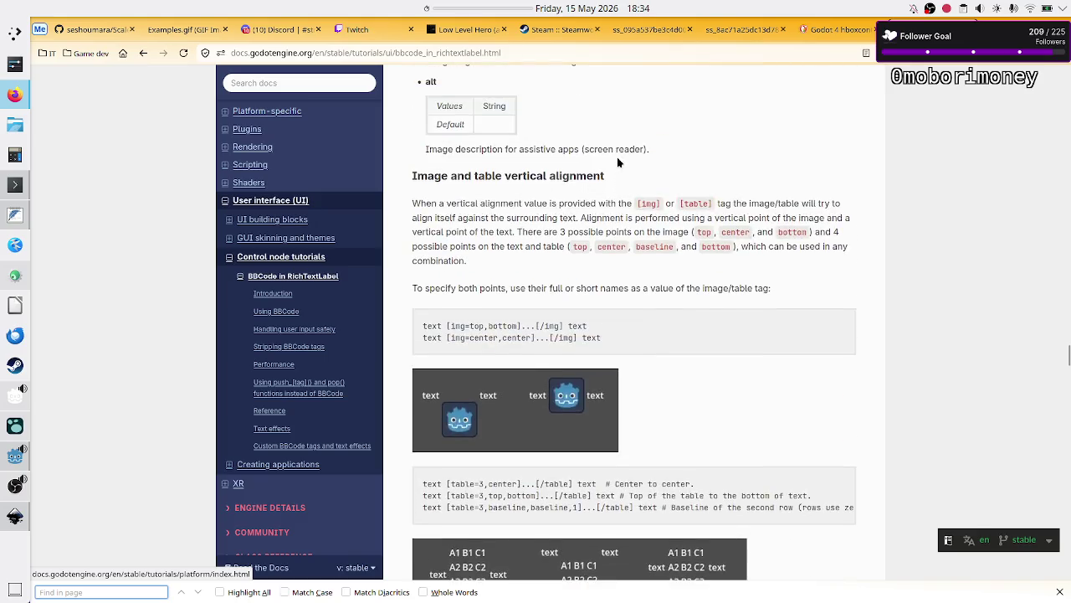
{"action": "scroll", "coordinate": [617, 156], "scroll_direction": "up", "scroll_amount": 15}
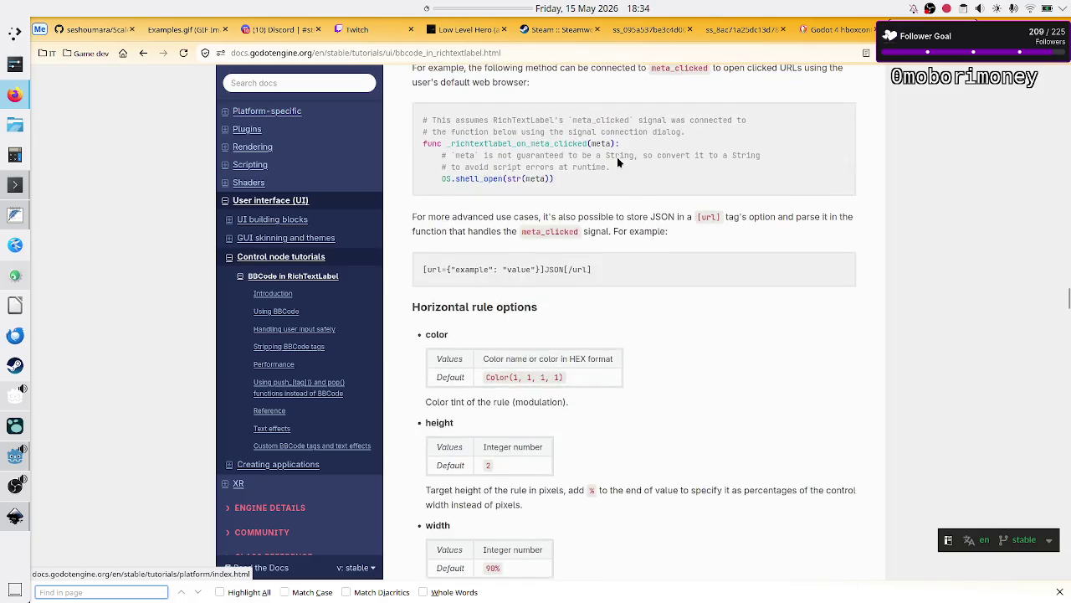
{"action": "scroll", "coordinate": [617, 156], "scroll_direction": "down", "scroll_amount": 2}
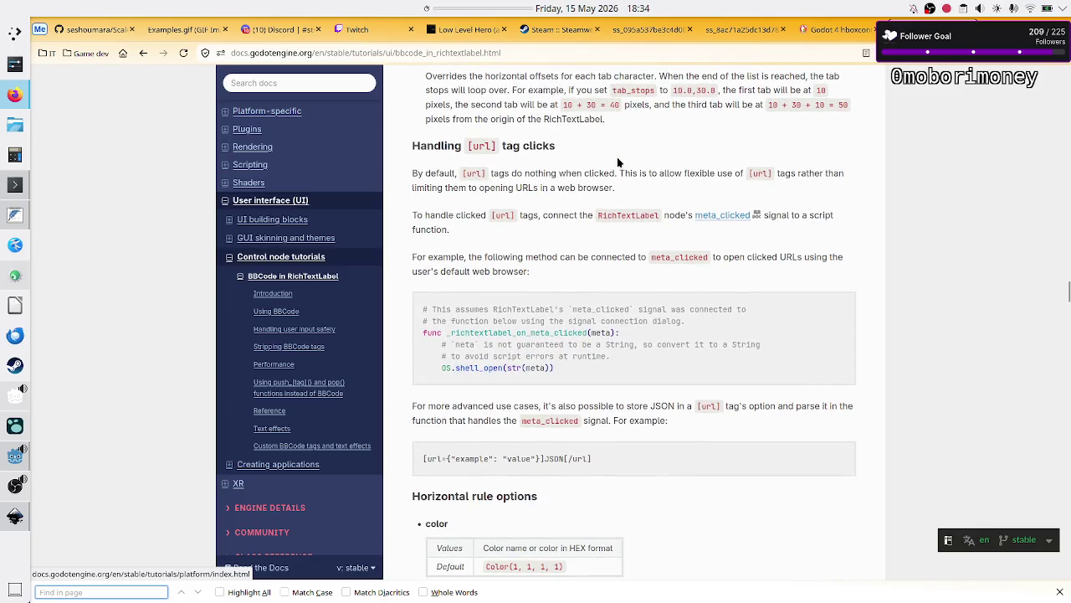
{"action": "scroll", "coordinate": [617, 156], "scroll_direction": "up", "scroll_amount": 5}
{"action": "scroll", "coordinate": [618, 157], "scroll_direction": "up", "scroll_amount": 20}
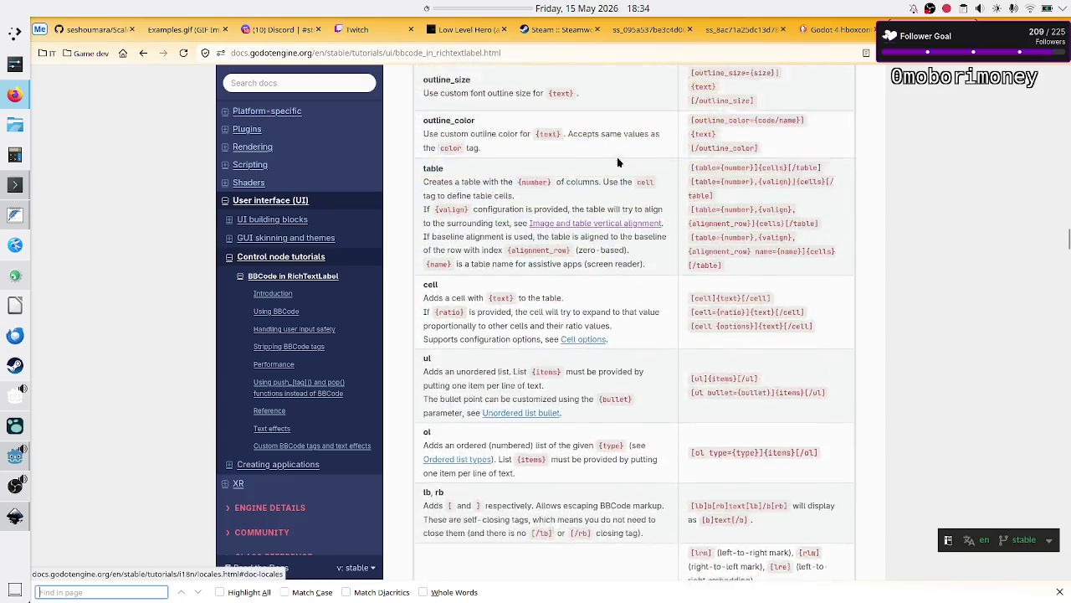
{"action": "scroll", "coordinate": [617, 157], "scroll_direction": "up", "scroll_amount": 7}
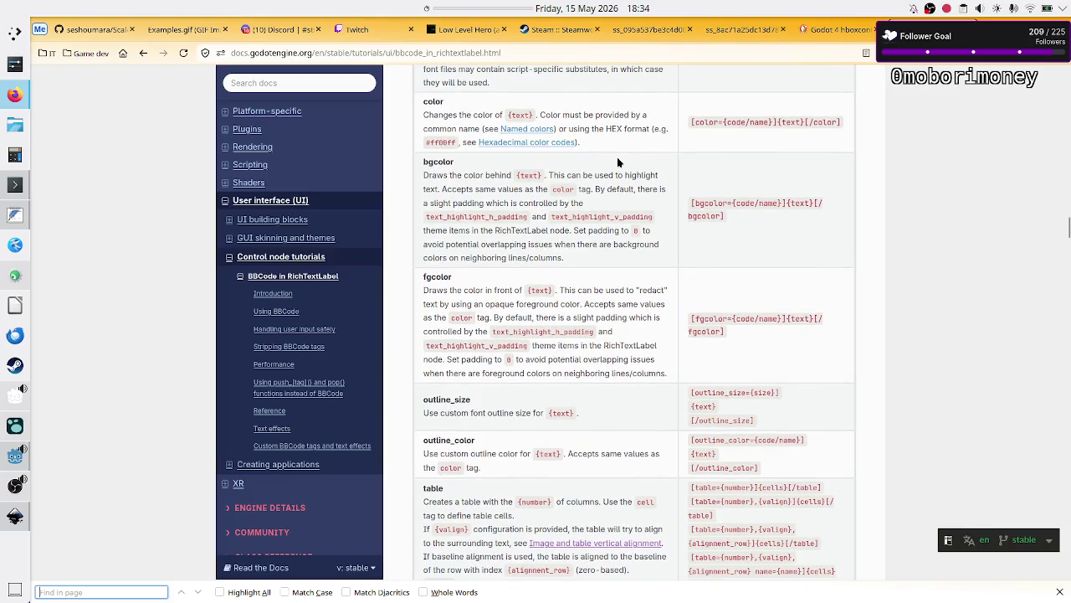
{"action": "left_click_drag", "start_coordinate": [453, 117], "coordinate": [559, 115]}
{"action": "left_click", "coordinate": [454, 117]}
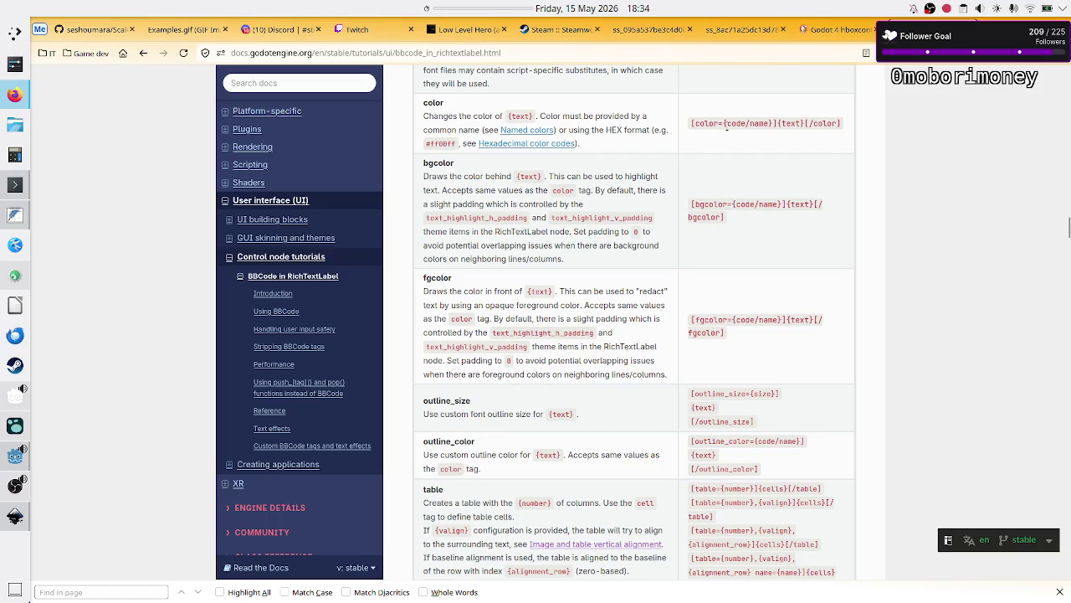
- Wrap the header's 'Level name' text in color BBCode tags, checking the syntax in the docs
{"action": "key", "text": "alt+Tab"}
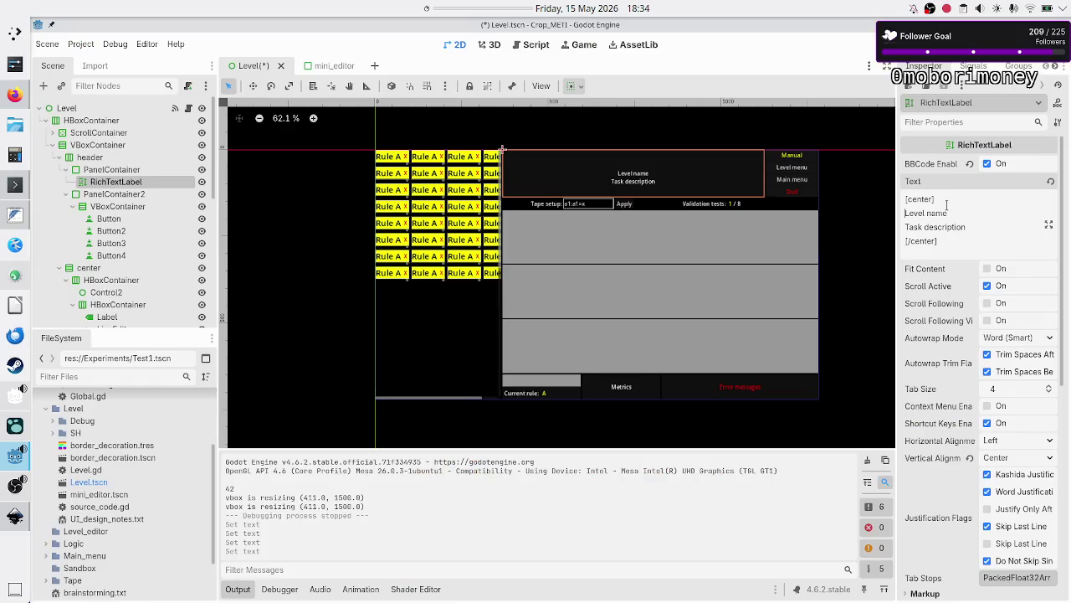
{"action": "type", "text": "[code"}
{"action": "key", "text": "BackSpace"}
{"action": "key", "text": "BackSpace"}
{"action": "type", "text": "lor"}
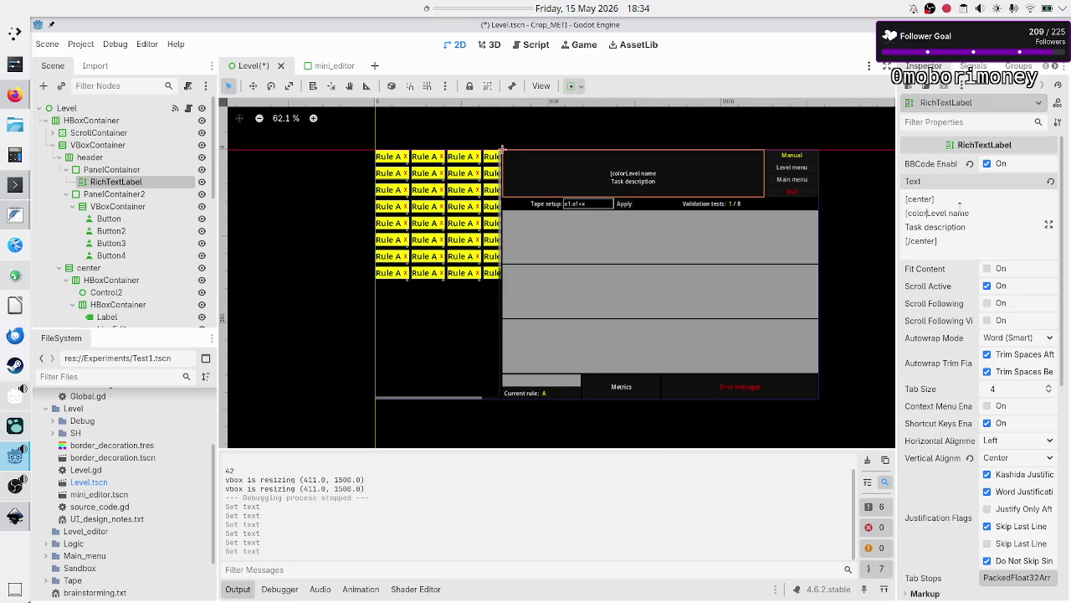
{"action": "key", "text": "alt+Tab"}
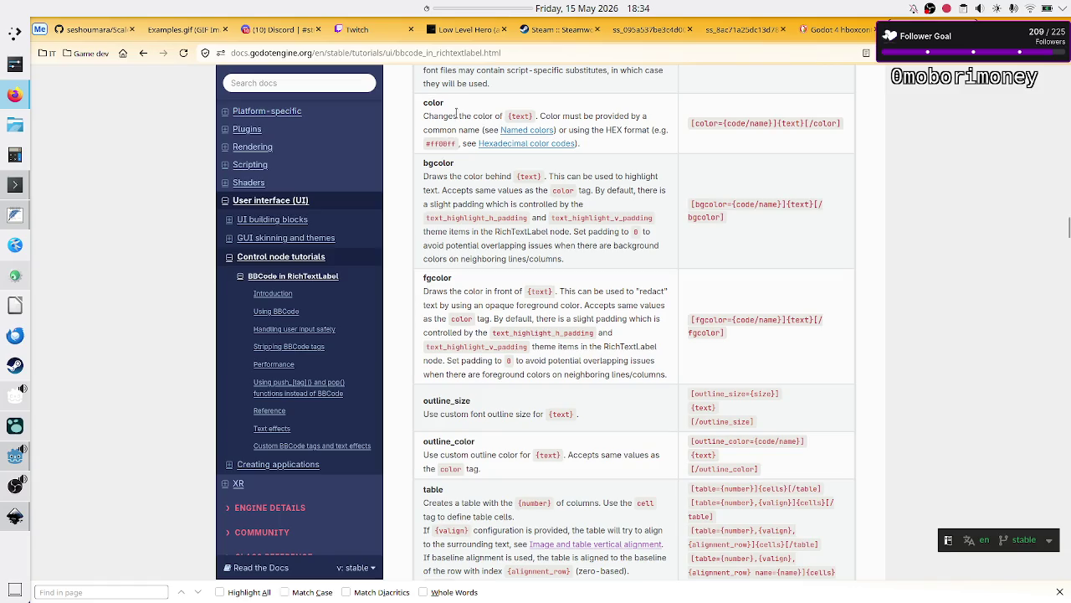
{"action": "key", "text": "alt+Tab"}
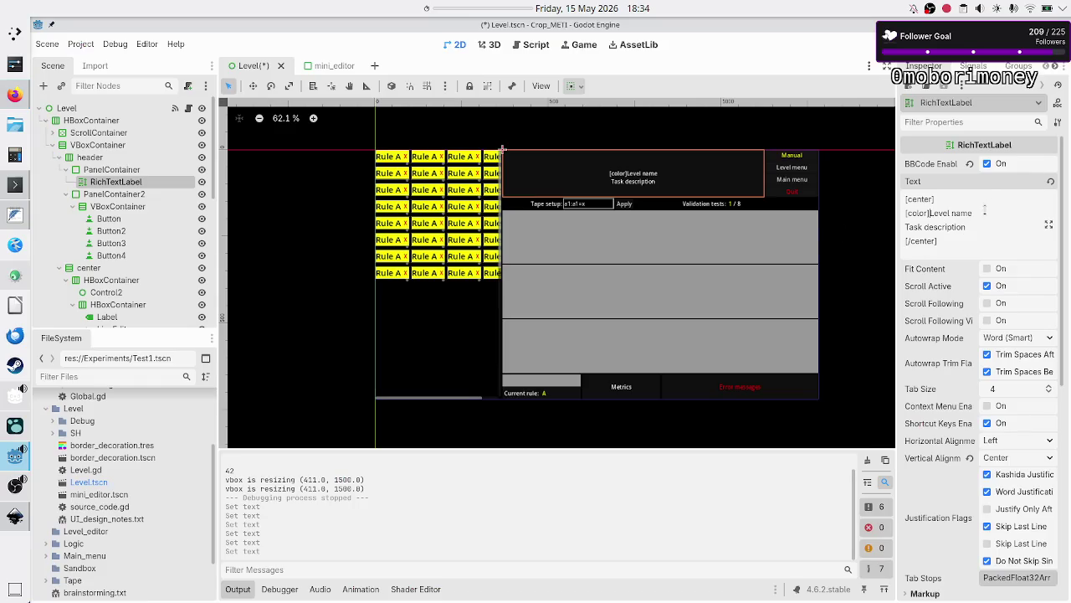
{"action": "type", "text": "]"}
{"action": "type", "text": "[/color"}
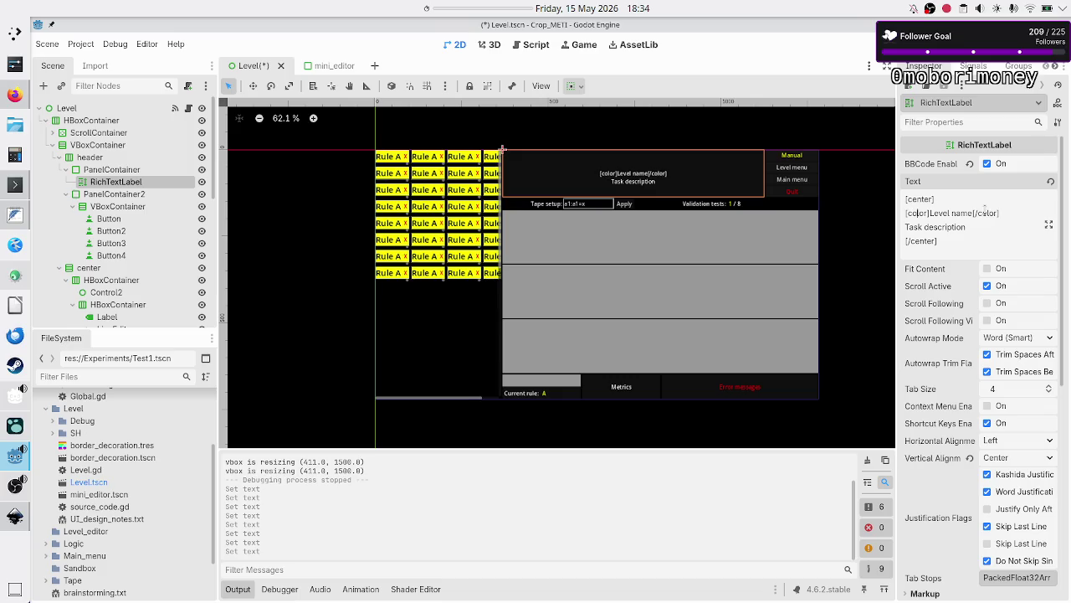
{"action": "type", "text": "=yellow"}
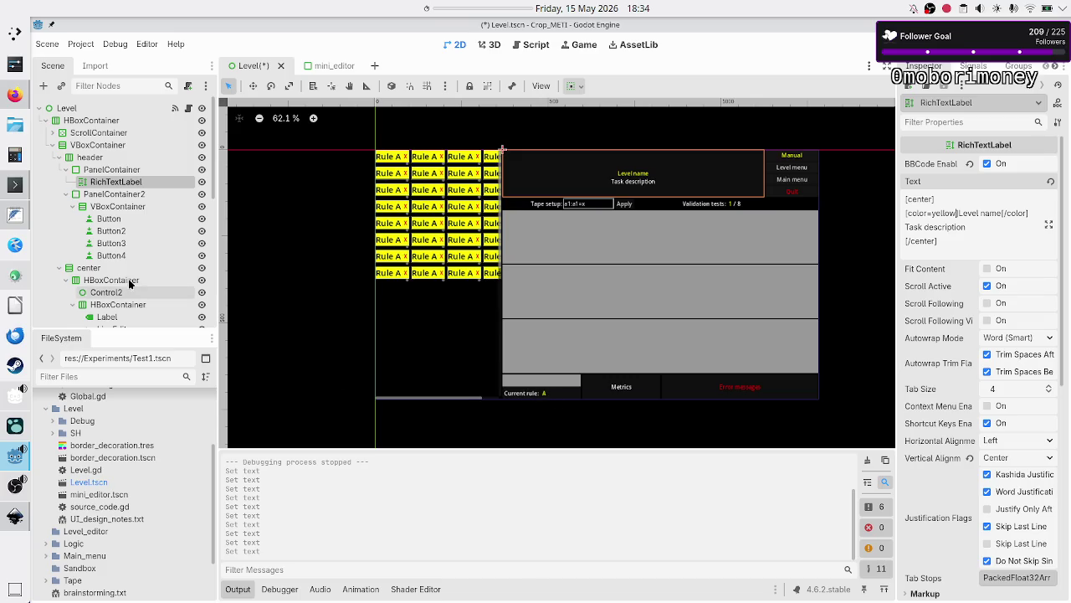
- Expand the footer HBoxContainer to reveal Label and Label2, then reselect the HBoxContainer
{"action": "scroll", "coordinate": [129, 285], "scroll_direction": "down", "scroll_amount": 5}
{"action": "scroll", "coordinate": [126, 310], "scroll_direction": "down", "scroll_amount": 6}
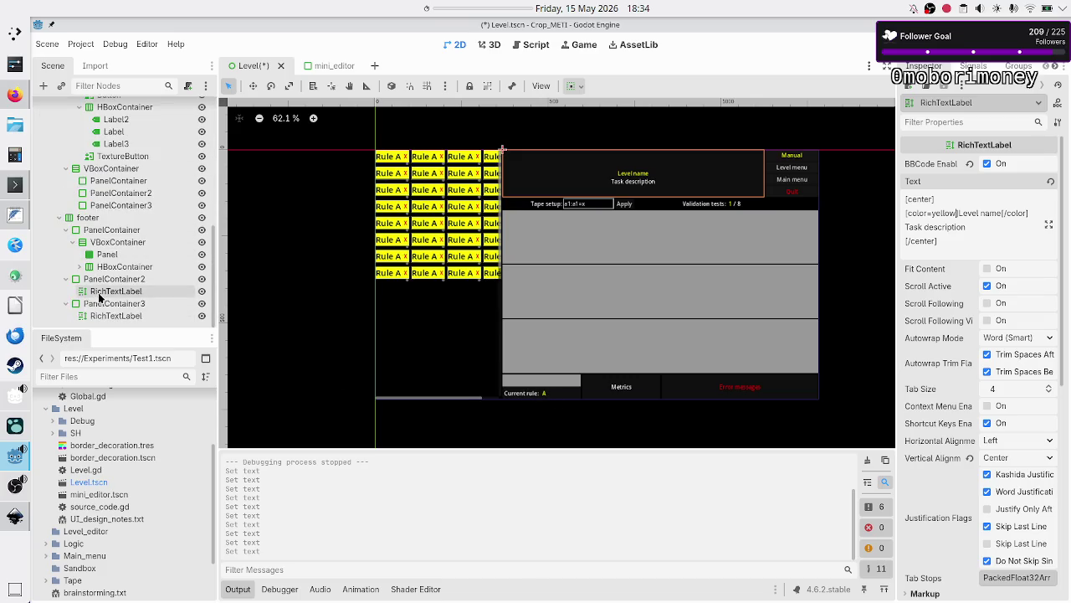
{"action": "left_click", "coordinate": [101, 307]}
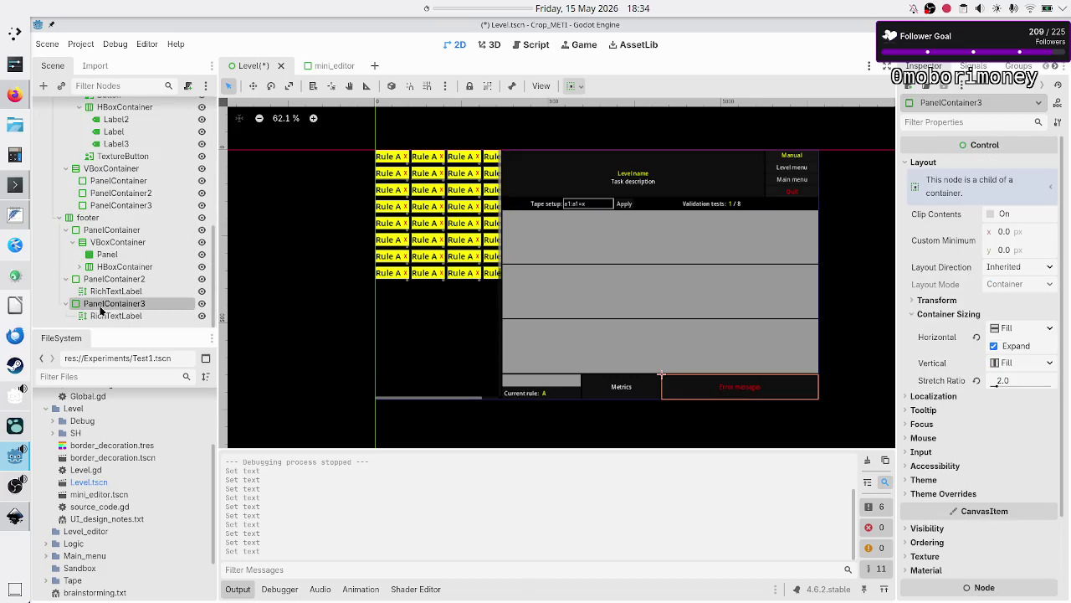
{"action": "left_click", "coordinate": [111, 245]}
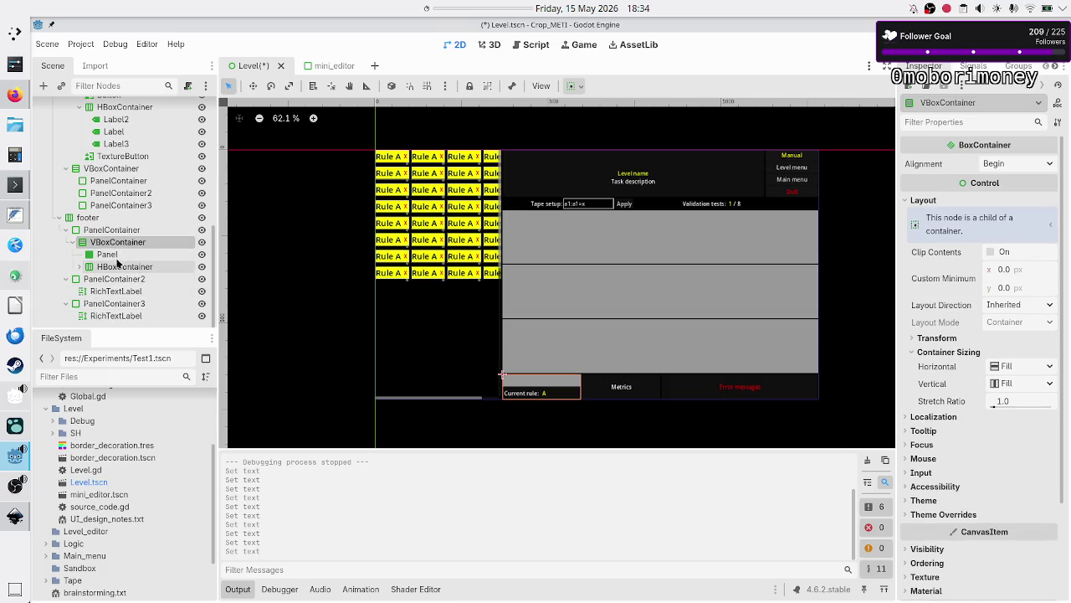
{"action": "left_click", "coordinate": [117, 255]}
{"action": "left_click", "coordinate": [105, 266]}
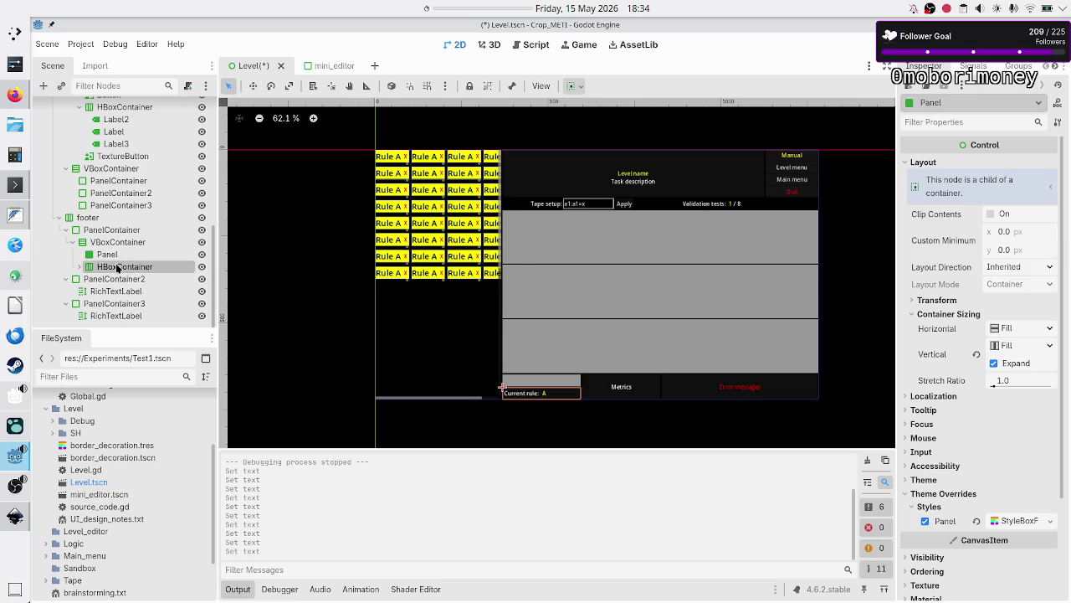
{"action": "left_click", "coordinate": [79, 266]}
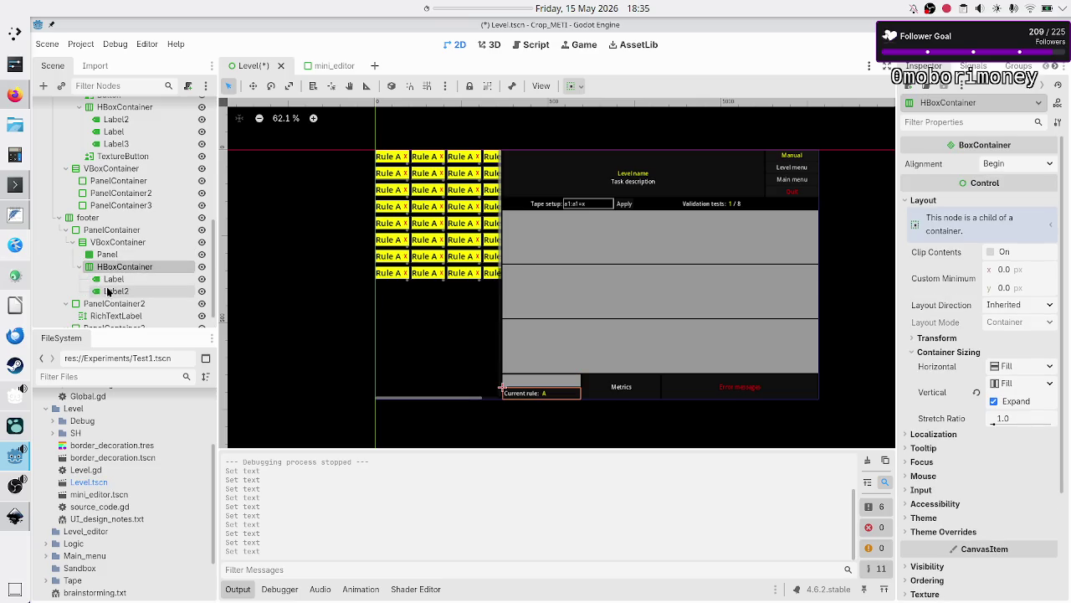
{"action": "left_click", "coordinate": [111, 282]}
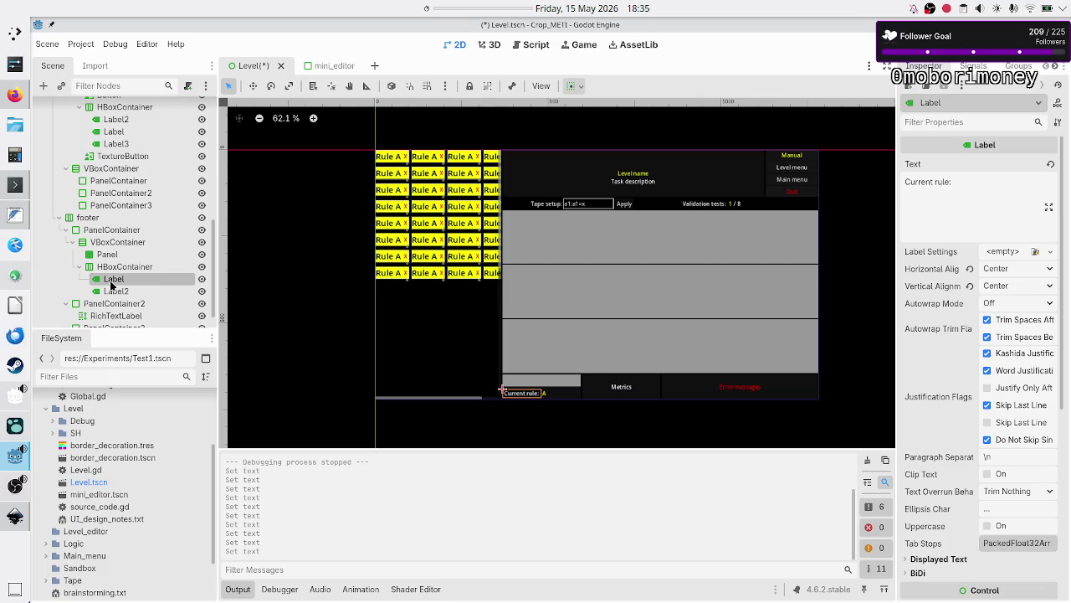
{"action": "left_click", "coordinate": [123, 268]}
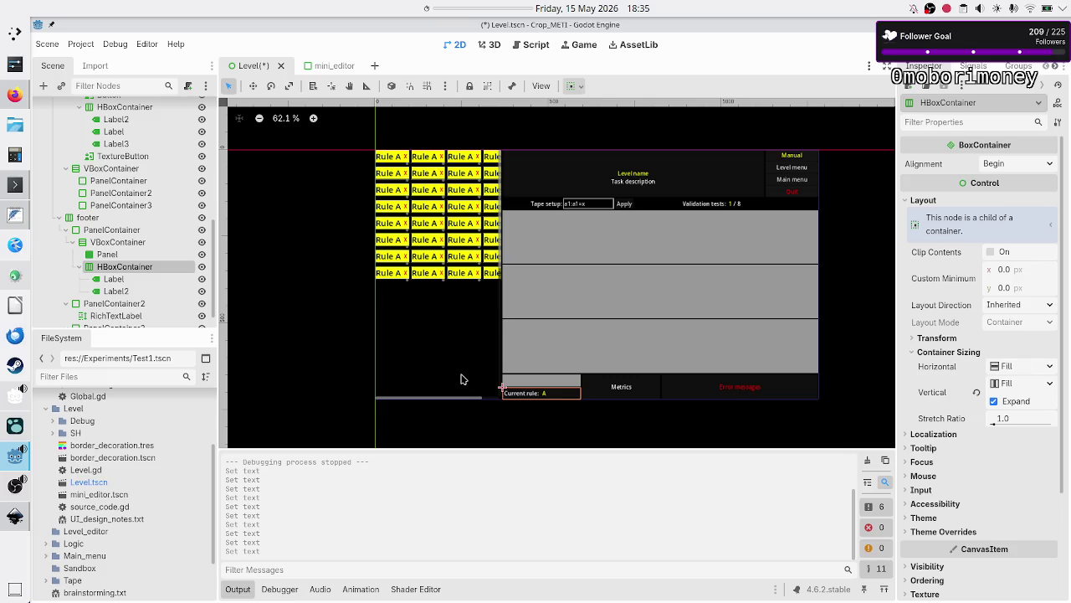
{"action": "left_click", "coordinate": [44, 86]}
- Add a Control node under HBoxContainer and move it above the footer labels
{"action": "key", "text": "BackSpace"}
{"action": "key", "text": "BackSpace"}
{"action": "key", "text": "BackSpace"}
{"action": "type", "text": "control"}
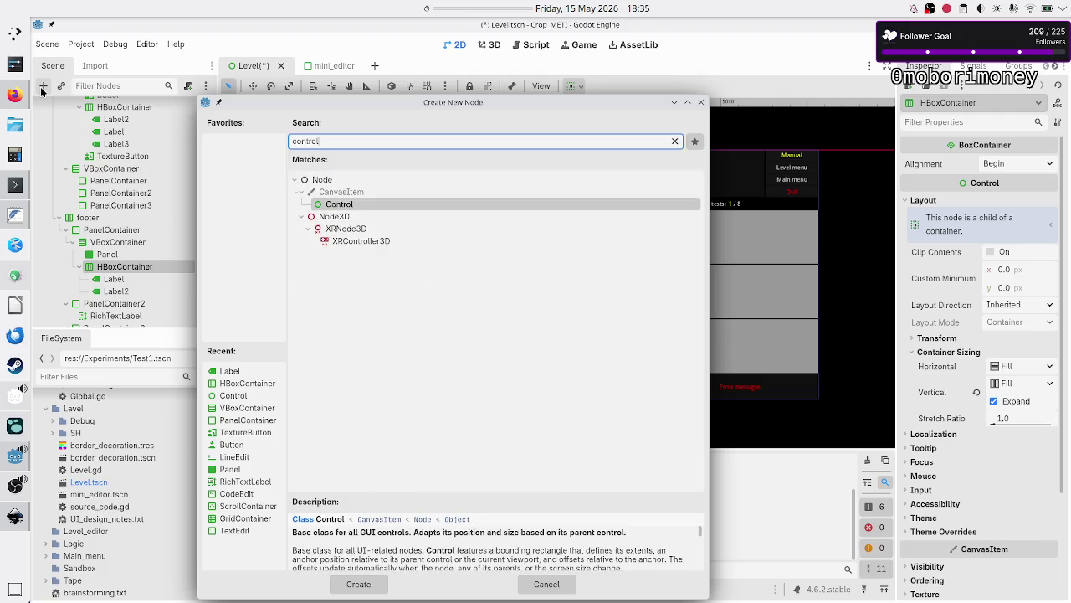
{"action": "key", "text": "Return"}
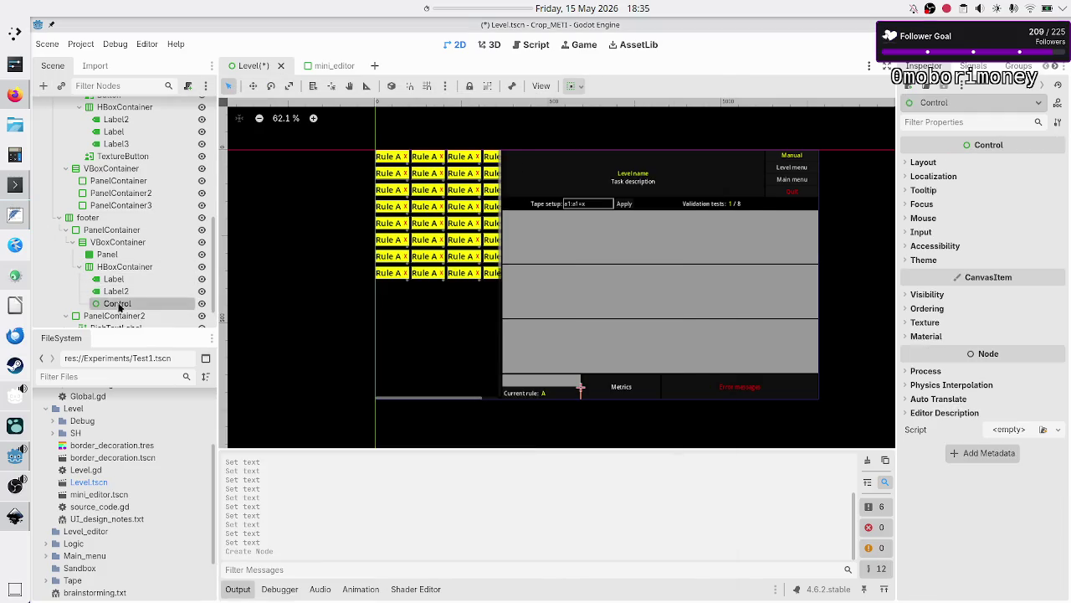
{"action": "left_click_drag", "start_coordinate": [118, 310], "coordinate": [118, 278]}
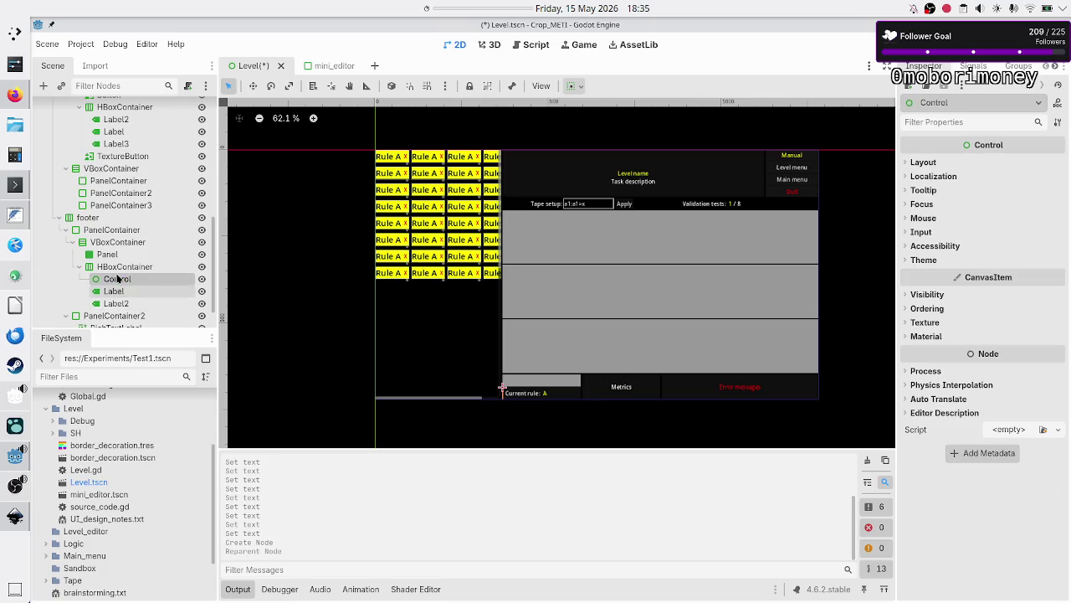
{"action": "double_click", "coordinate": [124, 279]}
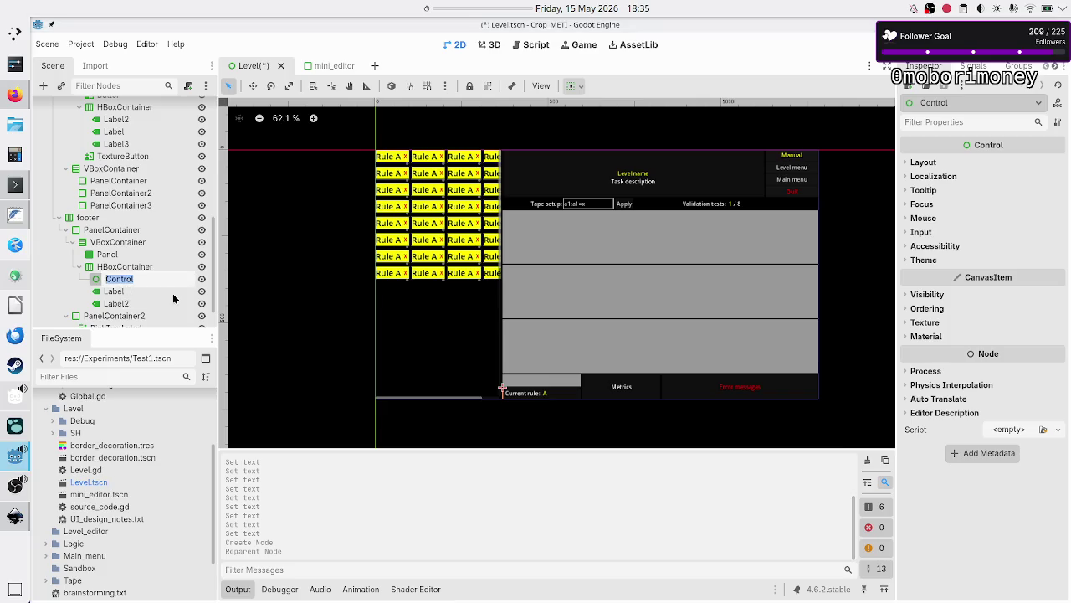
{"action": "key", "text": "Escape"}
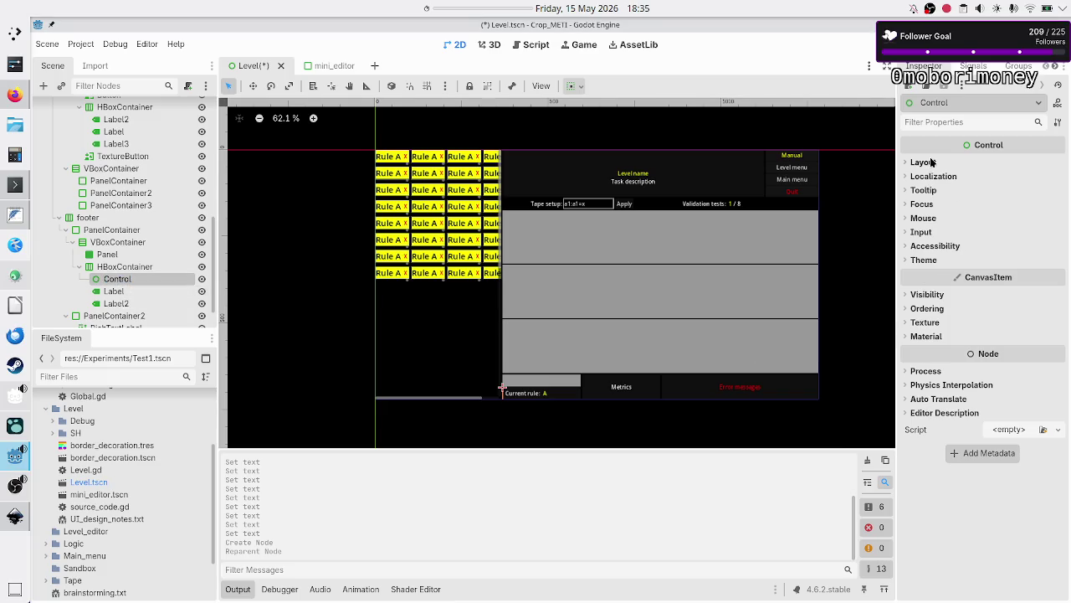
- Make the Control expand horizontally with a stretch ratio of 0.7
{"action": "left_click", "coordinate": [928, 162]}
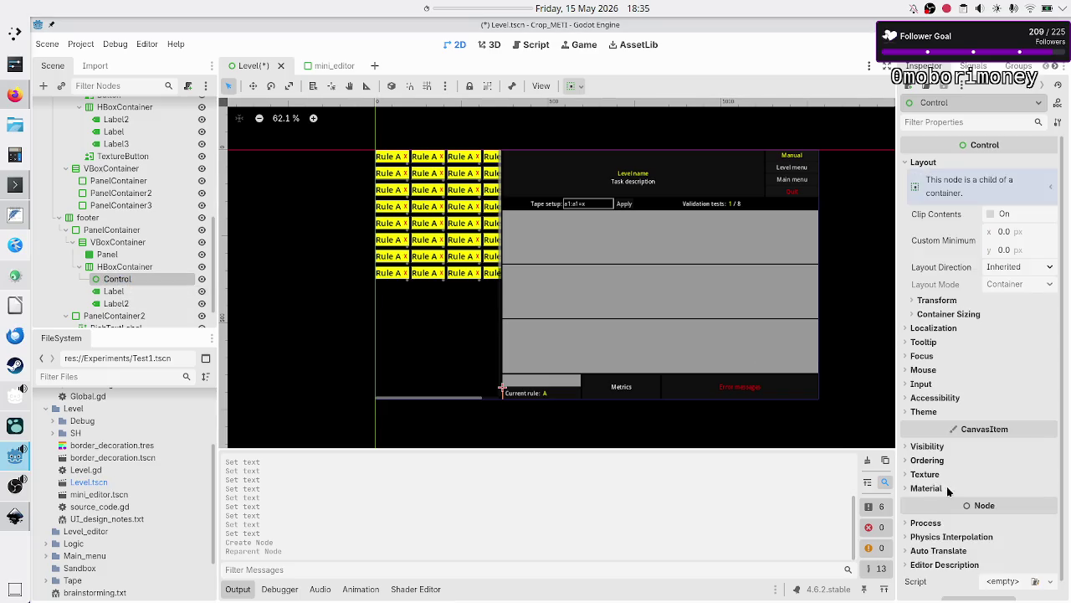
{"action": "left_click", "coordinate": [948, 313]}
{"action": "left_click", "coordinate": [1009, 345]}
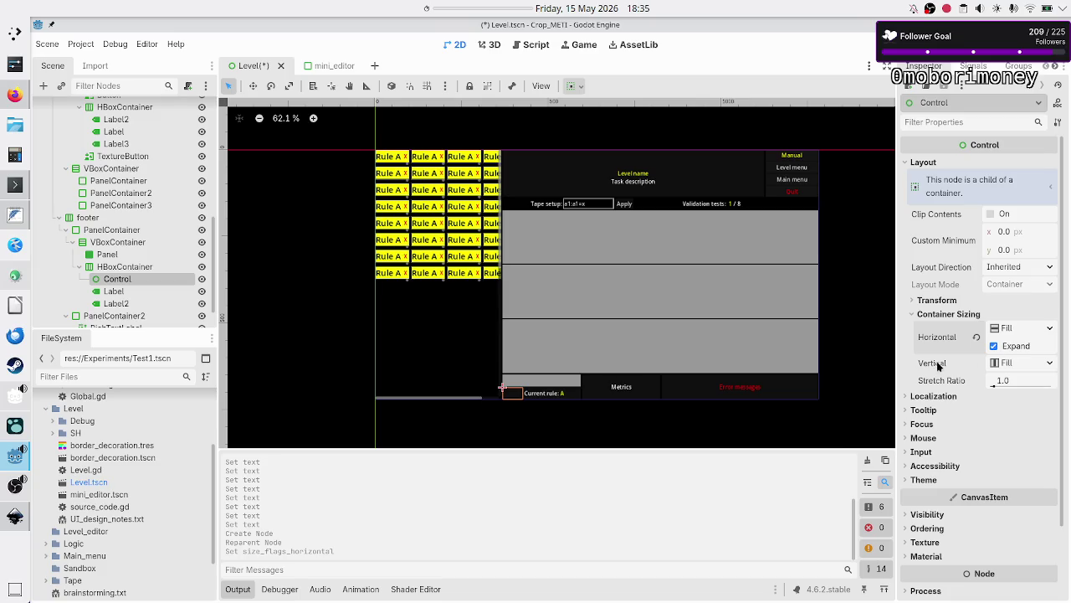
{"action": "left_click", "coordinate": [1019, 381]}
{"action": "type", "text": "0.5"}
{"action": "key", "text": "Return"}
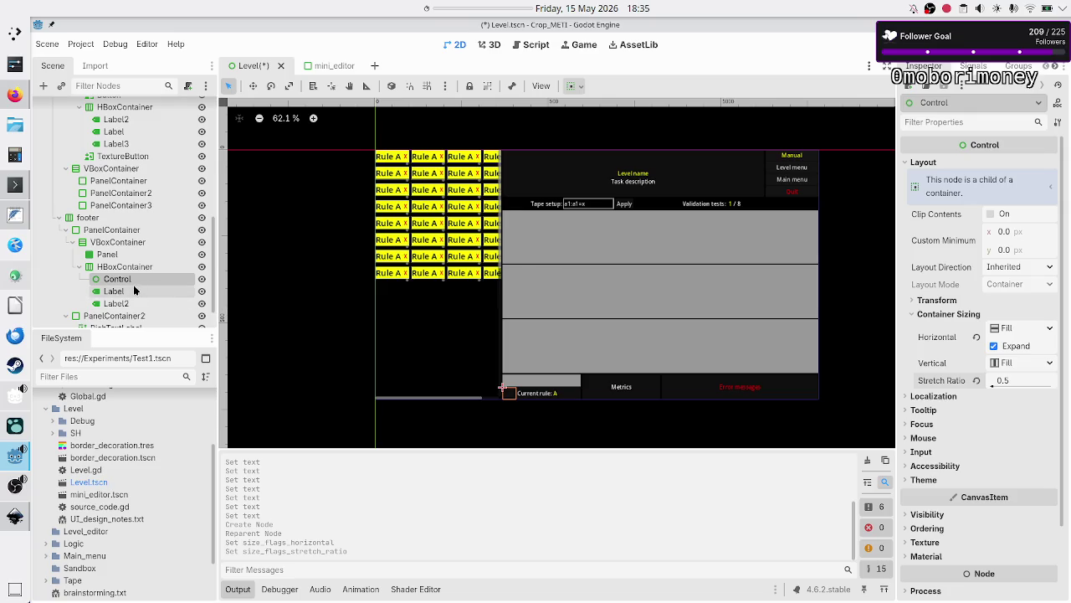
{"action": "left_click", "coordinate": [1026, 386]}
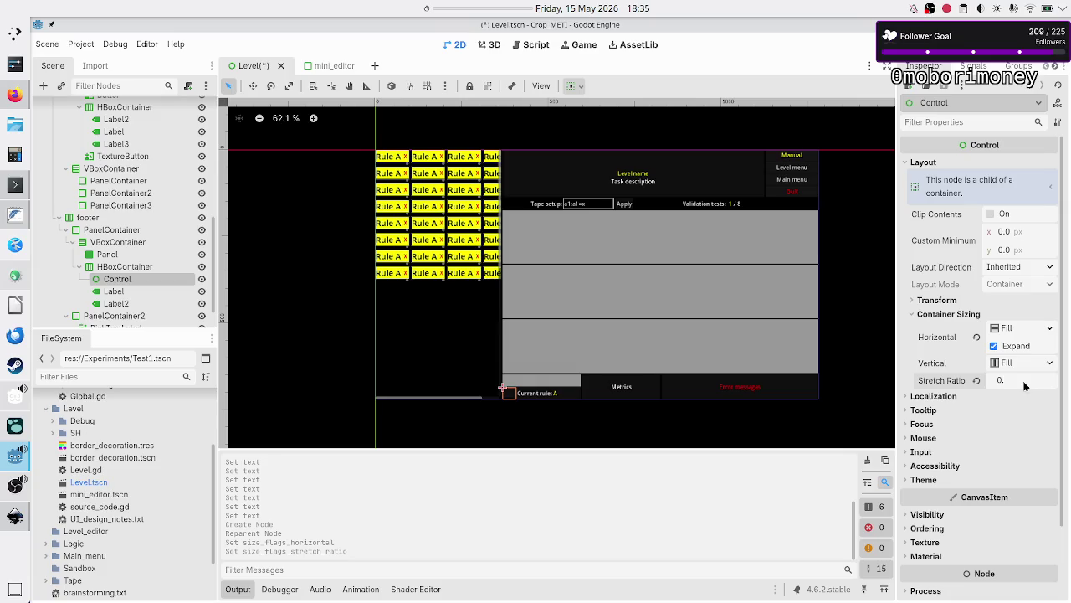
{"action": "type", "text": "6"}
{"action": "key", "text": "Return"}
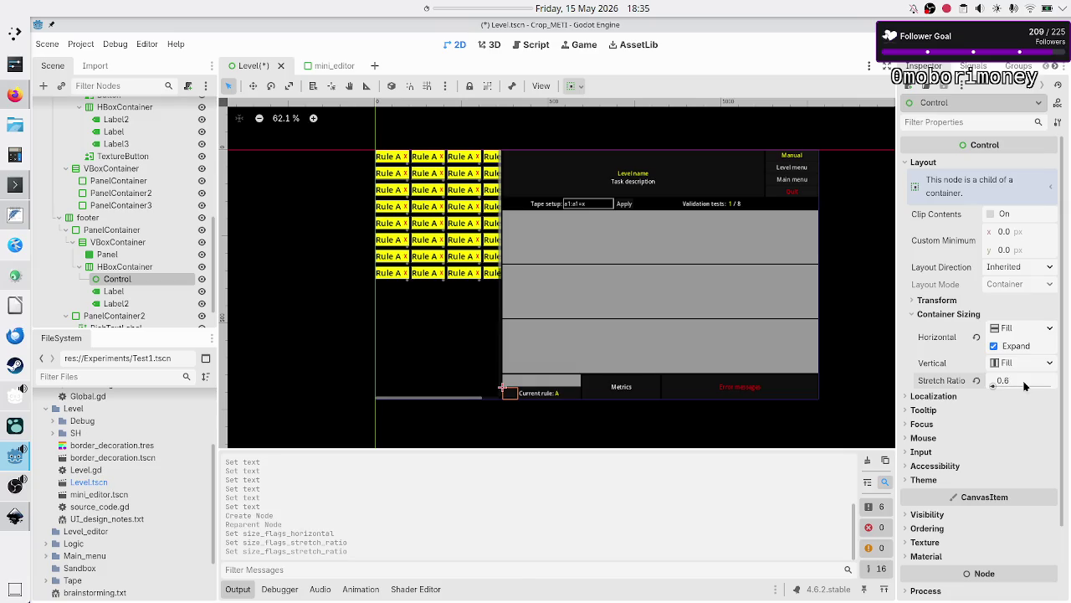
{"action": "left_click", "coordinate": [1024, 385]}
{"action": "left_click", "coordinate": [1024, 385]}
{"action": "type", "text": "0.7"}
{"action": "key", "text": "Return"}
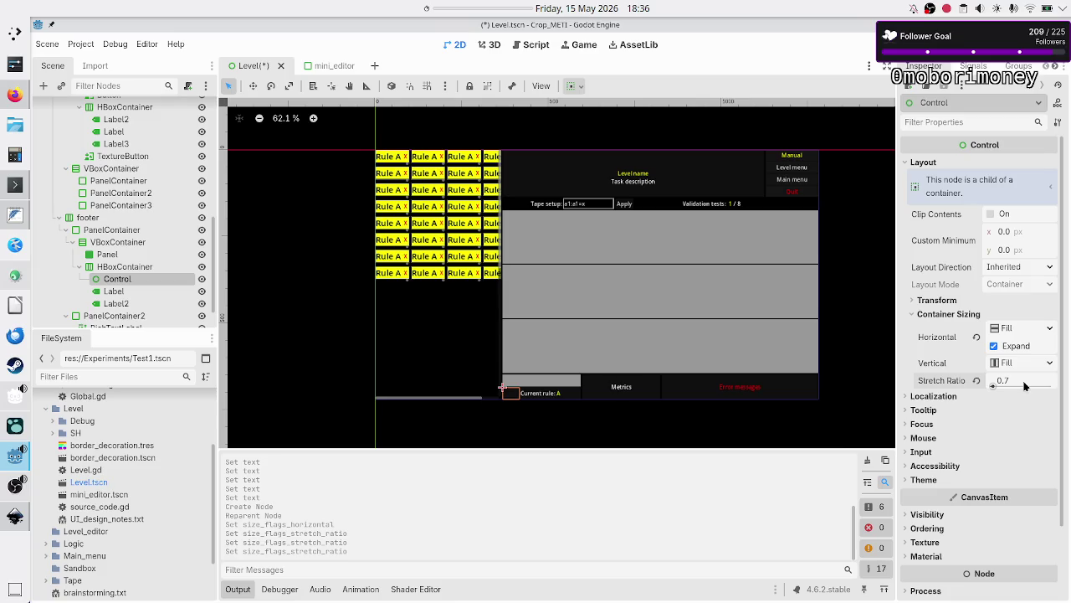
- Save and test-run the level, then close the game window
{"action": "key", "text": "F6"}
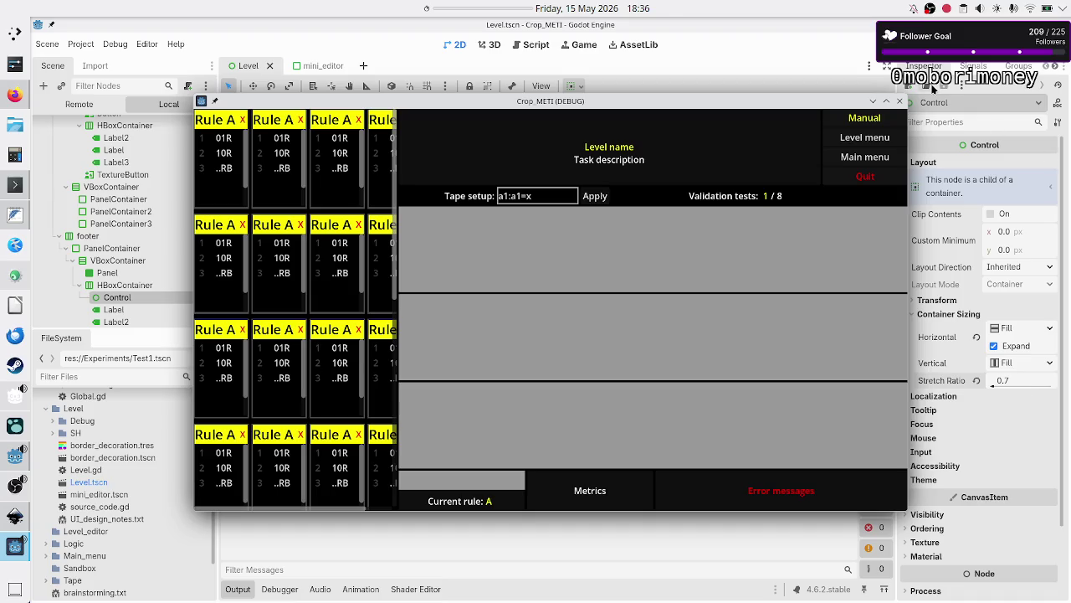
{"action": "left_click", "coordinate": [900, 101]}
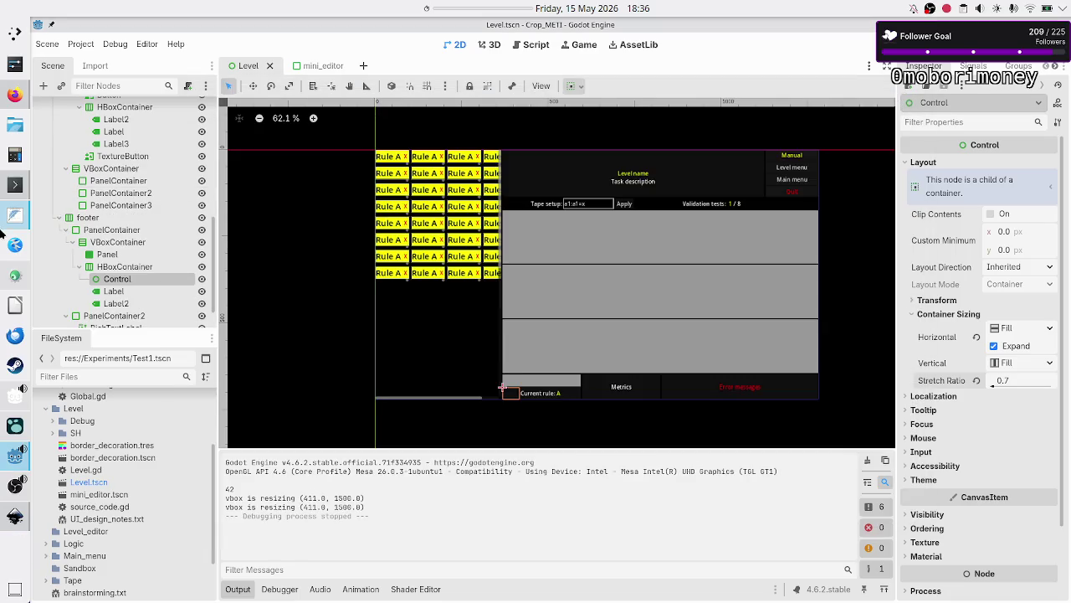
{"action": "left_click", "coordinate": [13, 186]}
- Run alias to list the shell aliases and find twitch_say
{"action": "key", "text": "Return"}
{"action": "key", "text": "Return"}
{"action": "key", "text": "Return"}
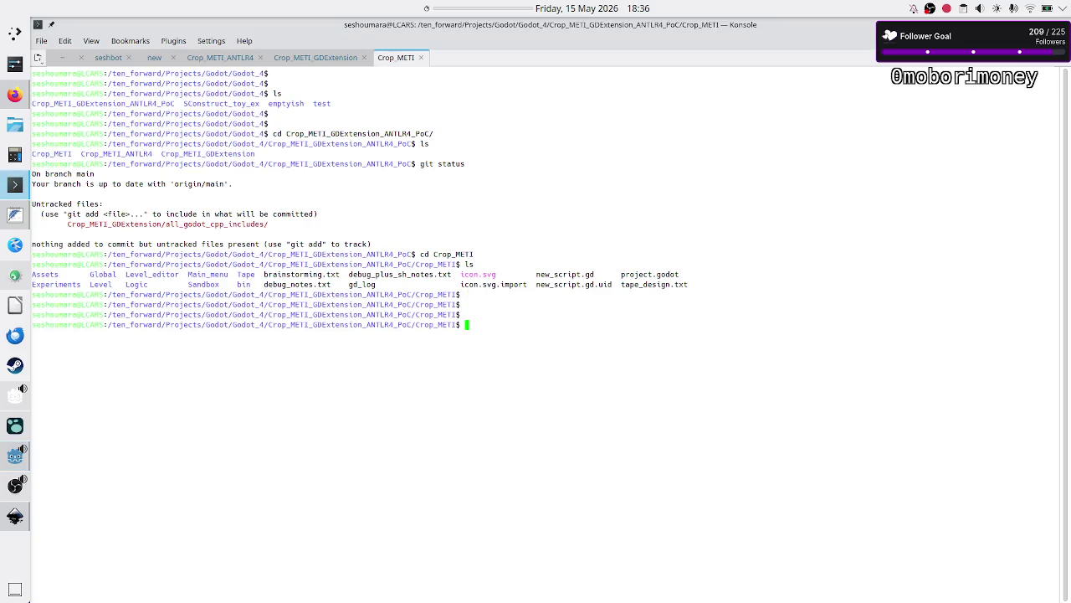
{"action": "type", "text": "li"}
{"action": "key", "text": "BackSpace"}
{"action": "key", "text": "BackSpace"}
{"action": "type", "text": "say"}
{"action": "key", "text": "BackSpace"}
{"action": "key", "text": "BackSpace"}
{"action": "key", "text": "BackSpace"}
{"action": "type", "text": "alias"}
{"action": "key", "text": "Return"}
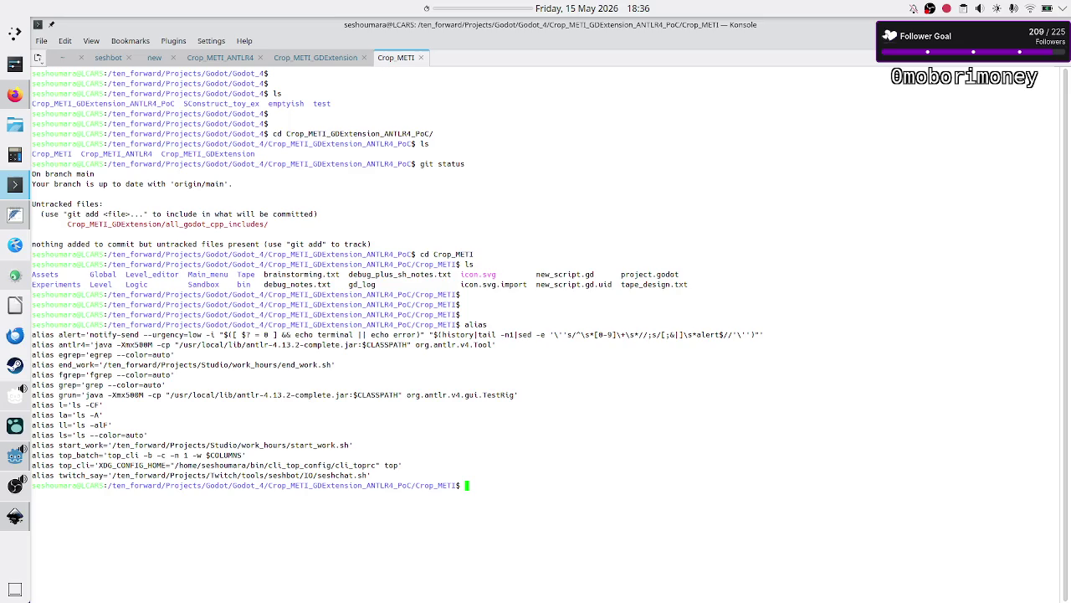
- Send a !so shoutout for another streamer to chat via twitch_say, then open a new tab
{"action": "type", "text": "/te"}
{"action": "key", "text": "BackSpace"}
{"action": "key", "text": "BackSpace"}
{"action": "key", "text": "BackSpace"}
{"action": "type", "text": "twitch_say "}
{"action": "type", "text": "''"}
{"action": "type", "text": "JoxonTX"}
{"action": "type", "text": "'"}
{"action": "key", "text": "Return"}
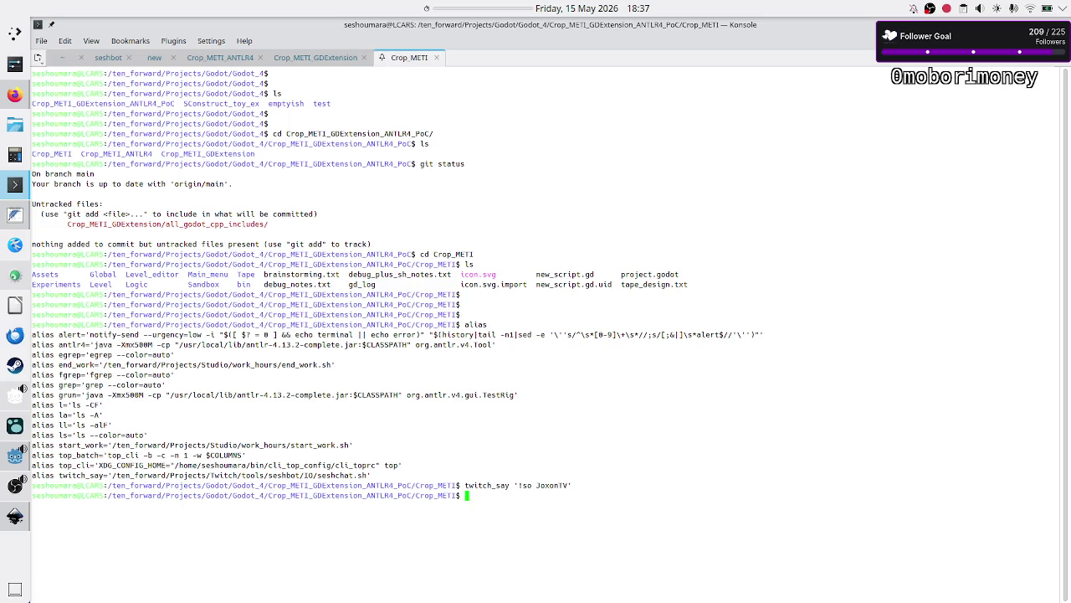
{"action": "left_click", "coordinate": [37, 57]}
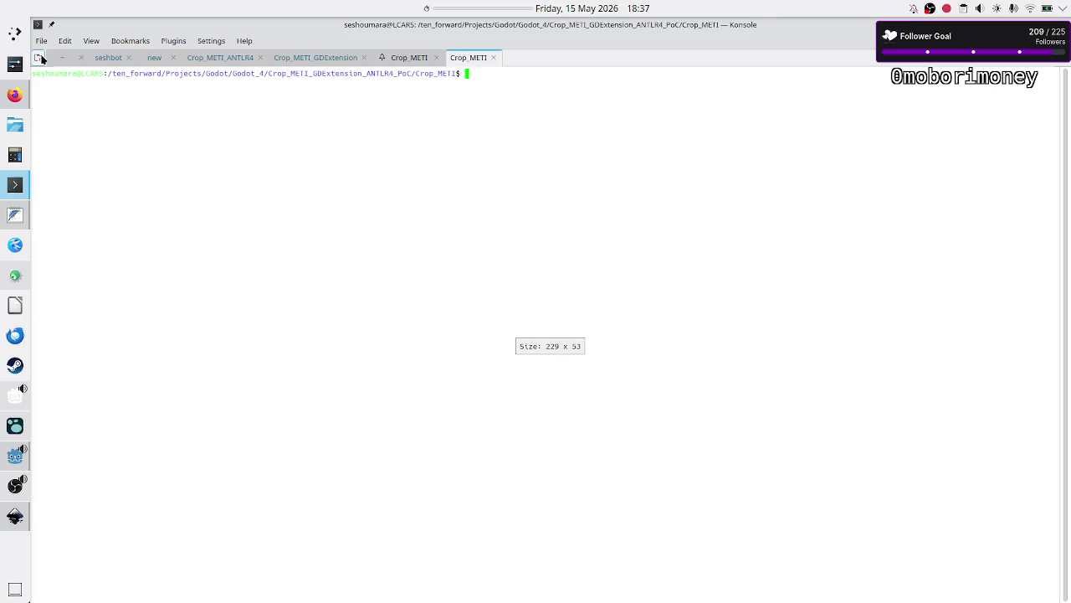
- Go up from the Godot project to the Projects folder and list the Twitch folder
{"action": "type", "text": "cd .."}
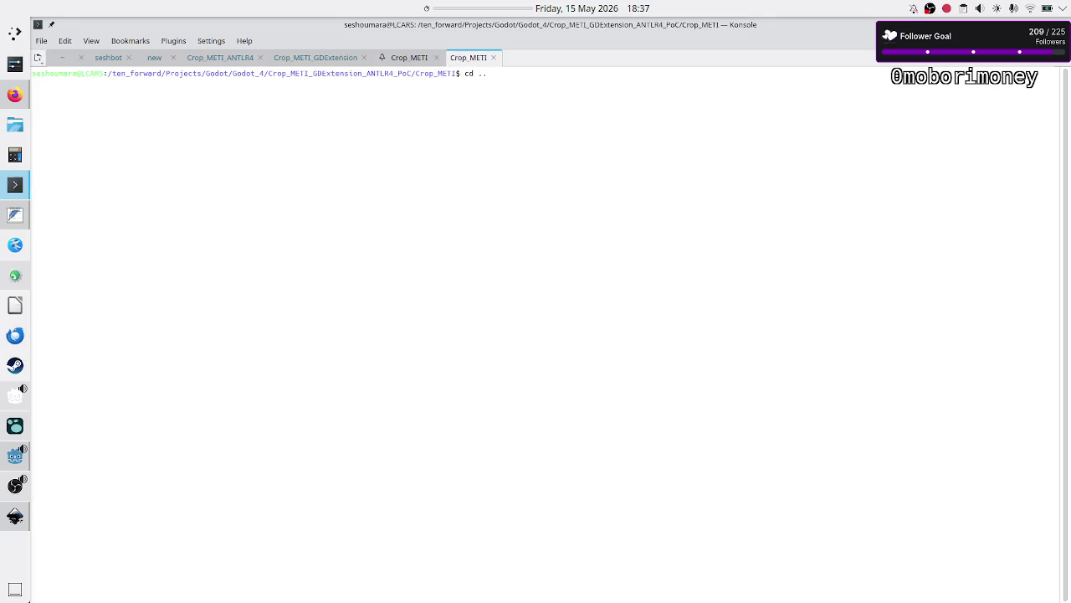
{"action": "key", "text": "Return"}
{"action": "type", "text": "cd .."}
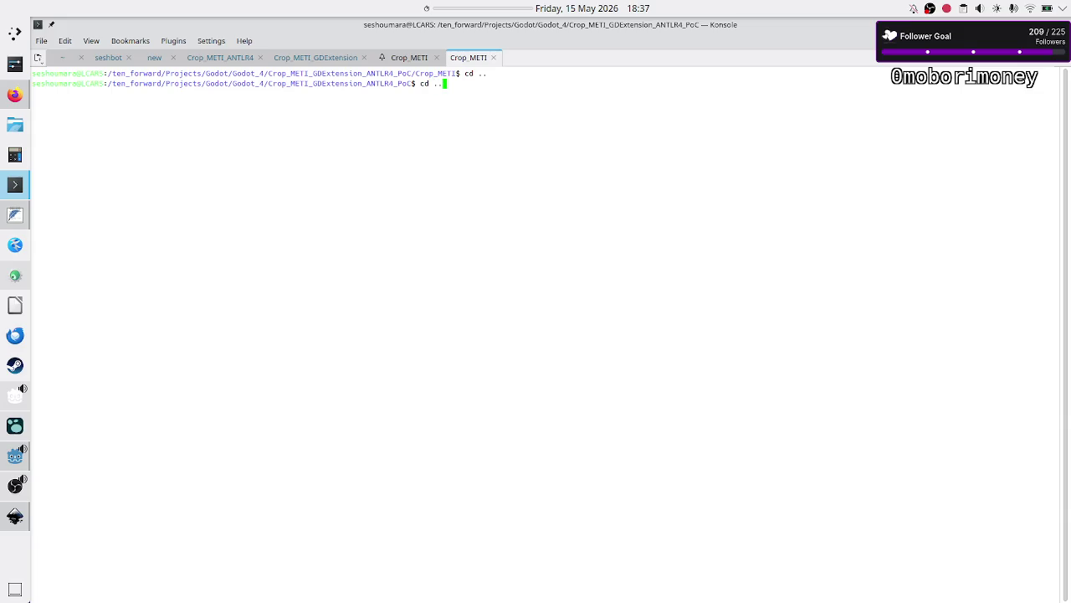
{"action": "key", "text": "Return"}
{"action": "type", "text": "cd "}
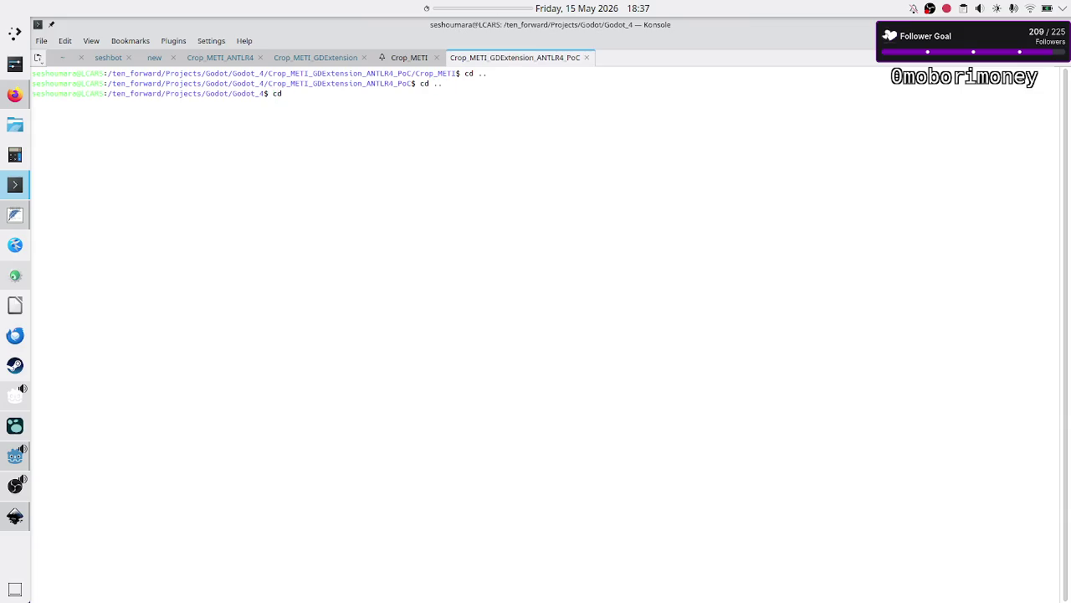
{"action": "type", "text": ".."}
{"action": "key", "text": "Return"}
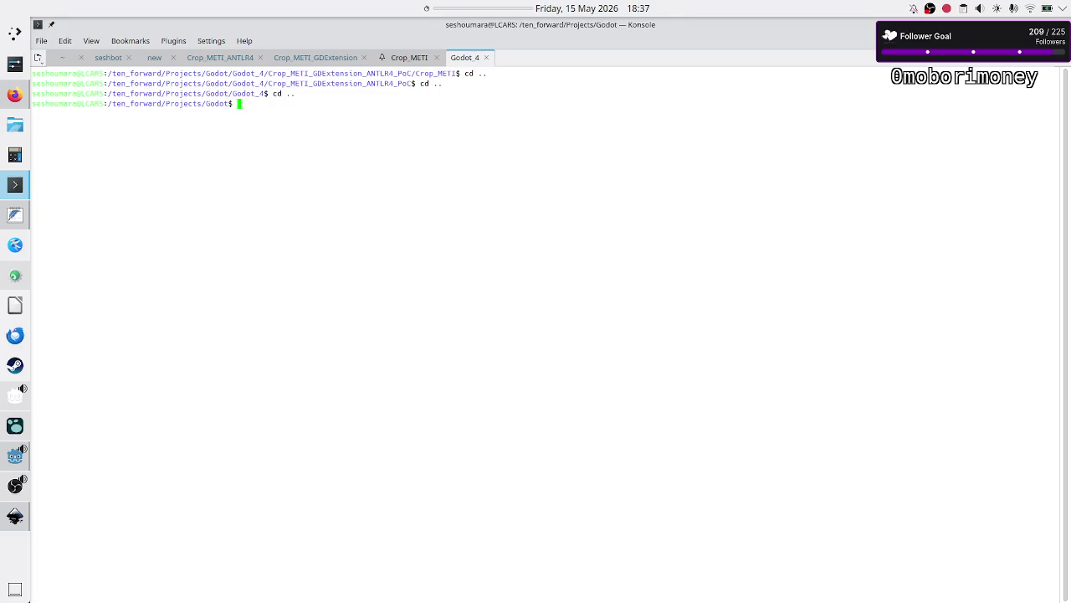
{"action": "type", "text": "cd .."}
{"action": "key", "text": "Return"}
{"action": "type", "text": "cd Tw"}
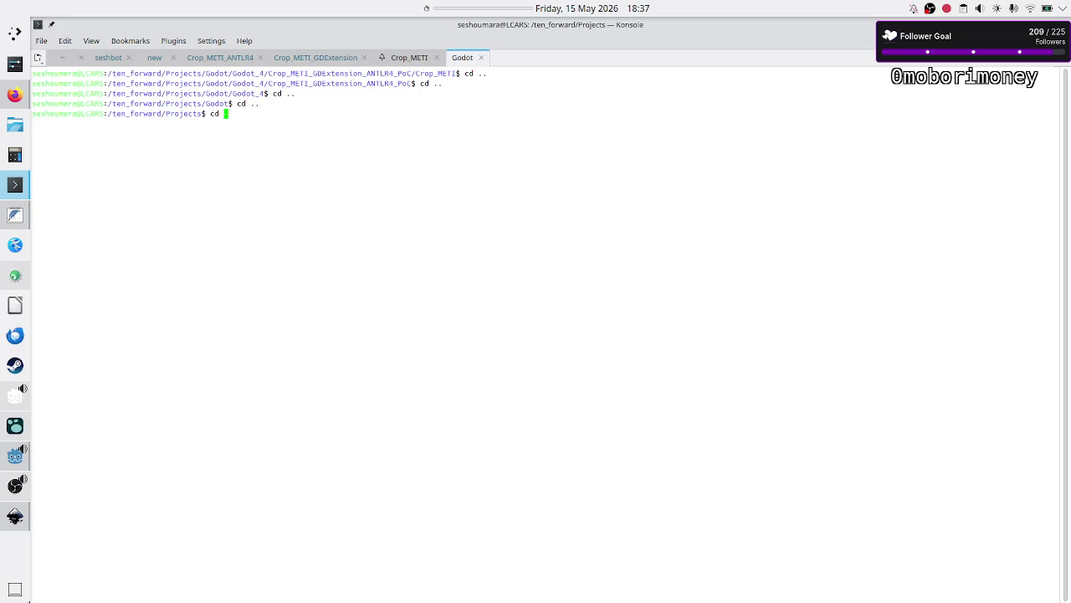
{"action": "key", "text": "Tab"}
{"action": "key", "text": "Return"}
{"action": "type", "text": "ls"}
{"action": "key", "text": "Return"}
- Navigate into tools/seshbot and then its IO folder, listing each
{"action": "type", "text": "cd tools/"}
{"action": "key", "text": "Return"}
{"action": "type", "text": "ls"}
{"action": "key", "text": "Return"}
{"action": "type", "text": "cd se"}
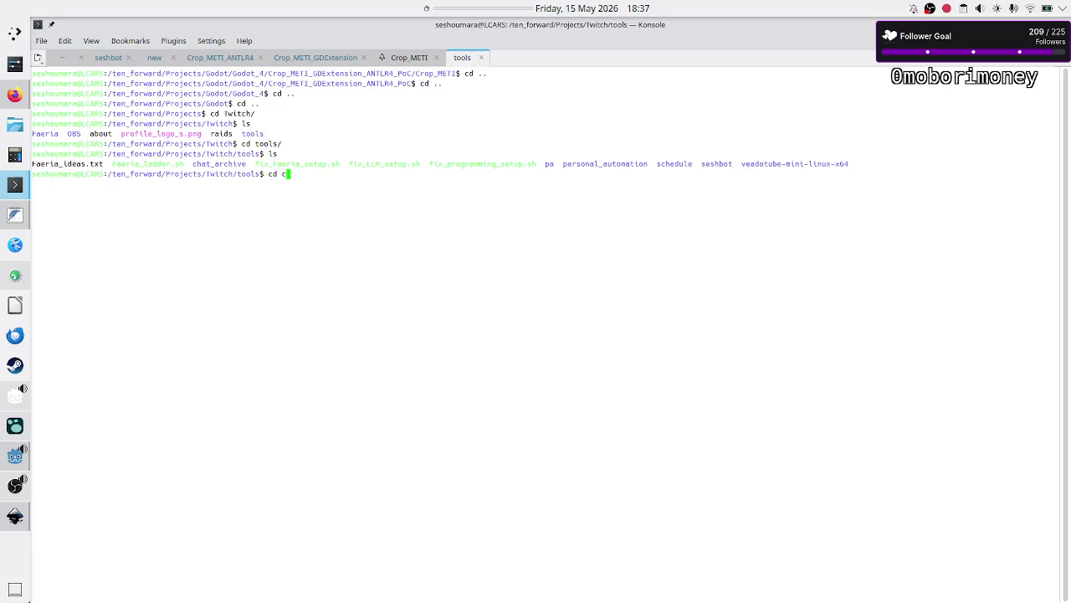
{"action": "key", "text": "Tab"}
{"action": "key", "text": "Return"}
{"action": "type", "text": "ls"}
{"action": "key", "text": "Return"}
{"action": "type", "text": "cd l"}
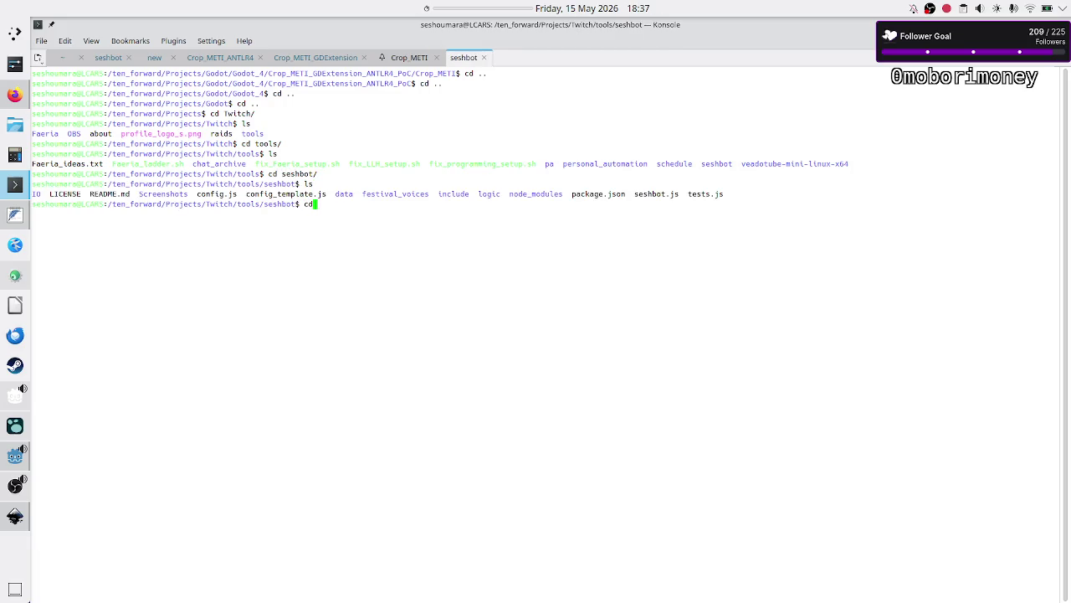
{"action": "key", "text": "Tab"}
{"action": "key", "text": "Return"}
{"action": "type", "text": "ls"}
- Move to ../data, list commands.json and streamers.json, and open streamers.json in vim
{"action": "key", "text": "Return"}
{"action": "type", "text": "less"}
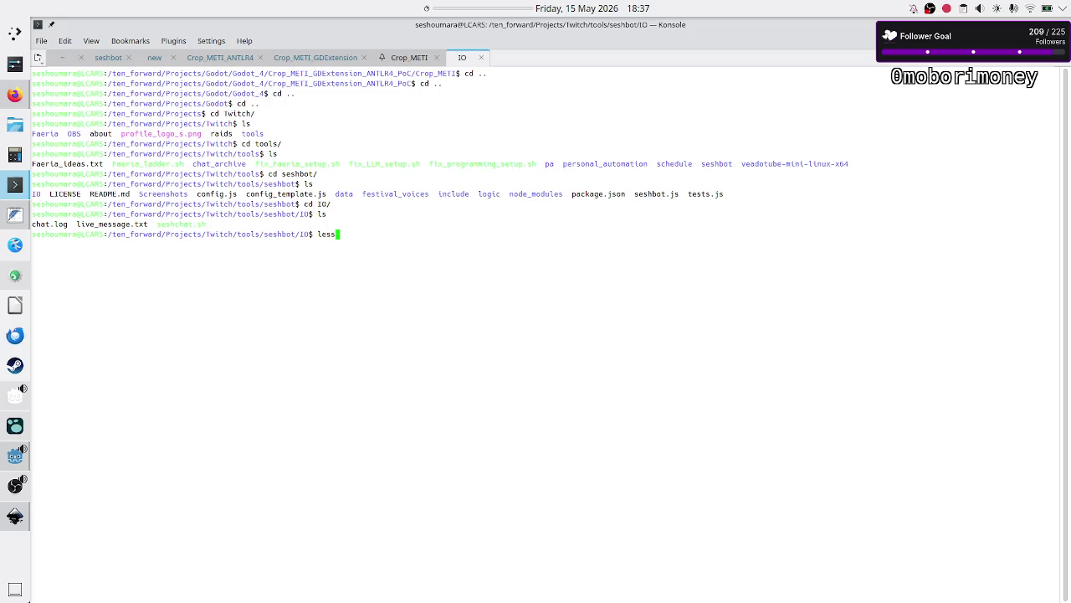
{"action": "key", "text": "BackSpace"}
{"action": "key", "text": "BackSpace"}
{"action": "key", "text": "BackSpace"}
{"action": "type", "text": "cd ../da"}
{"action": "key", "text": "Tab"}
{"action": "key", "text": "Return"}
{"action": "type", "text": "ls"}
{"action": "key", "text": "Return"}
{"action": "type", "text": "less"}
{"action": "key", "text": "BackSpace"}
{"action": "key", "text": "BackSpace"}
{"action": "key", "text": "BackSpace"}
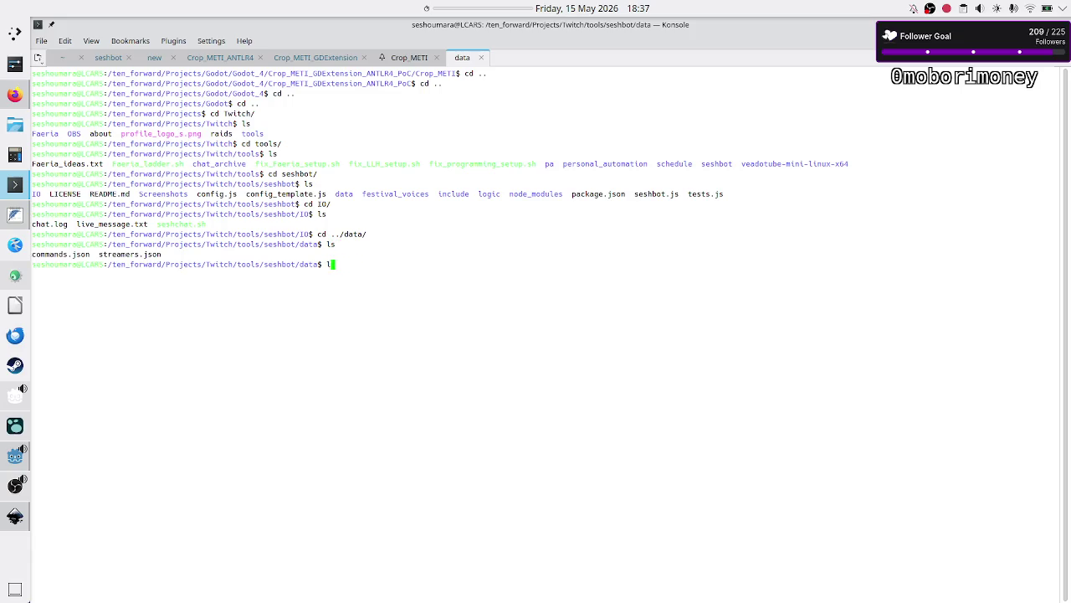
{"action": "type", "text": "im str"}
{"action": "key", "text": "Tab"}
- In vim, rename the old streamer key in streamers.json to JoxonTV and save
{"action": "key", "text": "Return"}
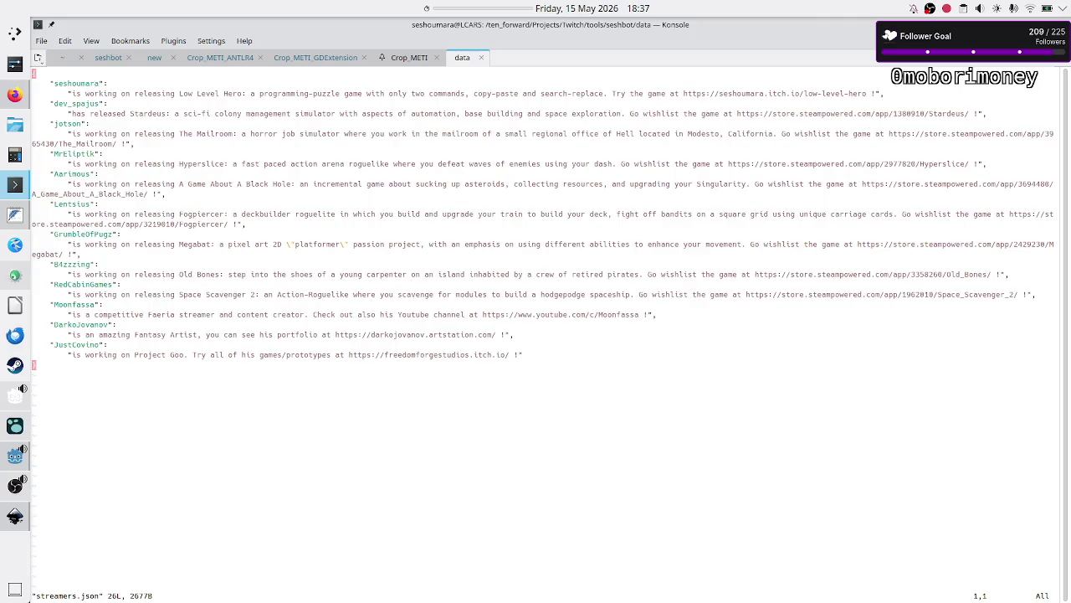
{"action": "key", "text": "j"}
{"action": "key", "text": "j"}
{"action": "key", "text": "j"}
{"action": "key", "text": "i"}
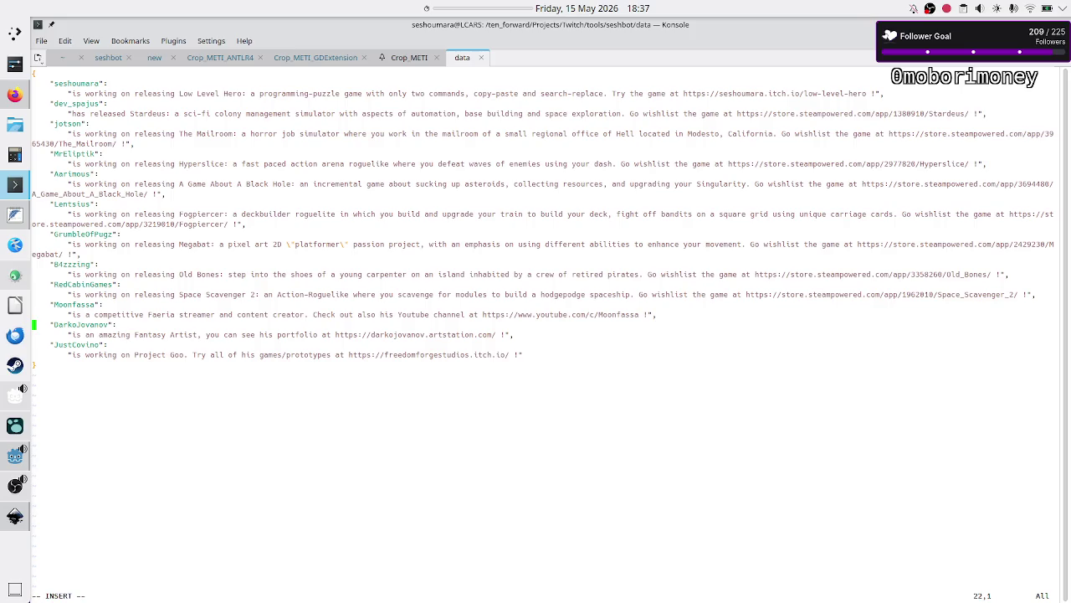
{"action": "key", "text": "Right"}
{"action": "key", "text": "Right"}
{"action": "key", "text": "Right"}
{"action": "key", "text": "BackSpace"}
{"action": "key", "text": "BackSpace"}
{"action": "key", "text": "BackSpace"}
{"action": "key", "text": "BackSpace"}
{"action": "type", "text": "JoxonTV"}
{"action": "key", "text": "Escape"}
{"action": "type", "text": ":wq"}
{"action": "key", "text": "Return"}
{"action": "key", "text": "Return"}
{"action": "key", "text": "Return"}
- Browse the shell history for an earlier command
{"action": "key", "text": "Up"}
{"action": "key", "text": "Up"}
{"action": "key", "text": "Up"}
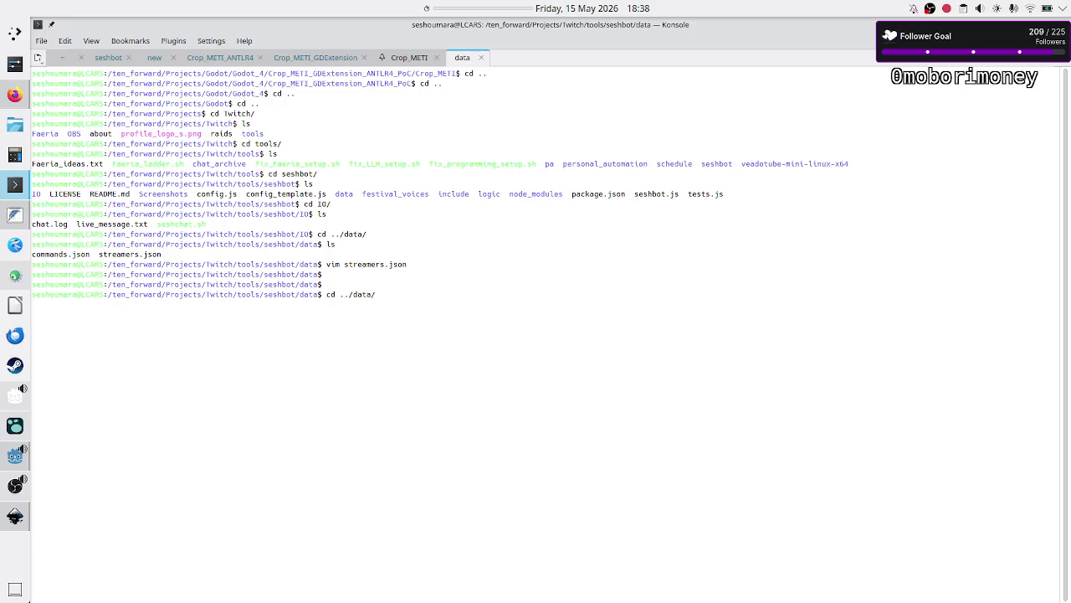
{"action": "key", "text": "Up"}
{"action": "key", "text": "Up"}
{"action": "key", "text": "Up"}
{"action": "key", "text": "Up"}
{"action": "key", "text": "Down"}
{"action": "key", "text": "Down"}
{"action": "key", "text": "Down"}
{"action": "key", "text": "Down"}
{"action": "key", "text": "Up"}
{"action": "key", "text": "Down"}
- Send the shoutout command through twitch_say from Crop_METI and check the seshbot log
{"action": "left_click", "coordinate": [402, 60]}
{"action": "key", "text": "Up"}
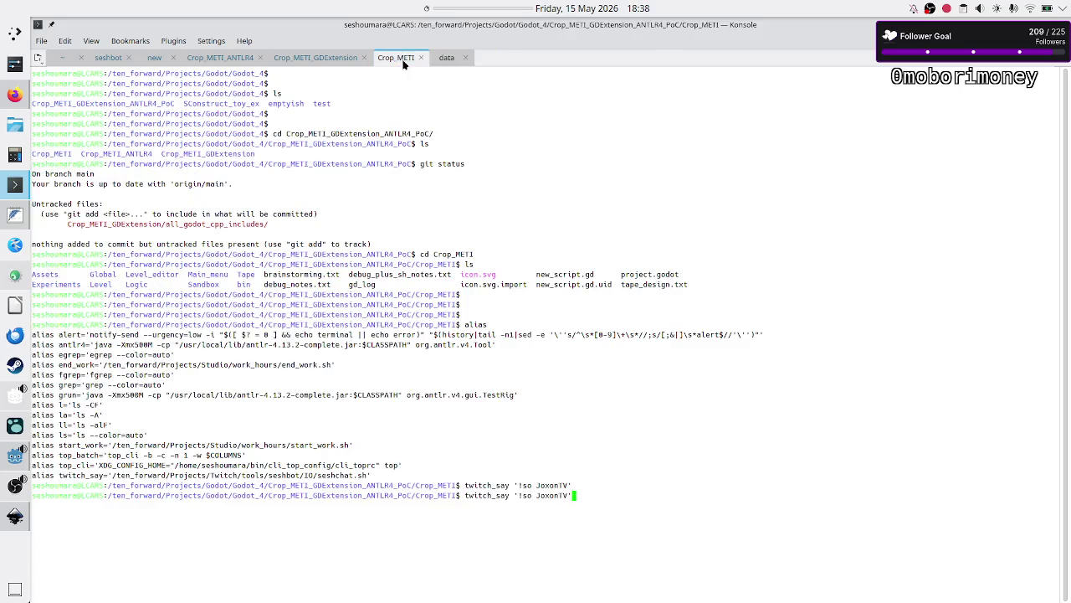
{"action": "key", "text": "Return"}
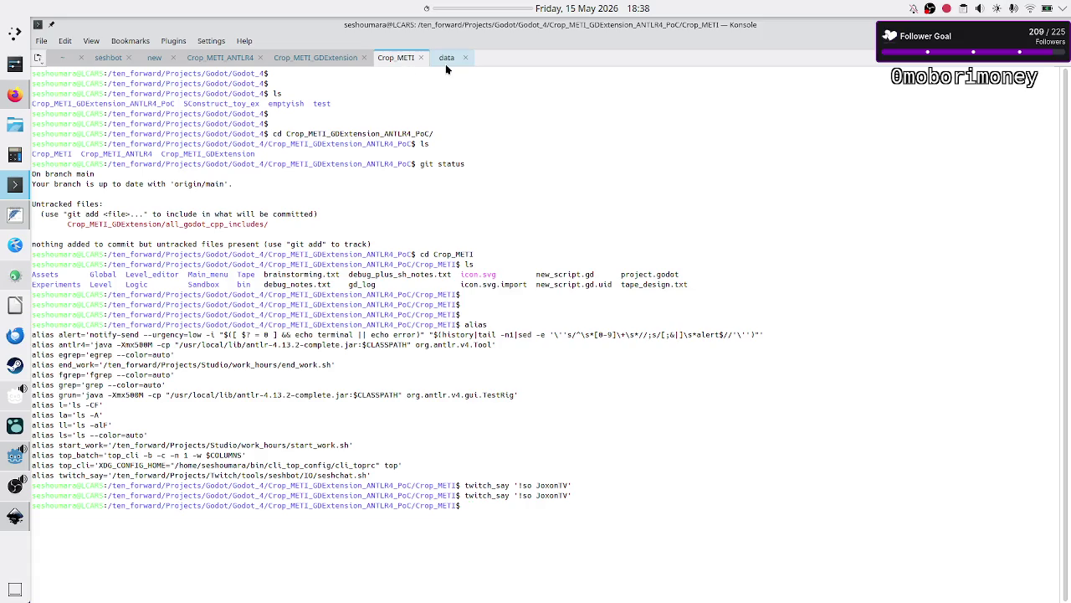
{"action": "left_click", "coordinate": [107, 59]}
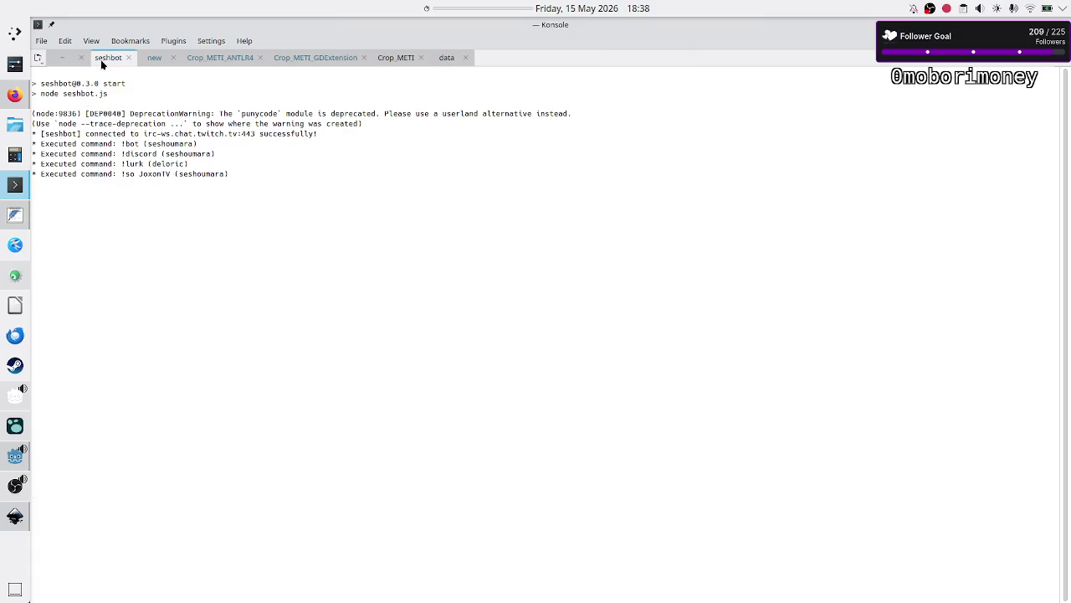
{"action": "mouse_move", "coordinate": [123, 154]}
{"action": "left_mouse_down"}
{"action": "mouse_move", "coordinate": [189, 155]}
{"action": "mouse_move", "coordinate": [179, 174]}
{"action": "left_mouse_up"}
{"action": "left_click", "coordinate": [183, 174]}
{"action": "left_click_drag", "start_coordinate": [181, 173], "coordinate": [121, 174]}
{"action": "left_click", "coordinate": [181, 171]}
- Edit the recalled twitch_say command into a 'hi' message and send it to chat
{"action": "left_click", "coordinate": [445, 59]}
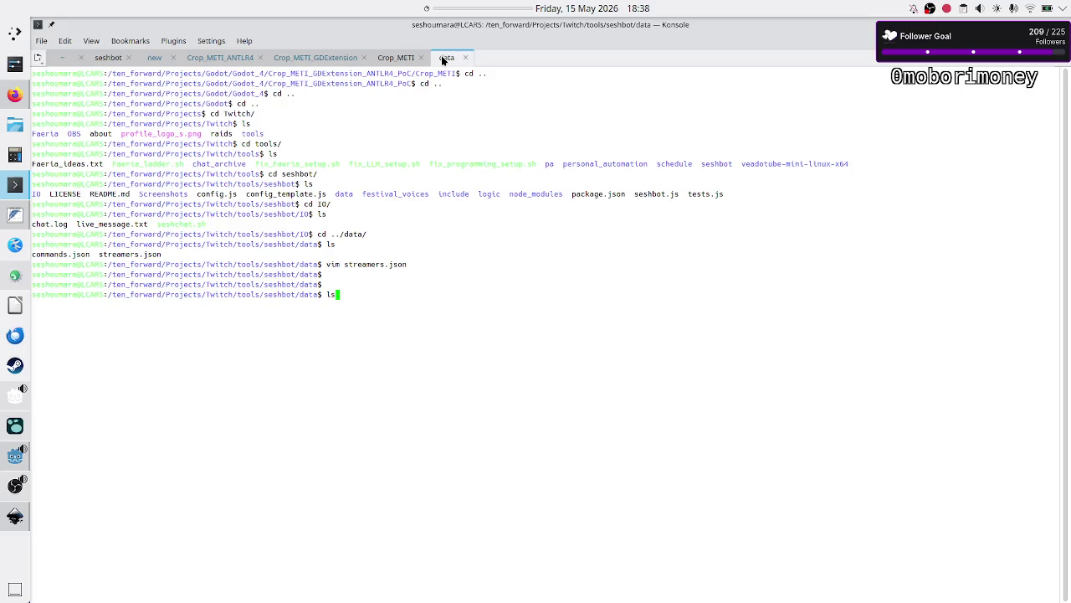
{"action": "left_click", "coordinate": [390, 60]}
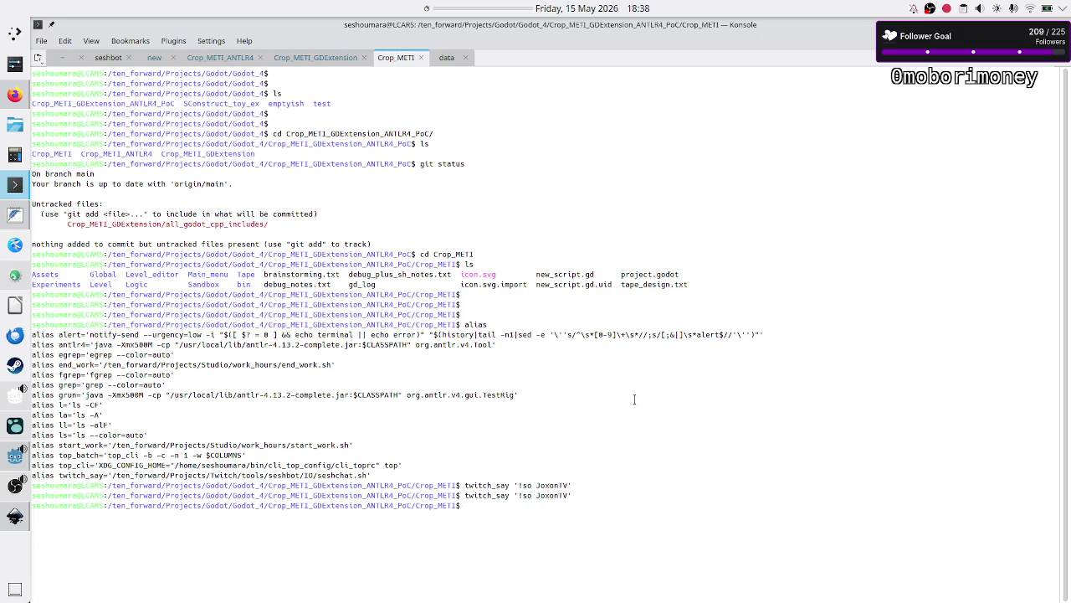
{"action": "key", "text": "Up"}
{"action": "key", "text": "BackSpace"}
{"action": "key", "text": "BackSpace"}
{"action": "key", "text": "BackSpace"}
- Send a '!so JoxonTV' shoutout to chat via twitch_say
{"action": "key", "text": "BackSpace"}
{"action": "key", "text": "BackSpace"}
{"action": "key", "text": "BackSpace"}
{"action": "type", "text": "hi'"}
{"action": "key", "text": "Return"}
{"action": "key", "text": "Up"}
{"action": "key", "text": "BackSpace"}
{"action": "key", "text": "BackSpace"}
{"action": "key", "text": "BackSpace"}
{"action": "type", "text": "!"}
{"action": "type", "text": "so J"}
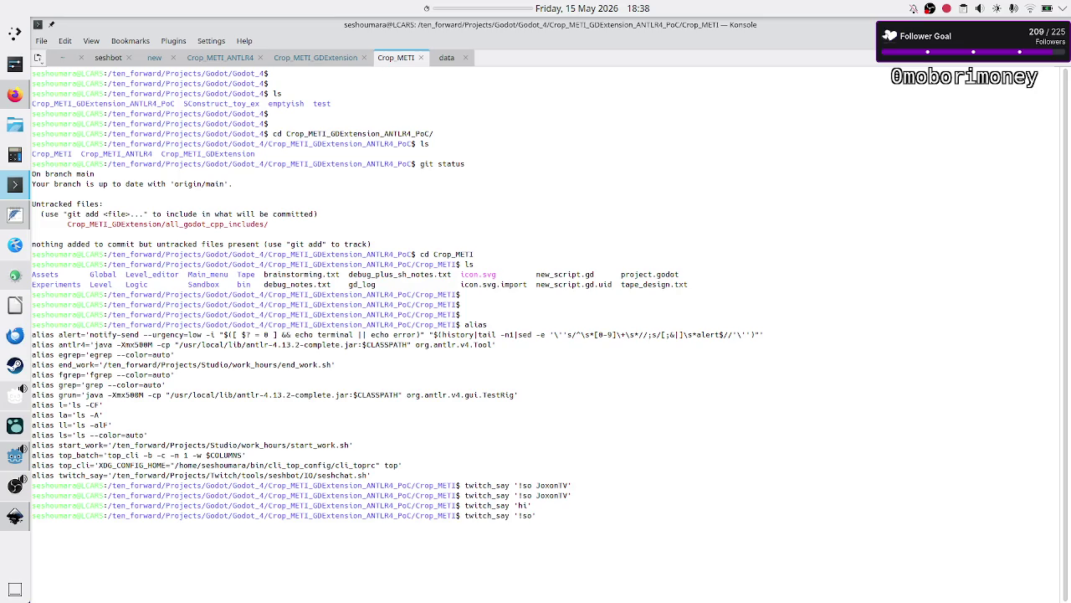
{"action": "type", "text": "oxonTV"}
{"action": "key", "text": "Return"}
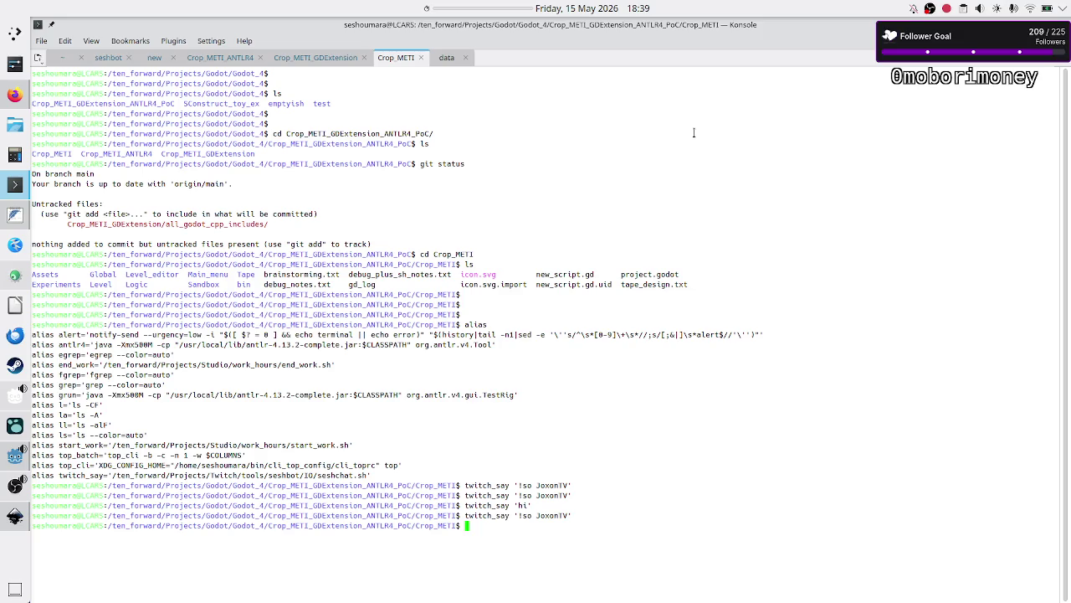
- Confirm the shoutout in the bot log and recall the vim streamers.json command
{"action": "left_click", "coordinate": [441, 56]}
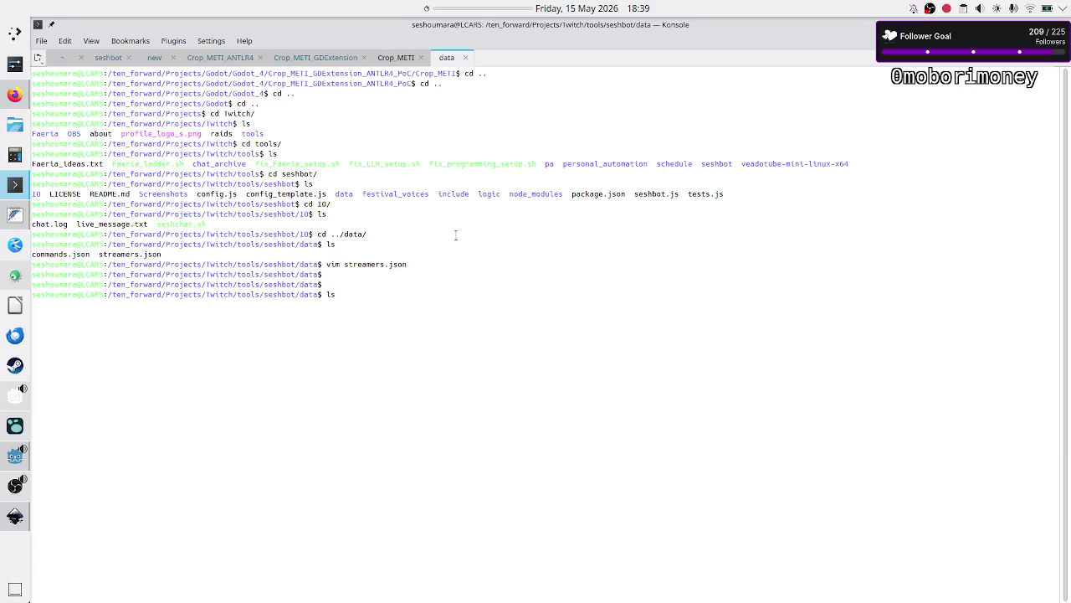
{"action": "key", "text": "Up"}
{"action": "key", "text": "Up"}
{"action": "key", "text": "Up"}
{"action": "key", "text": "Up"}
{"action": "key", "text": "Up"}
{"action": "key", "text": "Down"}
{"action": "key", "text": "Down"}
{"action": "key", "text": "Down"}
{"action": "key", "text": "Down"}
{"action": "key", "text": "Down"}
{"action": "left_click", "coordinate": [108, 57]}
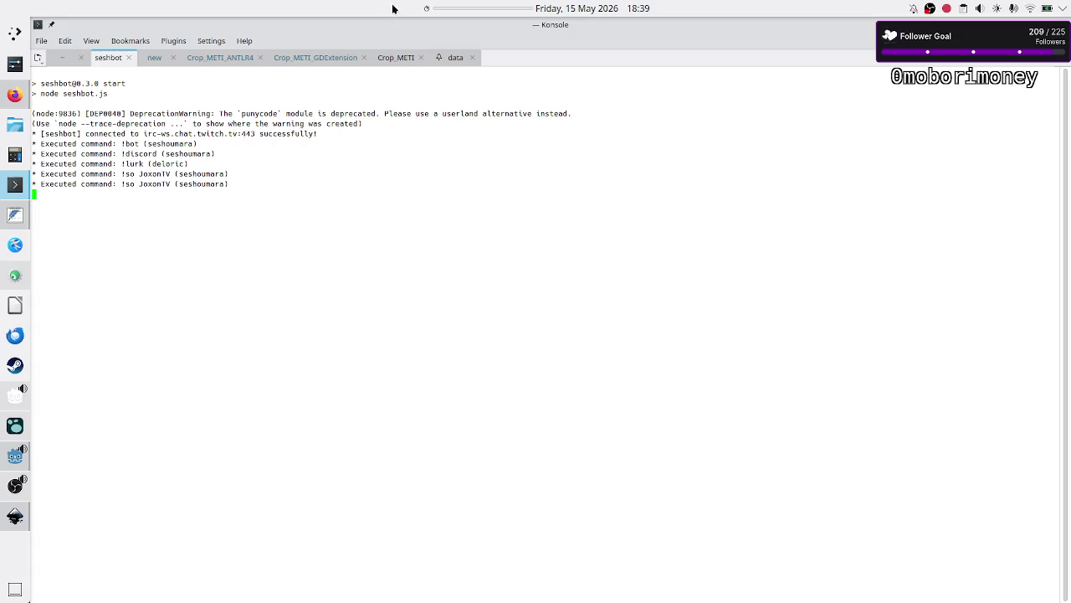
{"action": "left_click", "coordinate": [451, 57]}
{"action": "key", "text": "Up"}
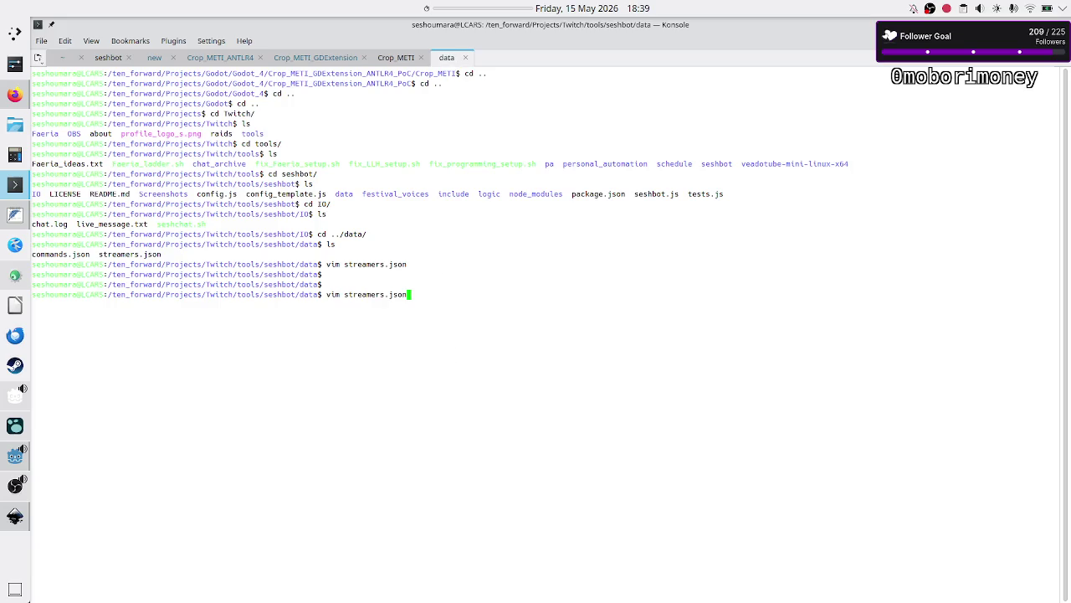
- Review the renamed artist entry in streamers.json, then interrupt the running bot with Ctrl+C
{"action": "key", "text": "Return"}
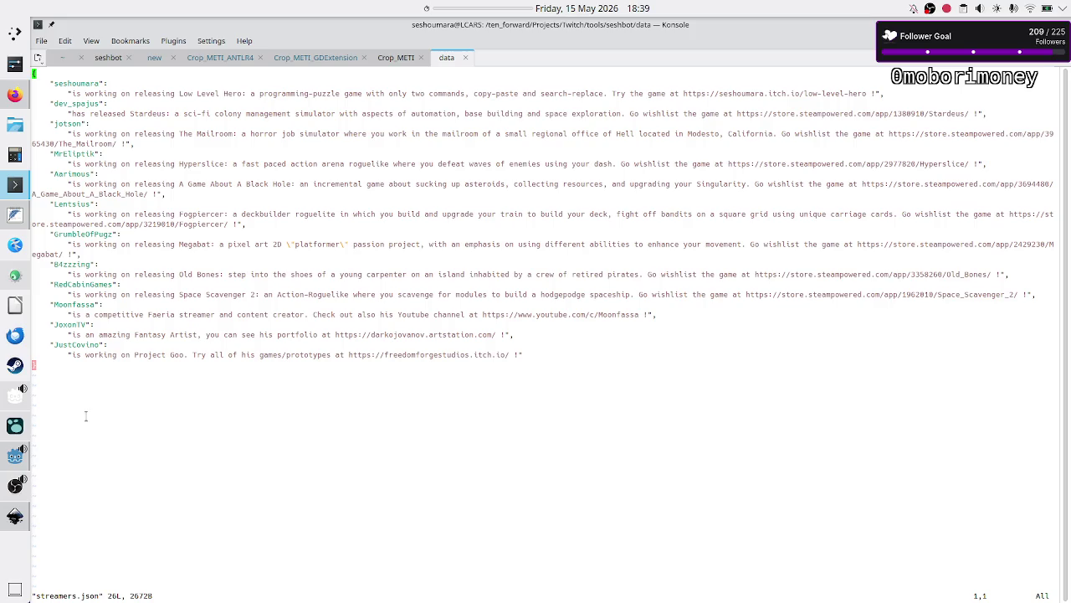
{"action": "mouse_move", "coordinate": [68, 334]}
{"action": "left_mouse_down"}
{"action": "mouse_move", "coordinate": [339, 345]}
{"action": "mouse_move", "coordinate": [381, 332]}
{"action": "left_mouse_up"}
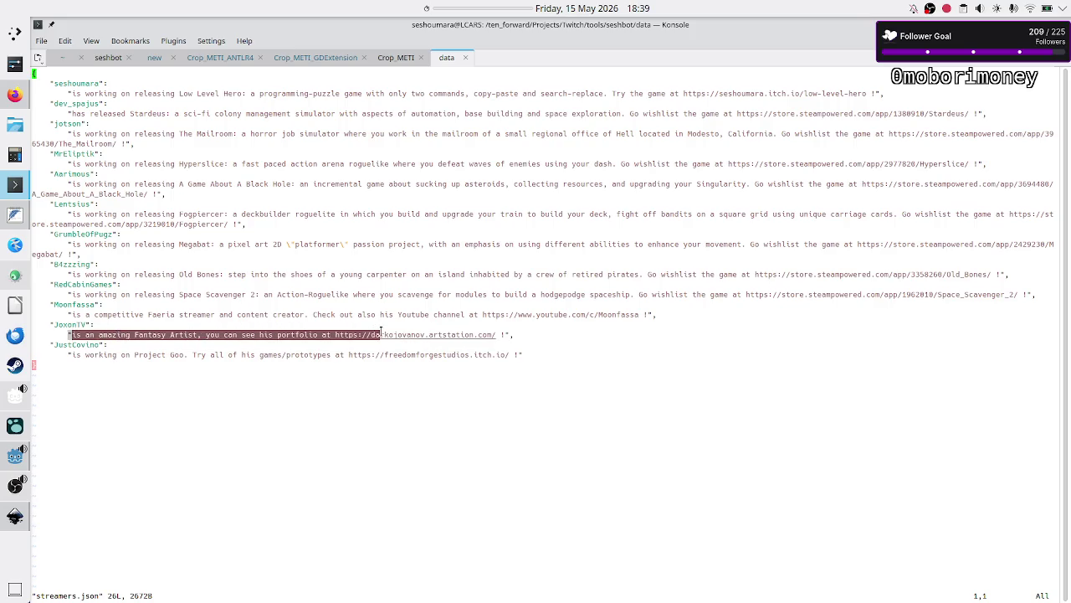
{"action": "left_click", "coordinate": [268, 444]}
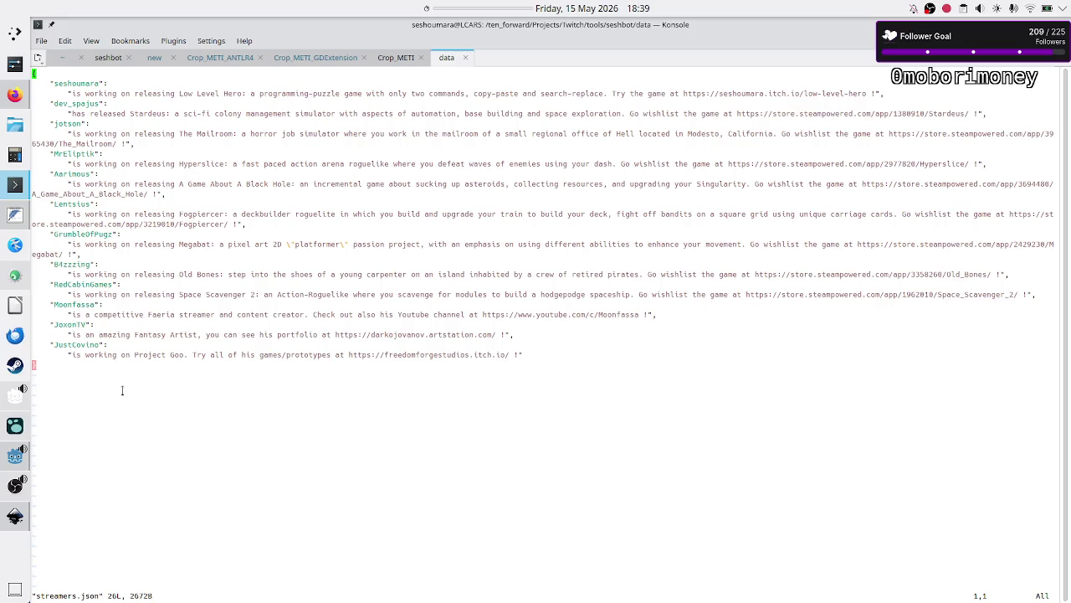
{"action": "key", "text": "shift+Right"}
{"action": "key", "text": "ctrl+c"}
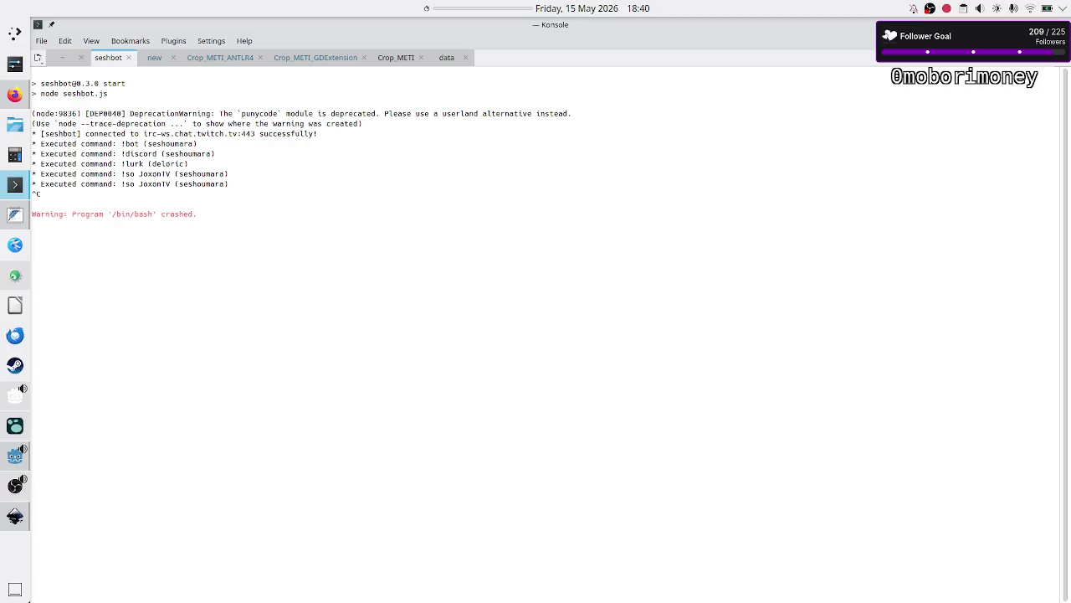
- Restart the chat bot with npm start in a new Konsole tab
{"action": "key", "text": "ctrl+c"}
{"action": "key", "text": "ctrl+c"}
{"action": "key", "text": "ctrl+c"}
{"action": "left_click", "coordinate": [36, 57]}
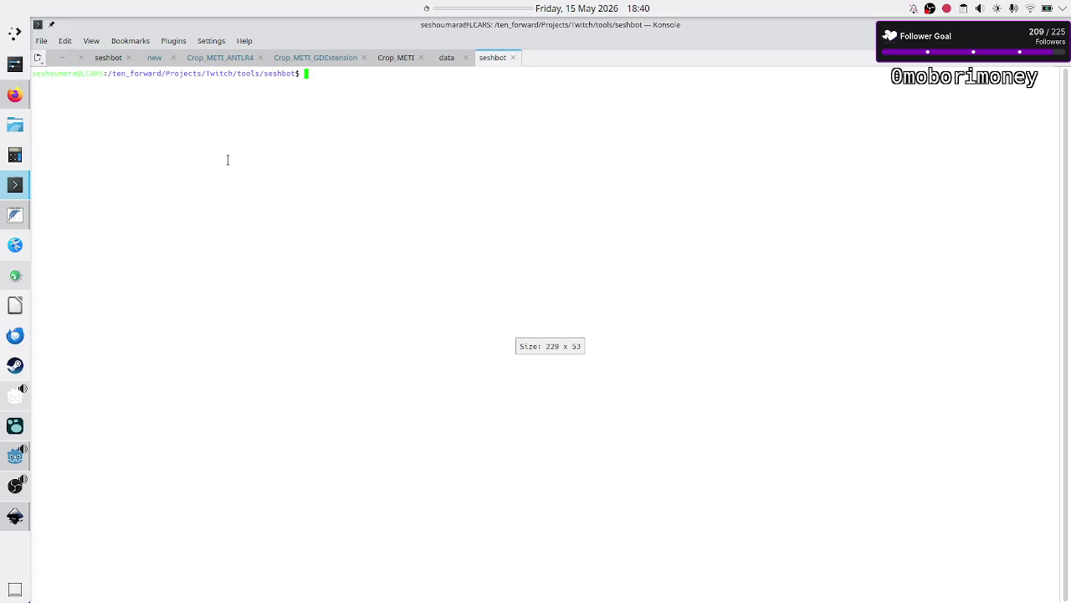
{"action": "type", "text": "npm start"}
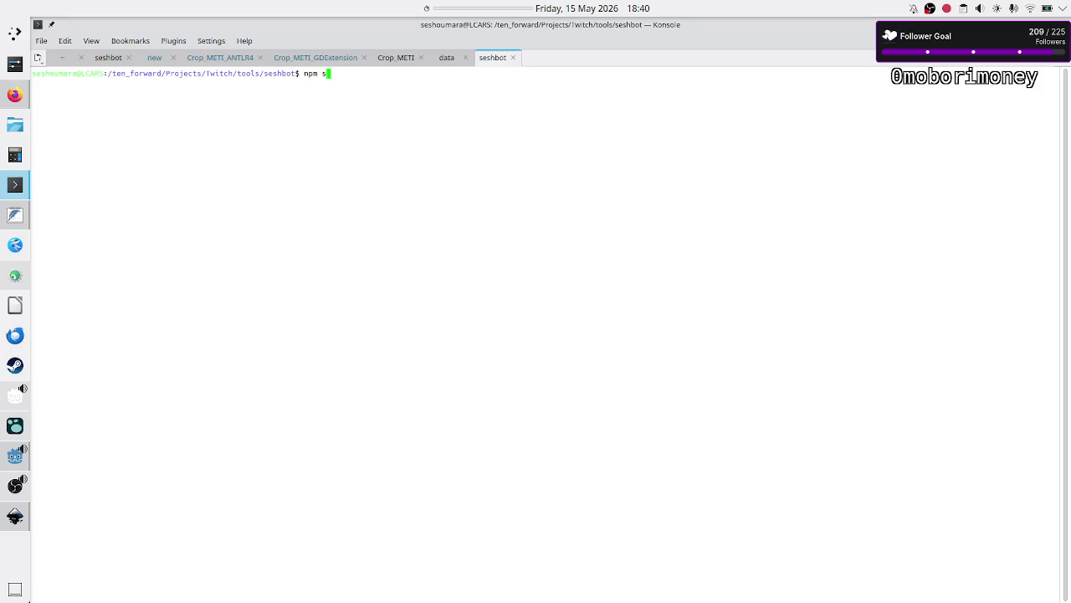
{"action": "key", "text": "Return"}
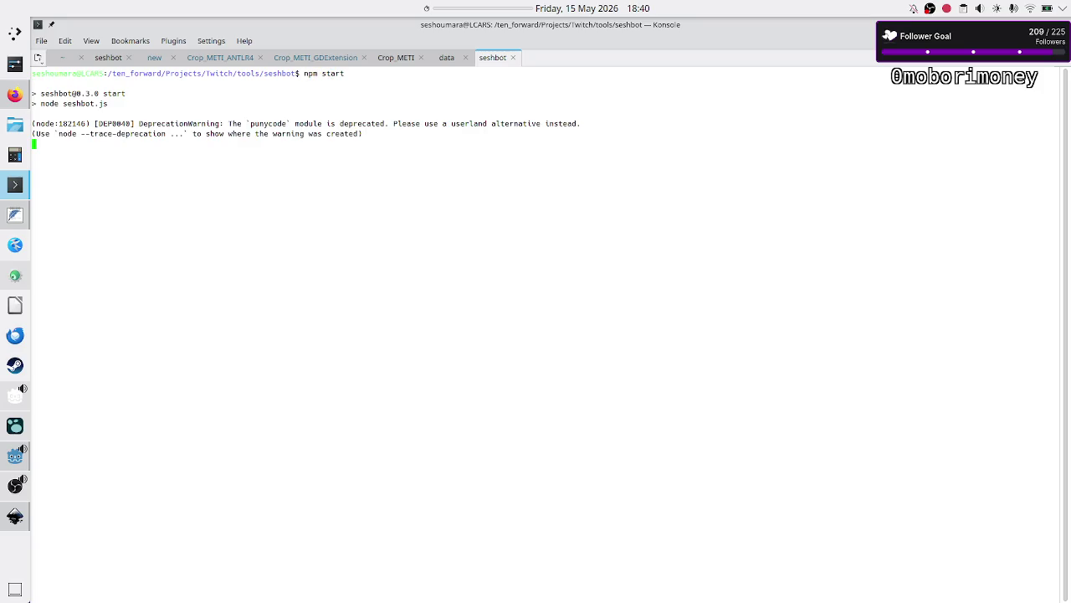
- Resend the 'hi' message and the '!so' shoutout from the Crop_METI tab
{"action": "left_click", "coordinate": [453, 57]}
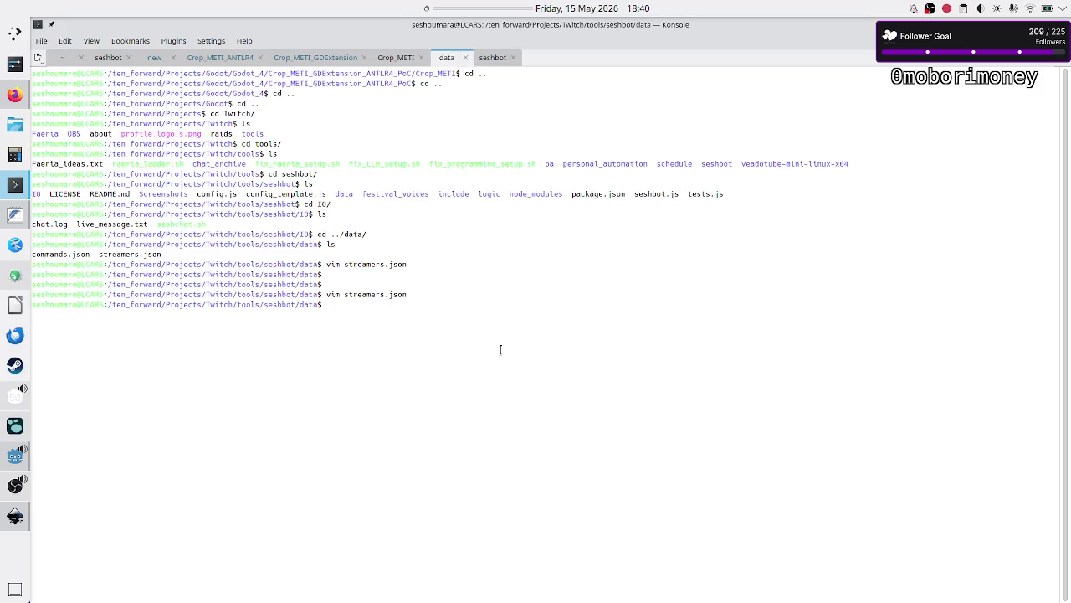
{"action": "left_click", "coordinate": [400, 57]}
{"action": "key", "text": "Up"}
{"action": "key", "text": "Up"}
{"action": "key", "text": "Return"}
{"action": "key", "text": "Up"}
{"action": "key", "text": "Up"}
{"action": "key", "text": "Return"}
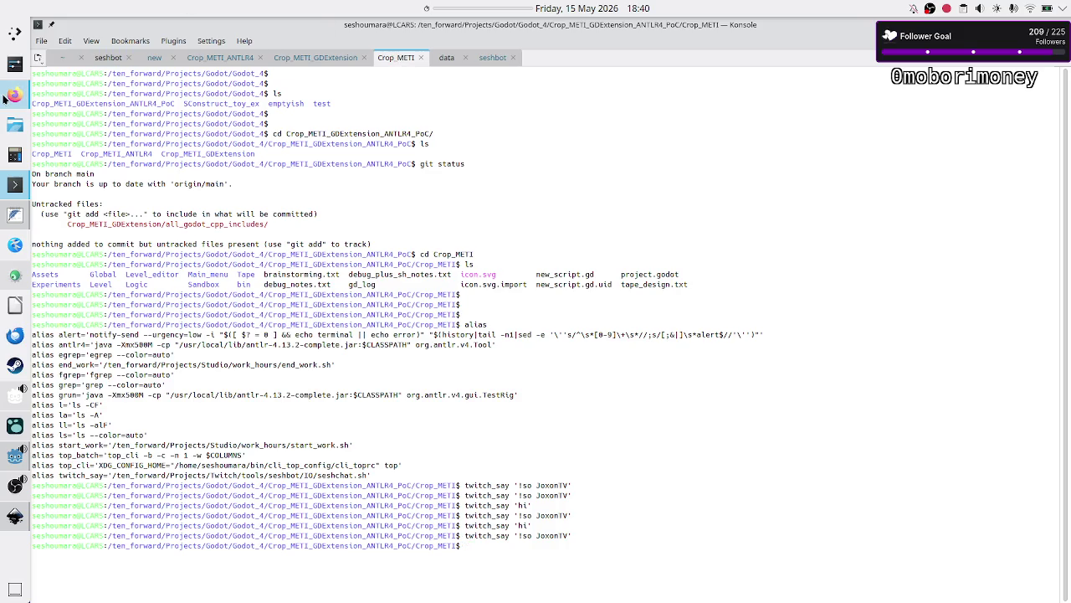
- View the enlarged stream schedule image in Discord's #streaming channel, then return to Godot
{"action": "left_click", "coordinate": [15, 95]}
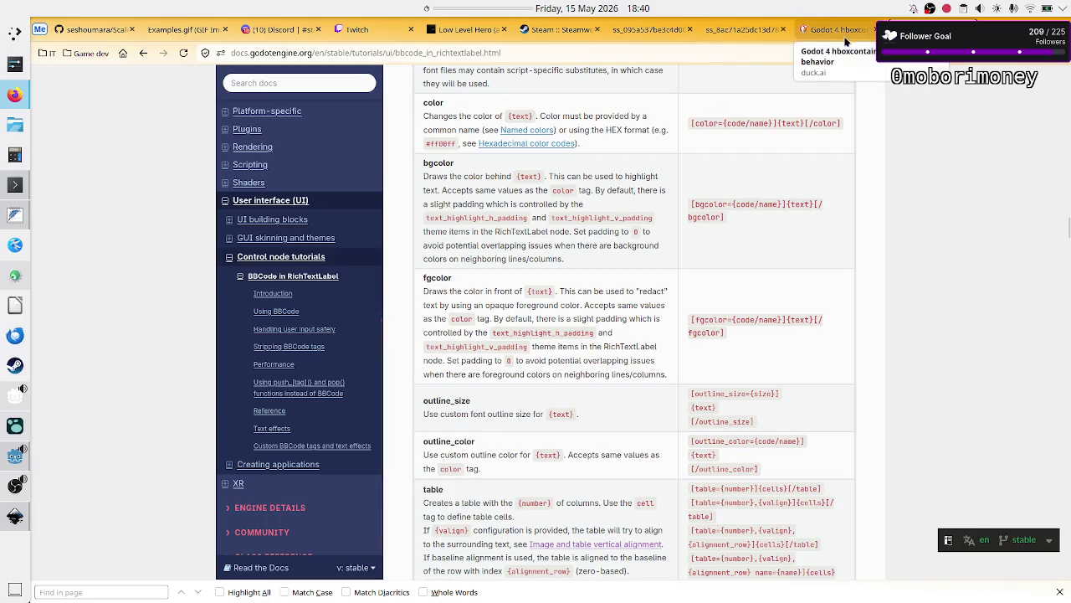
{"action": "left_click", "coordinate": [275, 25]}
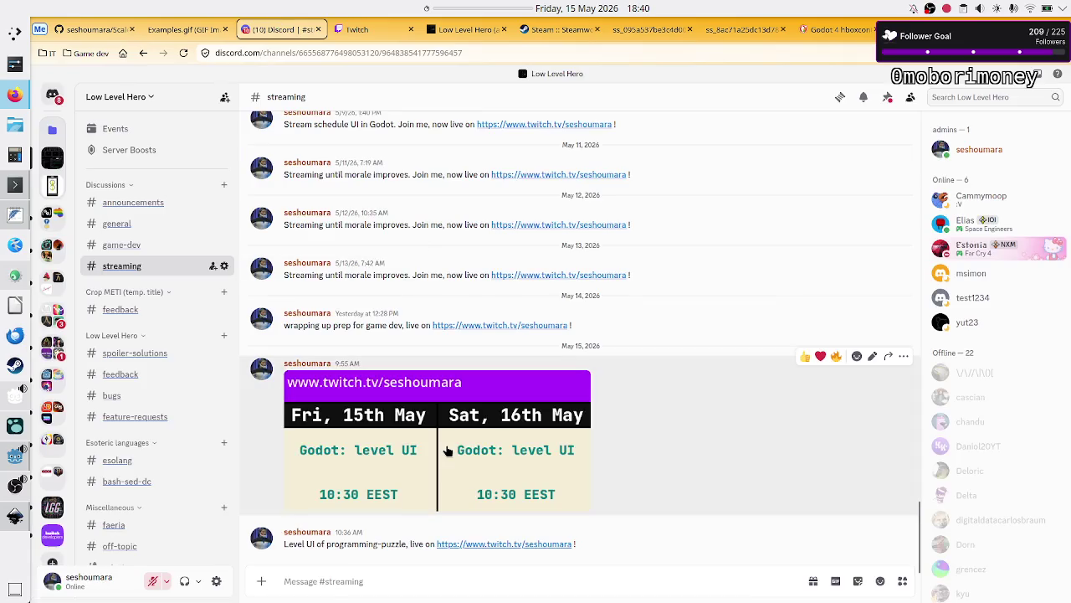
{"action": "left_click", "coordinate": [447, 452]}
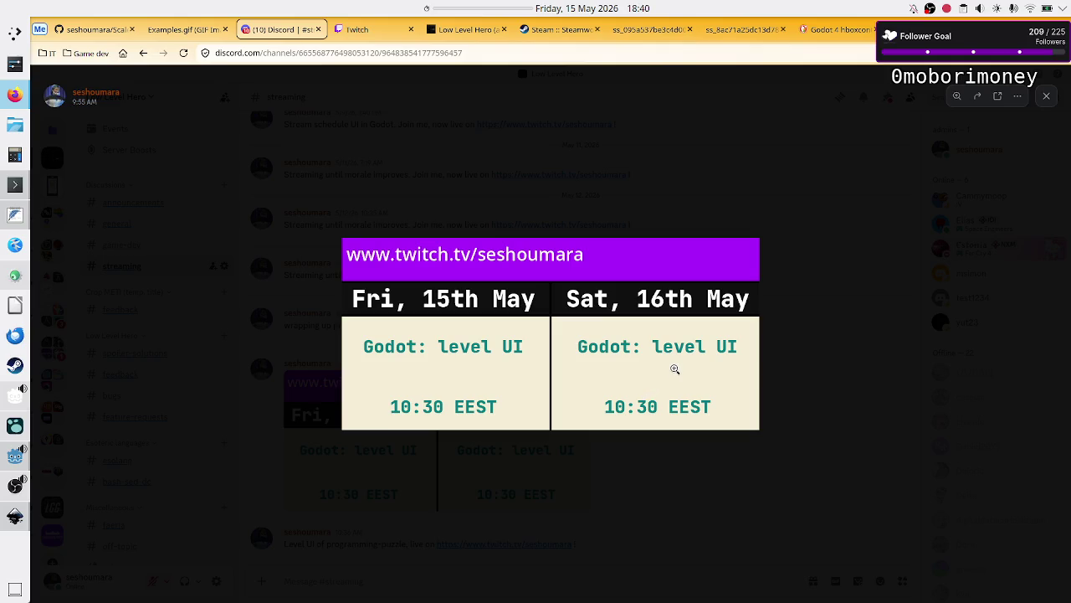
{"action": "left_click", "coordinate": [14, 457]}
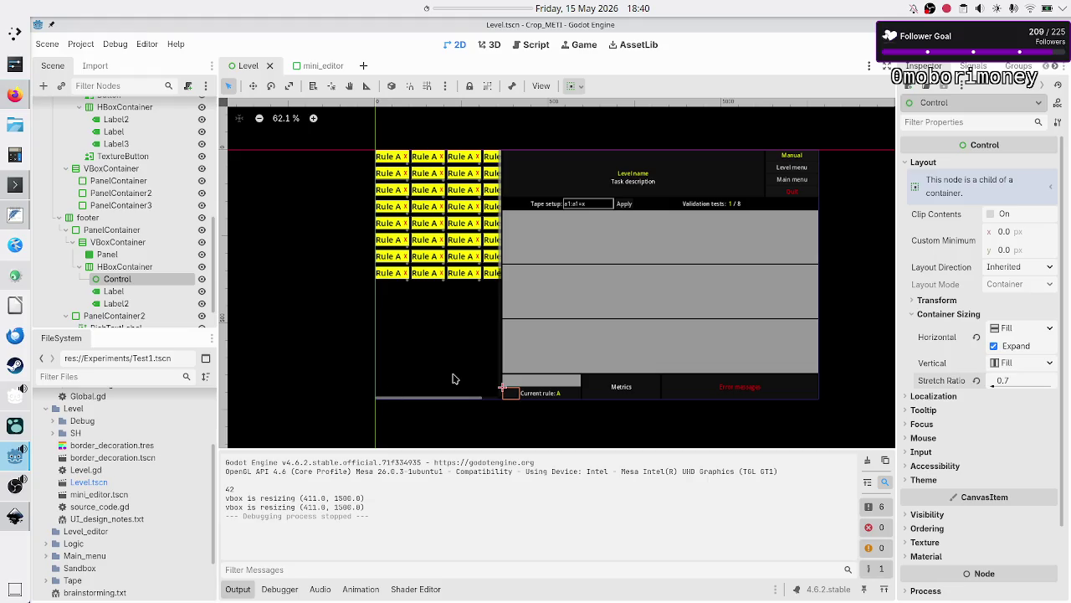
- Test-run the level with F5, close the game window, and return to the schedule image
{"action": "key", "text": "F5"}
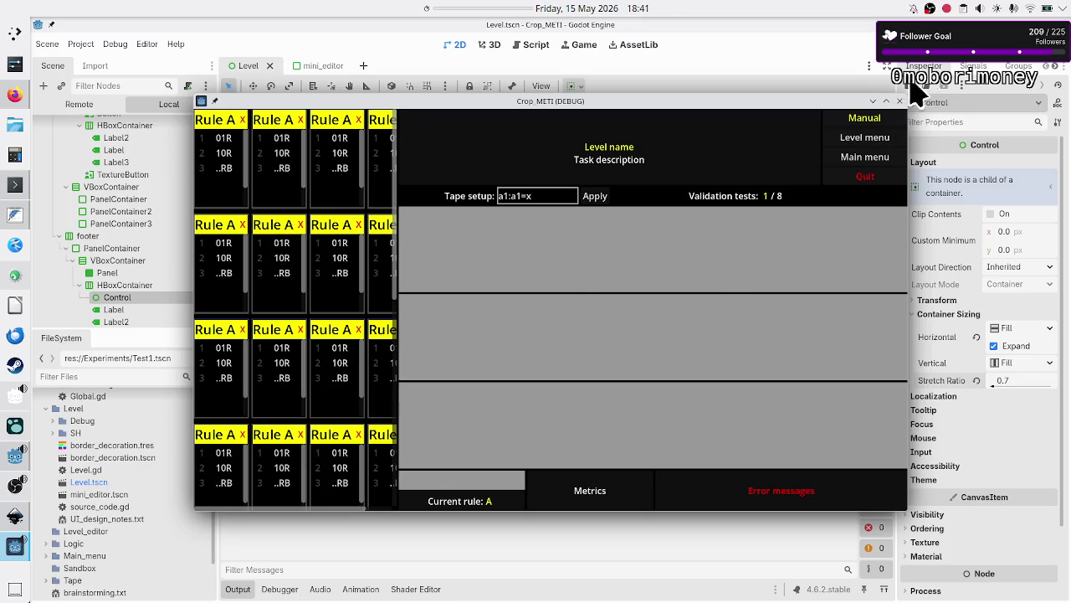
{"action": "left_click", "coordinate": [899, 102]}
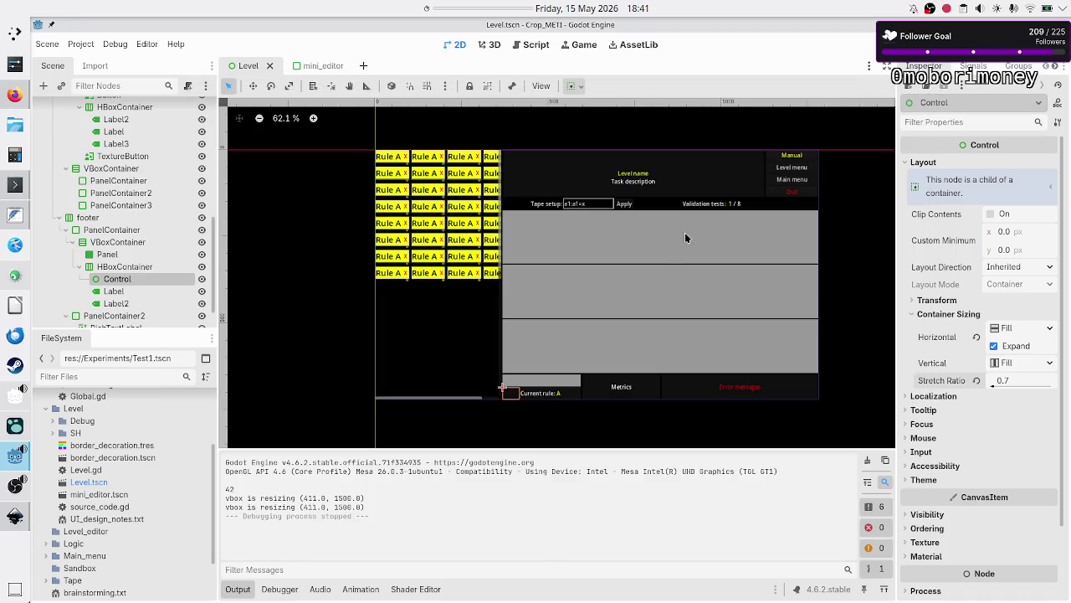
{"action": "key", "text": "alt+Tab"}
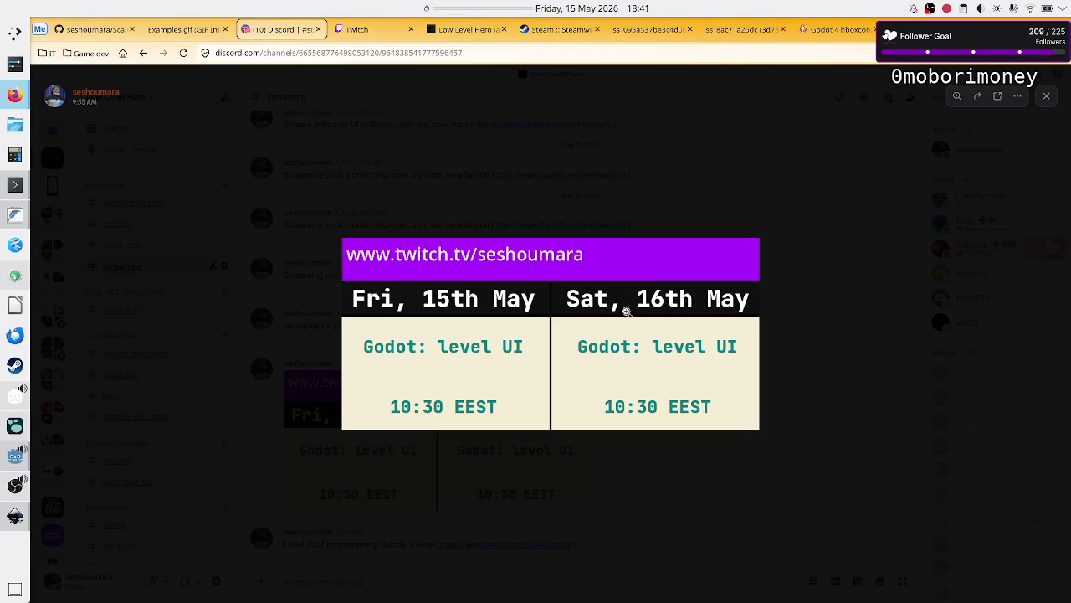